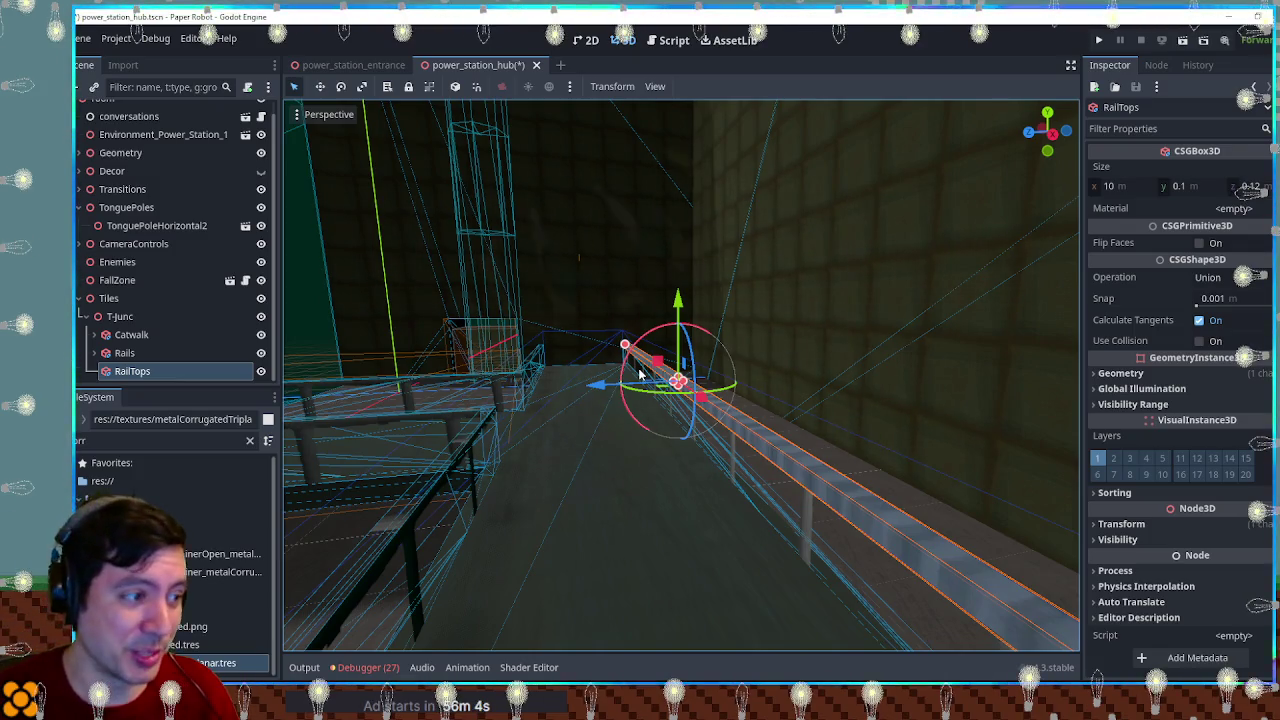
# Step: Orbit around the 10 m RailTops CSG box, then delete it from the T-Junc tile
pyautogui.moveTo(515, 366); pyautogui.dragTo(625, 380)
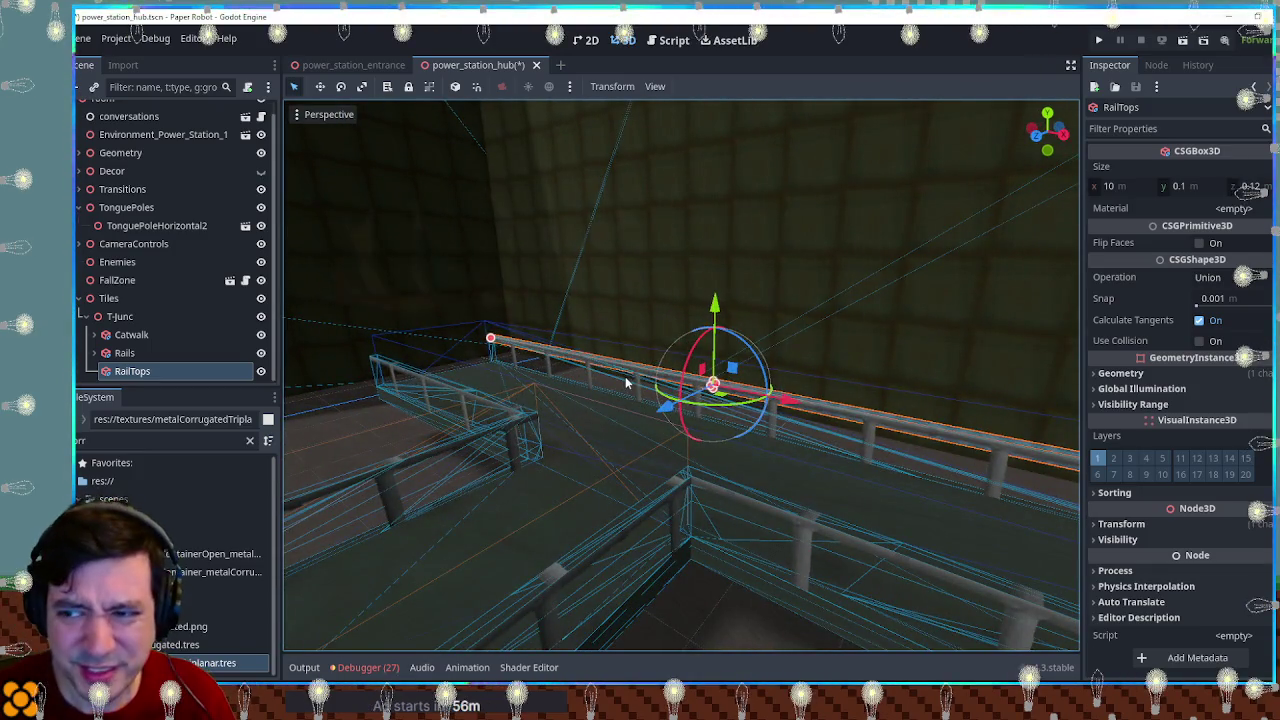
pyautogui.moveTo(804, 339)
pyautogui.mouseDown()
pyautogui.moveTo(717, 354)
pyautogui.moveTo(720, 366)
pyautogui.moveTo(838, 384)
pyautogui.moveTo(923, 321)
pyautogui.moveTo(1005, 337)
pyautogui.moveTo(751, 343)
pyautogui.moveTo(1013, 350)
pyautogui.moveTo(328, 330)
pyautogui.moveTo(997, 337)
pyautogui.moveTo(1077, 326)
pyautogui.moveTo(302, 325)
pyautogui.moveTo(940, 332)
pyautogui.moveTo(908, 332)
pyautogui.mouseUp()
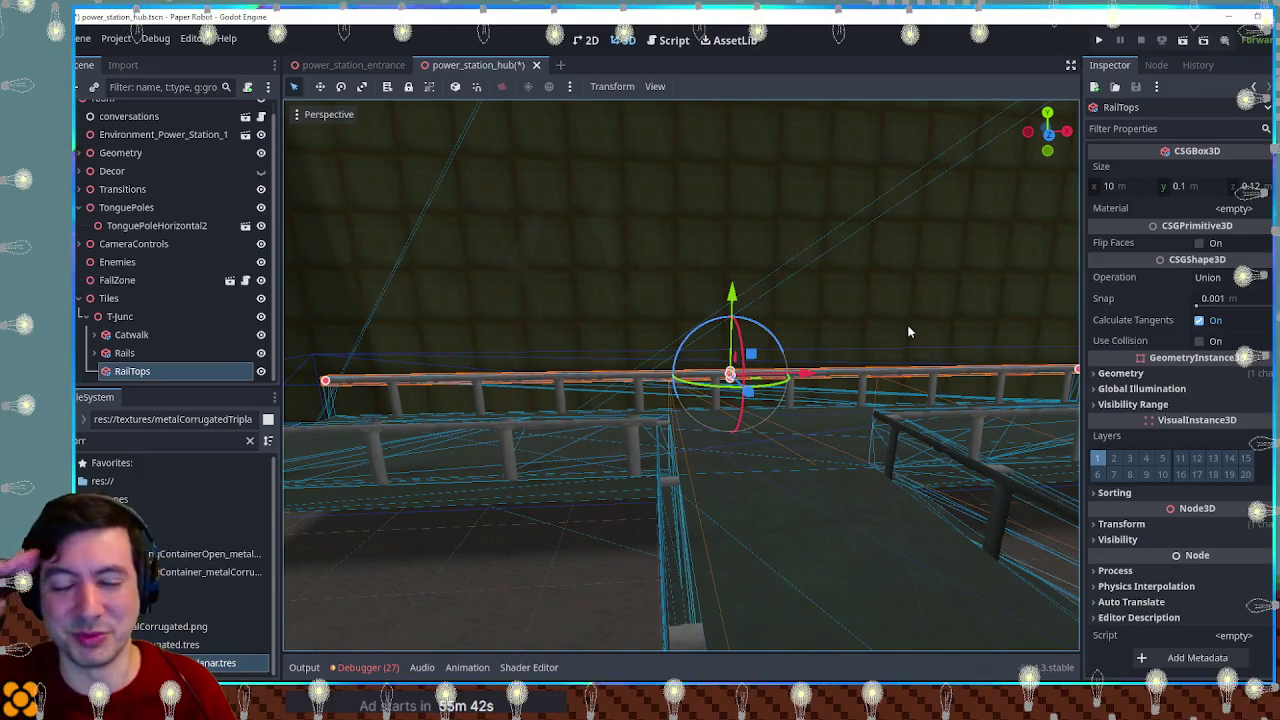
pyautogui.scroll(3, 874, 327)
pyautogui.moveTo(874, 327); pyautogui.dragTo(847, 347)
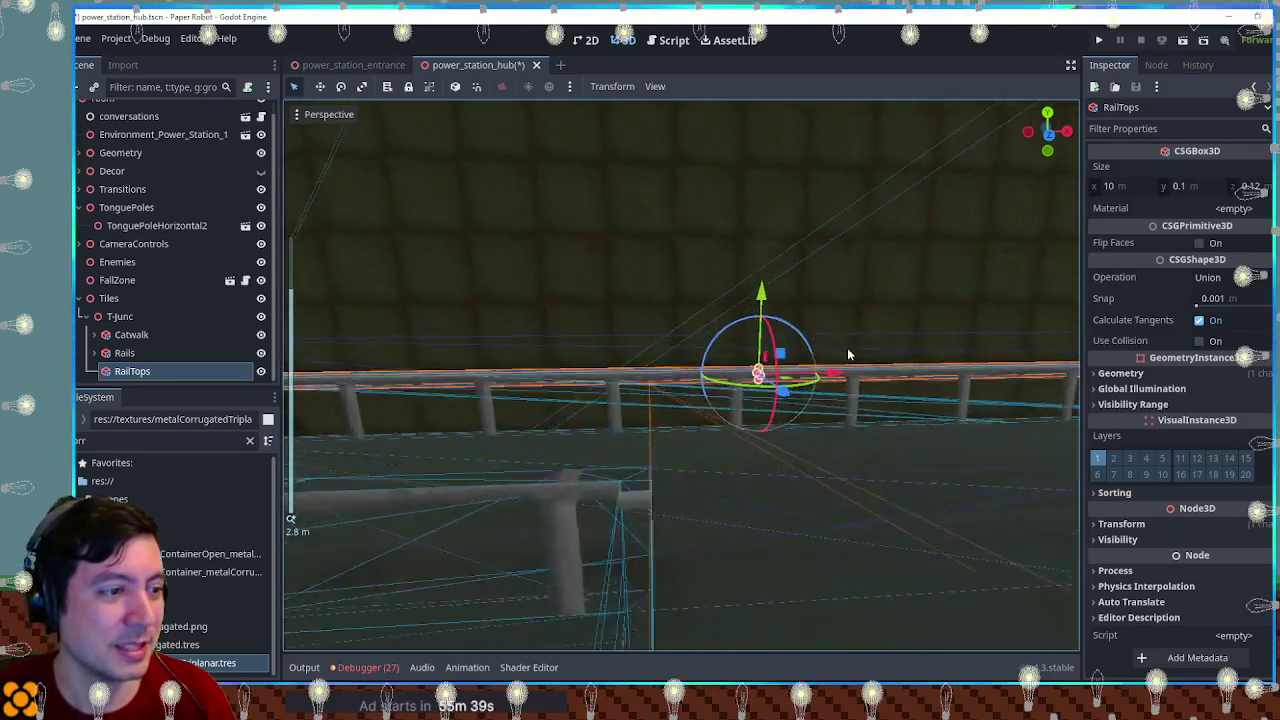
pyautogui.press('Delete')
pyautogui.press('Return')
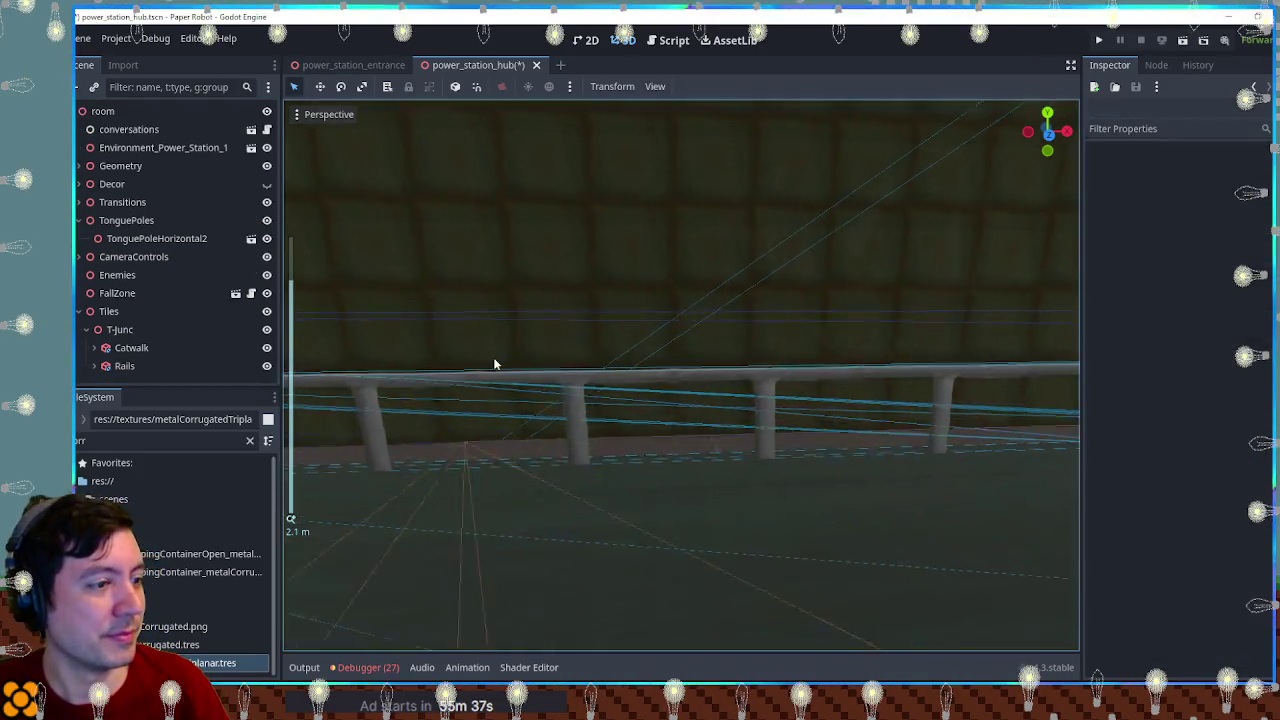
# Step: Save the scene and select the Rails node
pyautogui.scroll(-5, 494, 360)
pyautogui.hotkey('ctrl', 's')
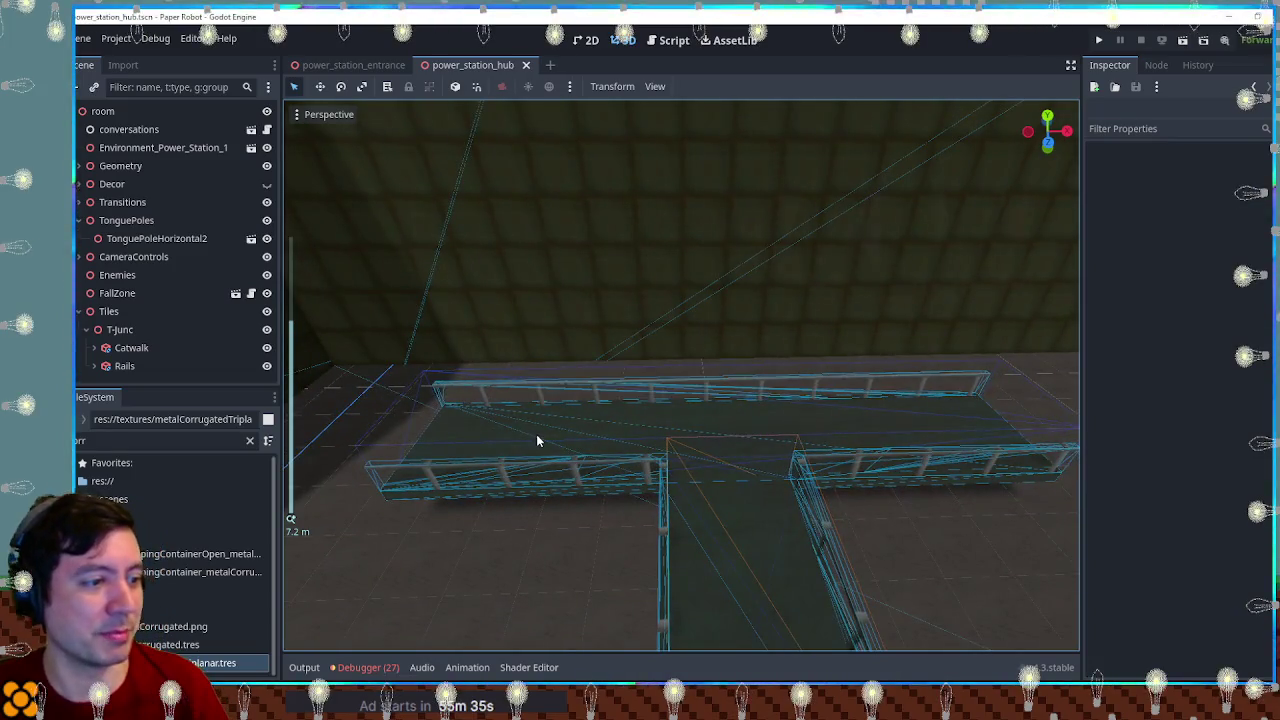
pyautogui.moveTo(657, 506)
pyautogui.mouseDown()
pyautogui.moveTo(737, 440)
pyautogui.moveTo(745, 413)
pyautogui.moveTo(651, 485)
pyautogui.moveTo(665, 496)
pyautogui.mouseUp()
pyautogui.click(124, 366)
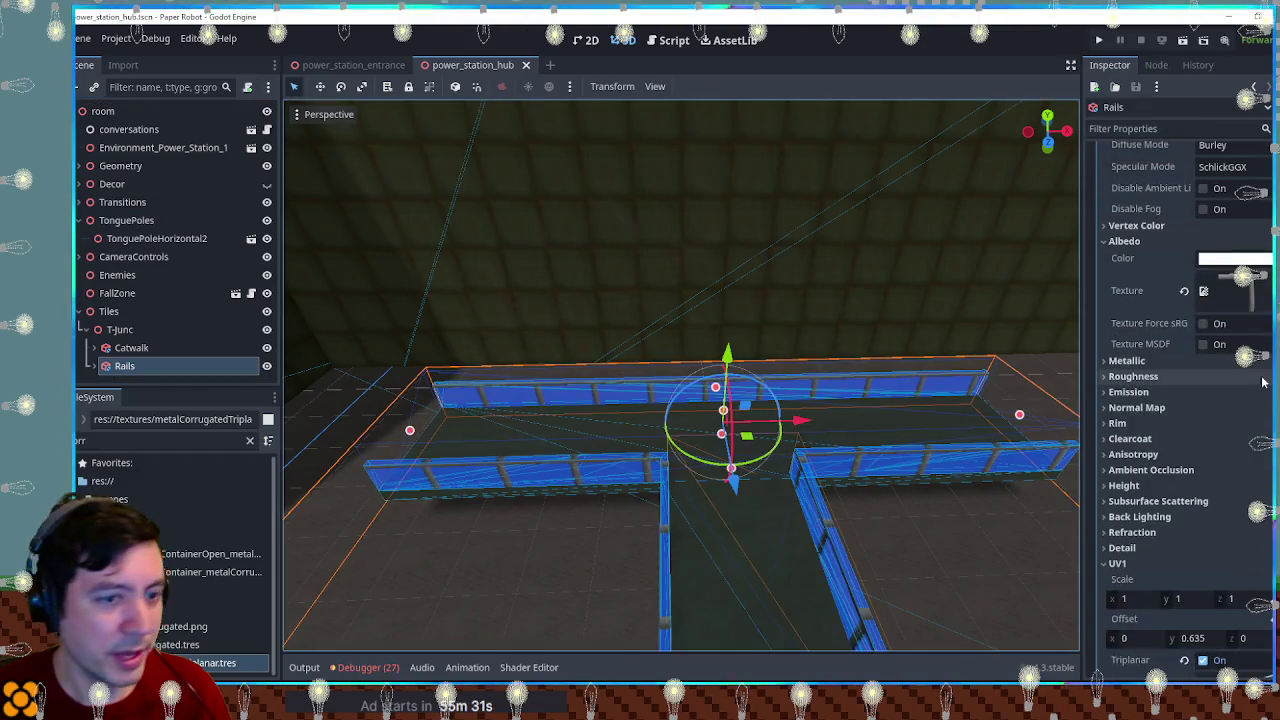
pyautogui.scroll(-2, 1213, 421)
# Step: Try UV1 x offsets of -0.42-1.185 and -1.2355 on the Rails material
pyautogui.click(1236, 374)
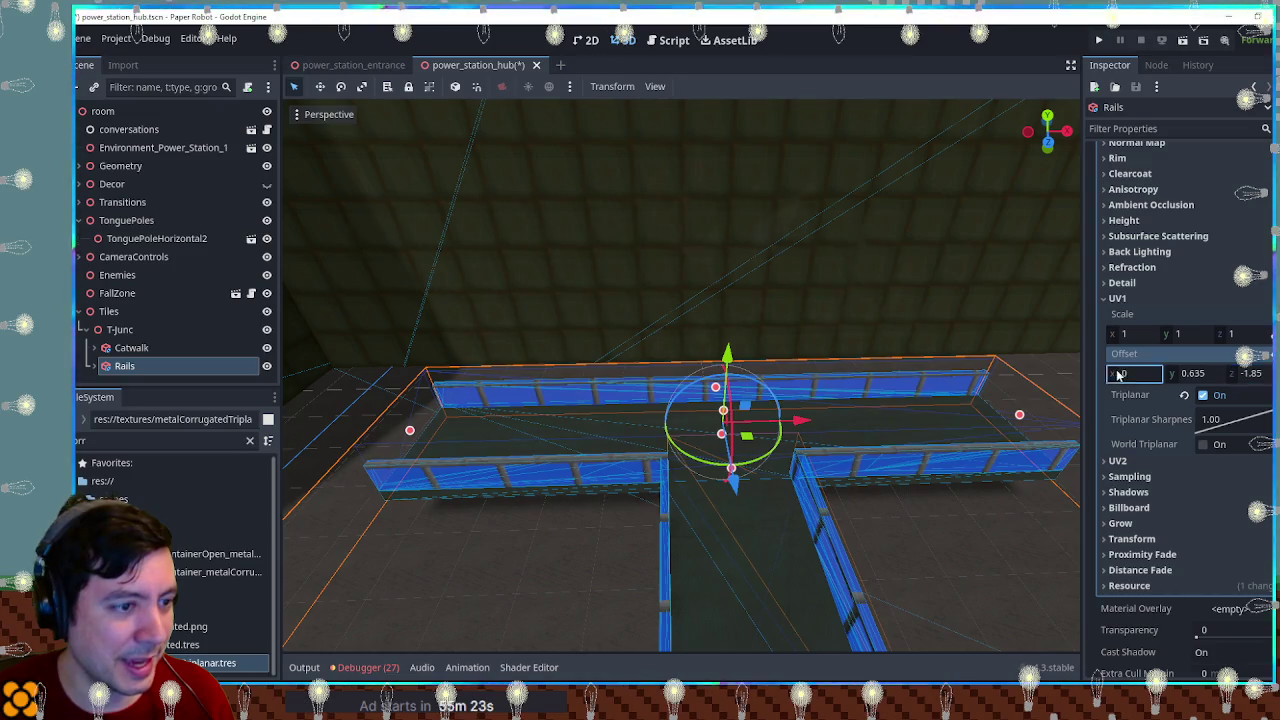
pyautogui.write('-0.42')
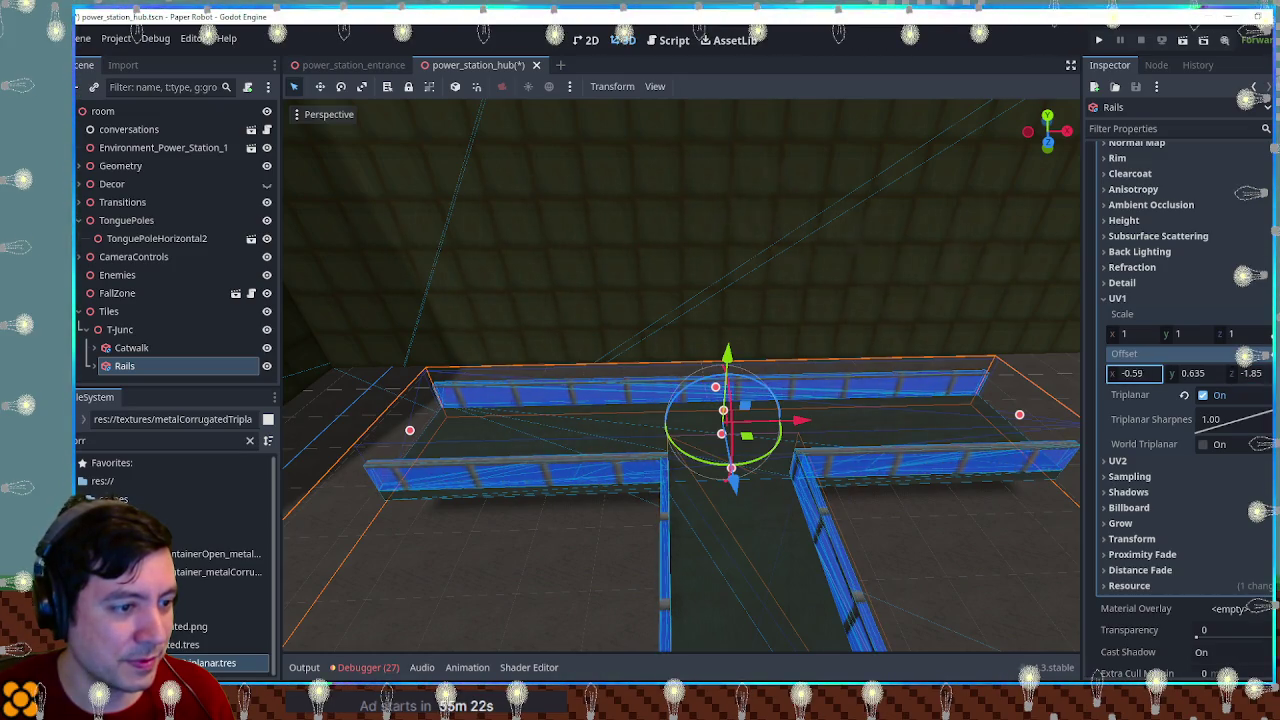
pyautogui.write('-1.185')
pyautogui.press('Return')
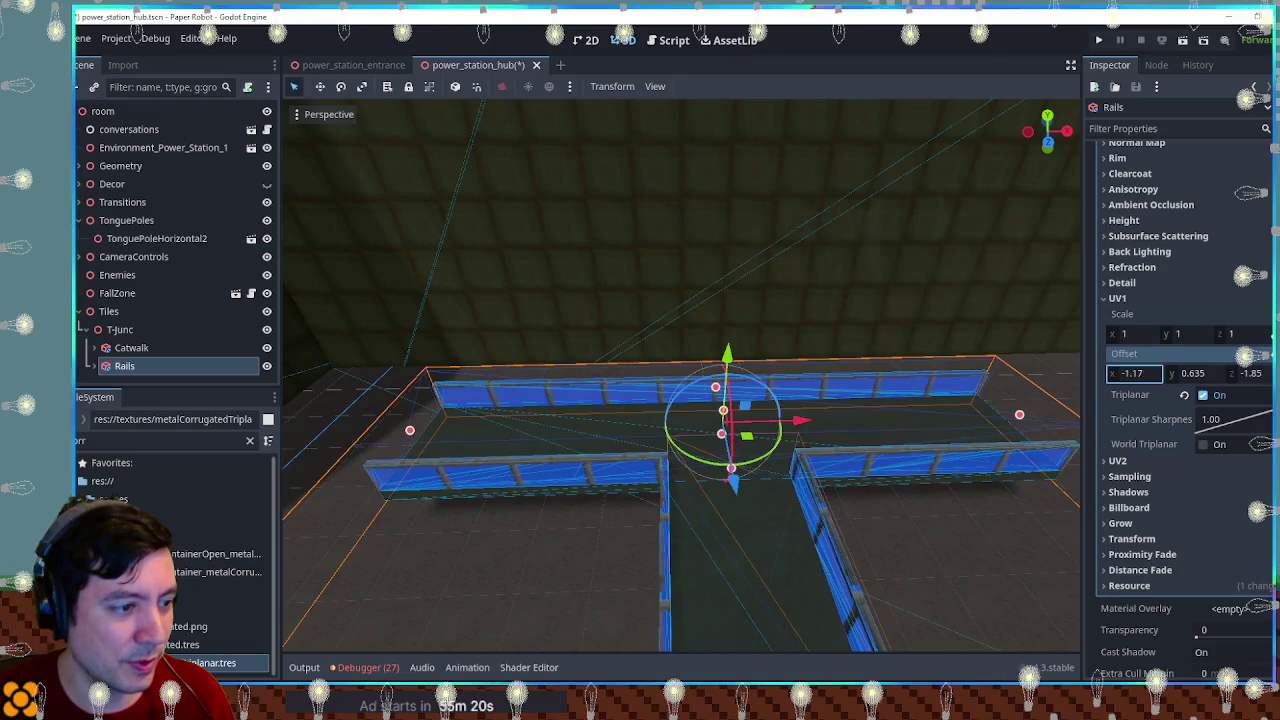
pyautogui.write('-1.235')
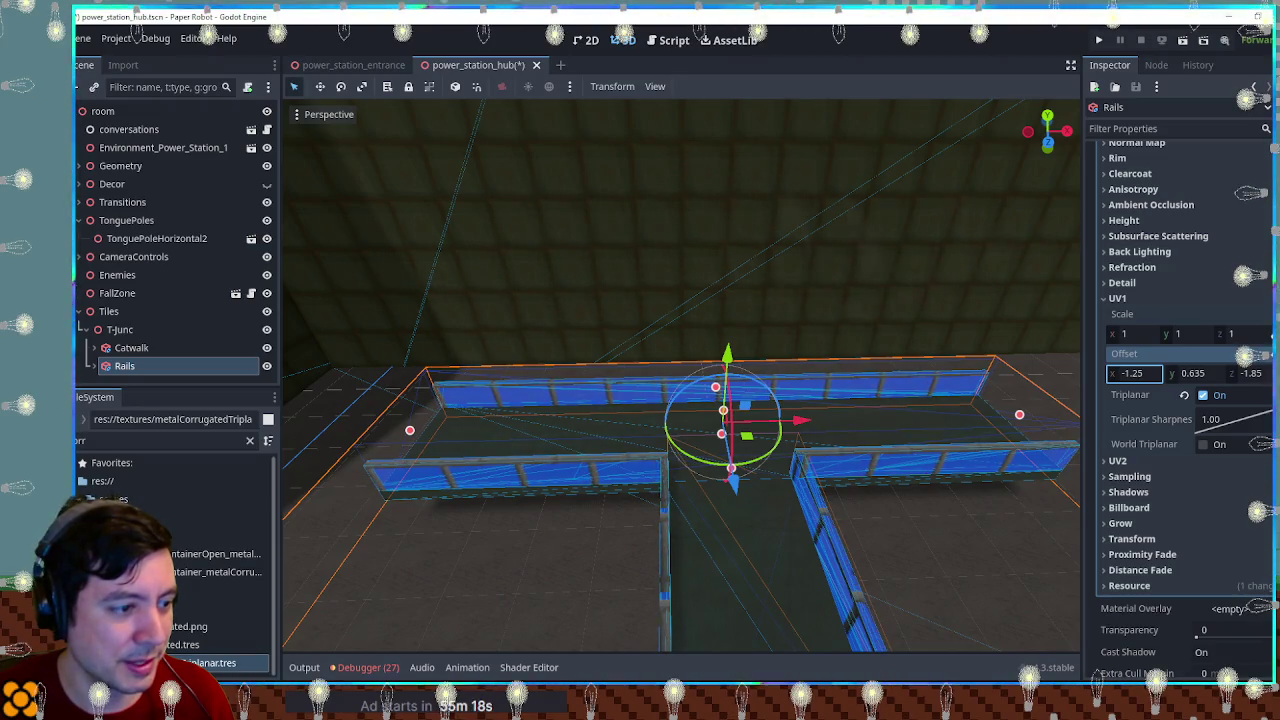
pyautogui.write('5')
pyautogui.moveTo(900, 440)
pyautogui.mouseDown()
pyautogui.moveTo(591, 531)
pyautogui.moveTo(638, 614)
pyautogui.moveTo(622, 470)
pyautogui.moveTo(640, 613)
pyautogui.moveTo(645, 493)
pyautogui.mouseUp()
# Step: Reset the Rails UV1 x offset to 0 and save the scene
pyautogui.write('0')
pyautogui.press('Return')
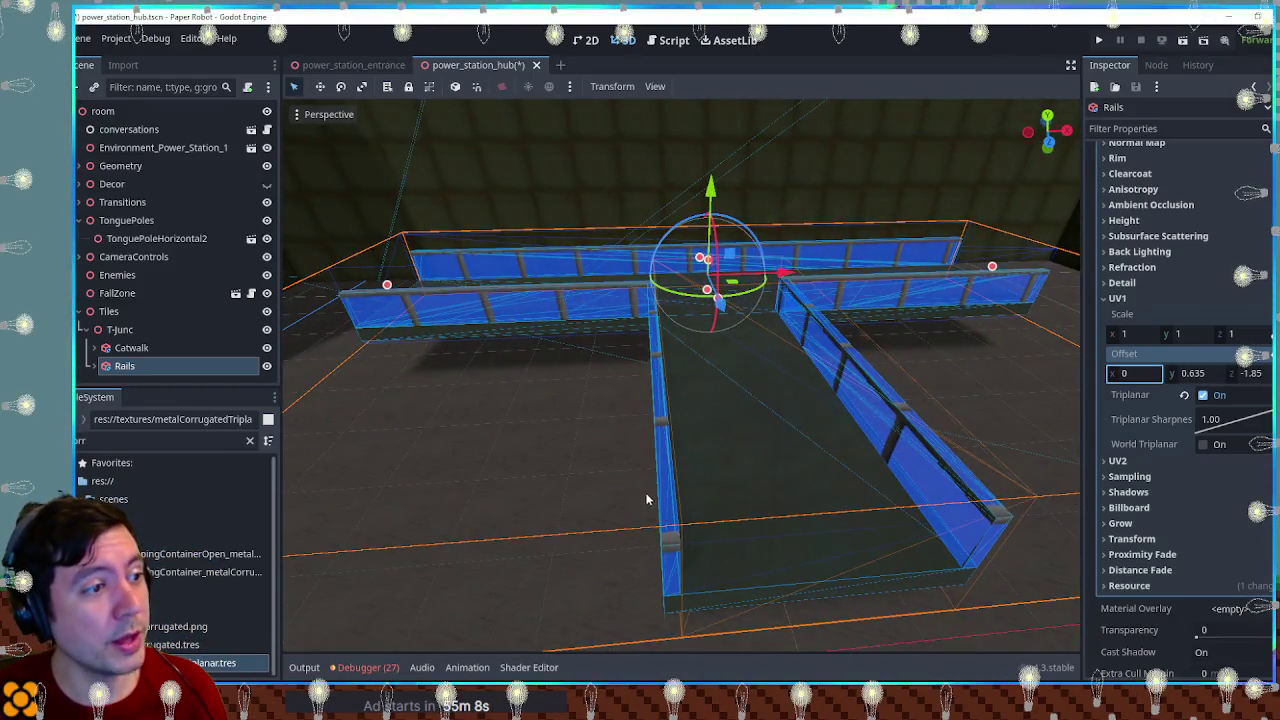
pyautogui.hotkey('ctrl', 's')
pyautogui.scroll(5, 1190, 340)
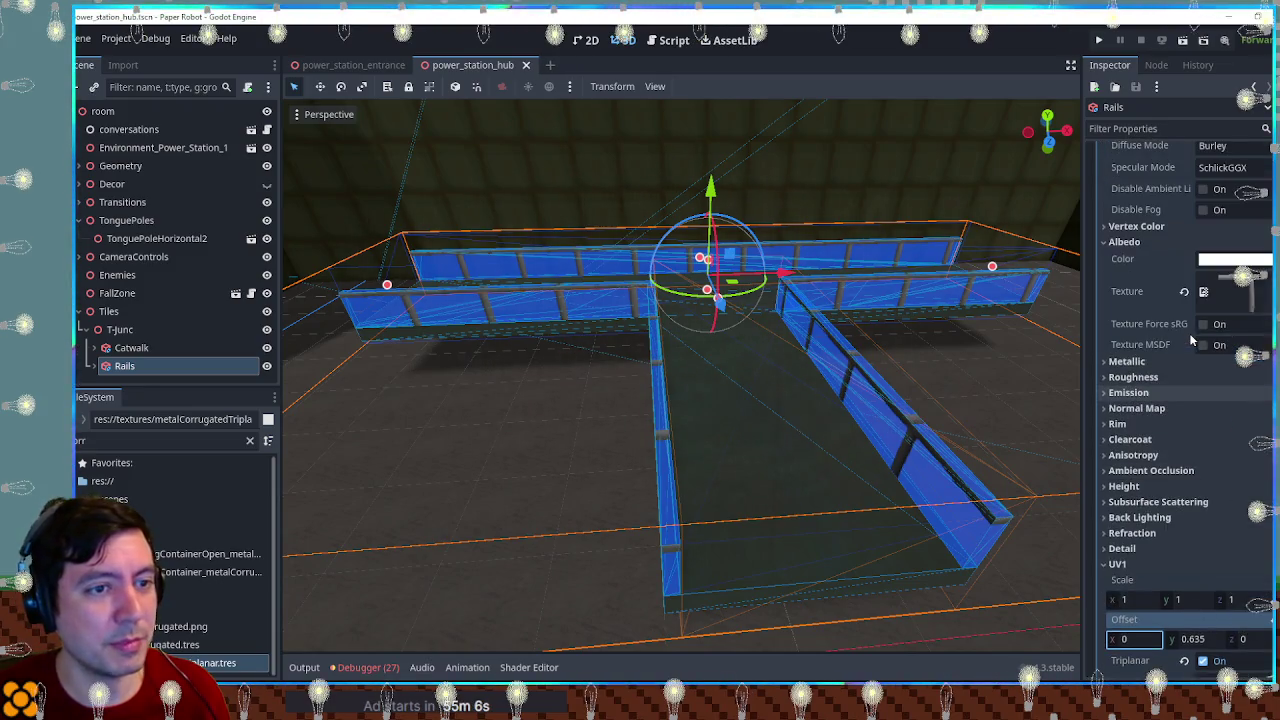
pyautogui.scroll(-3, 1187, 333)
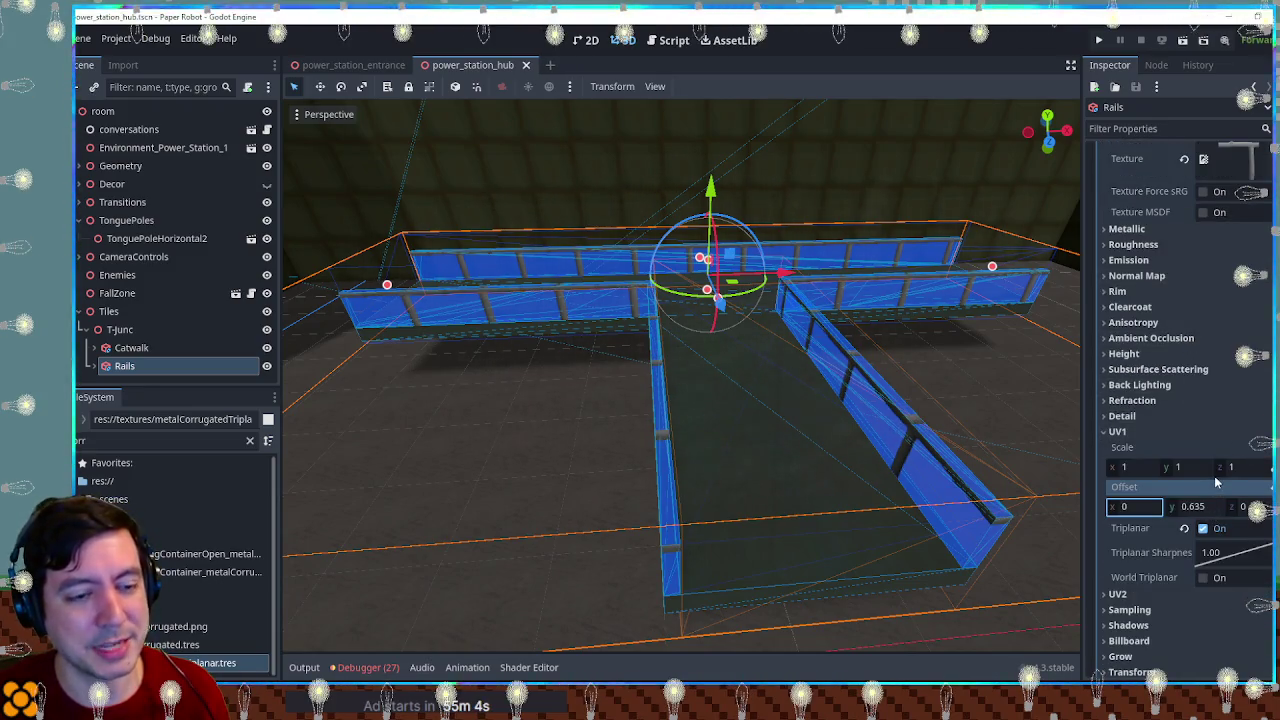
pyautogui.scroll(10, 1214, 478)
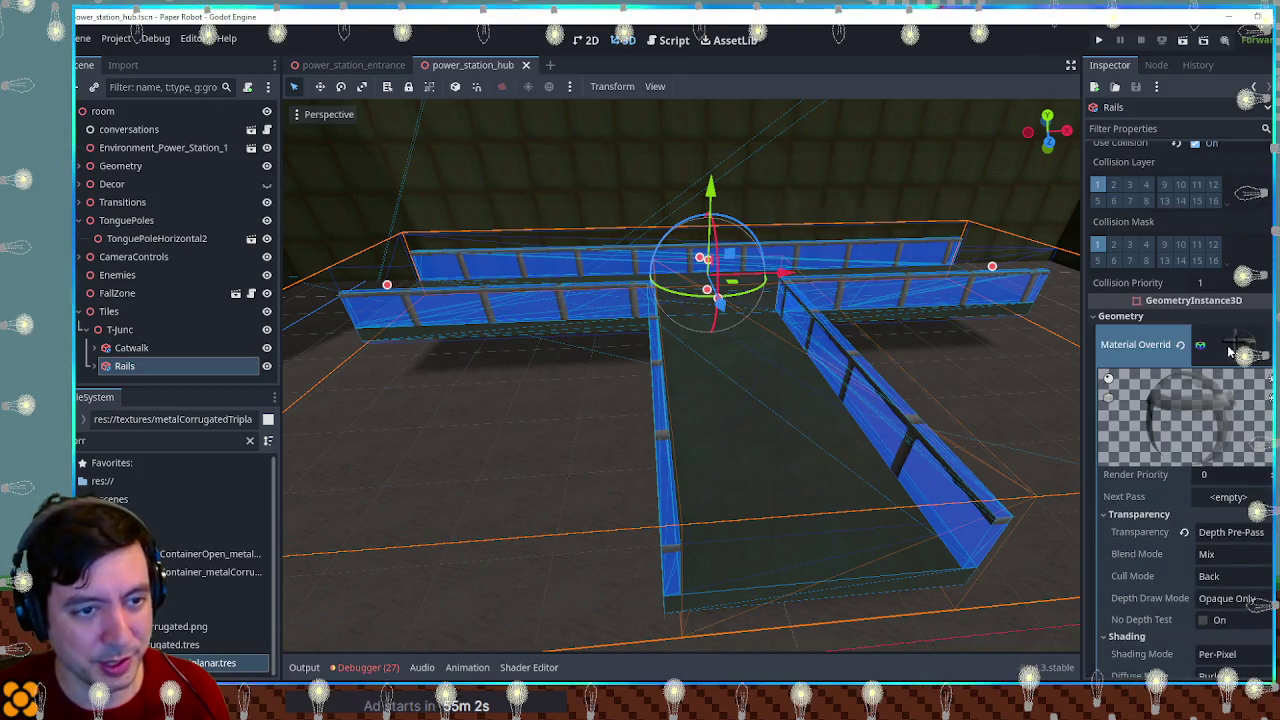
pyautogui.click(1229, 348)
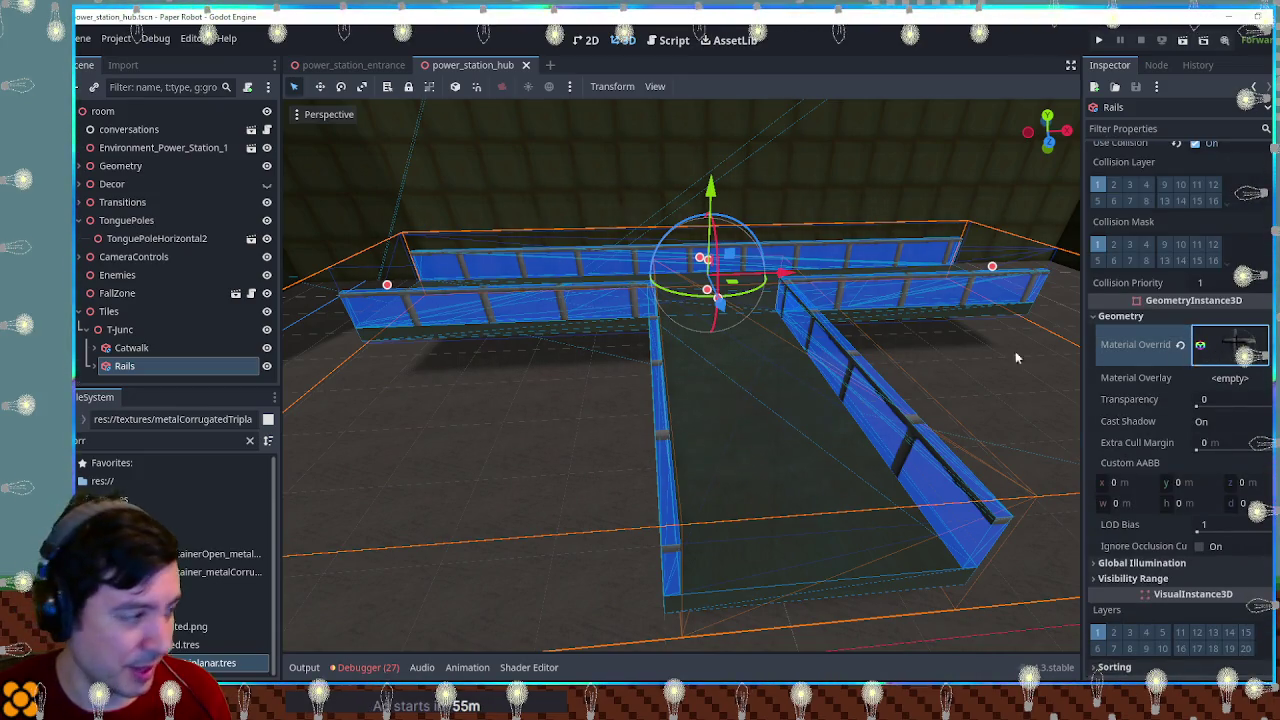
pyautogui.click(156, 436)
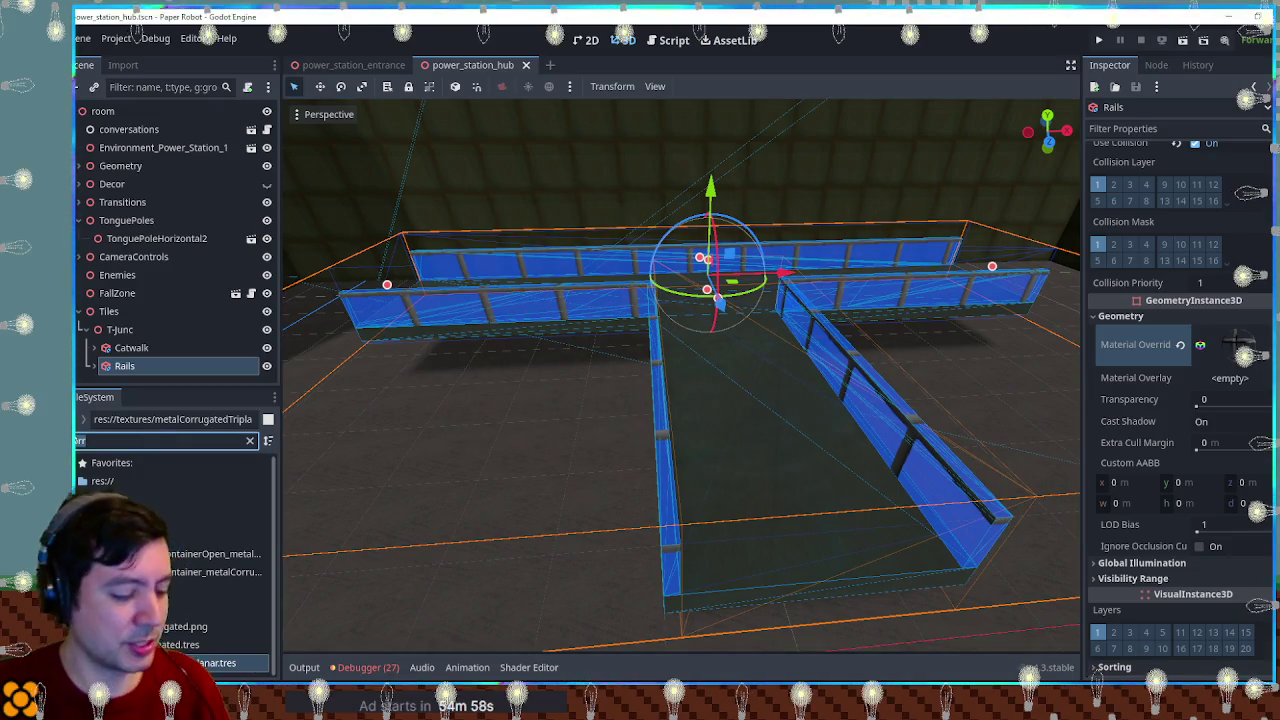
pyautogui.press('BackSpace')
pyautogui.write('r')
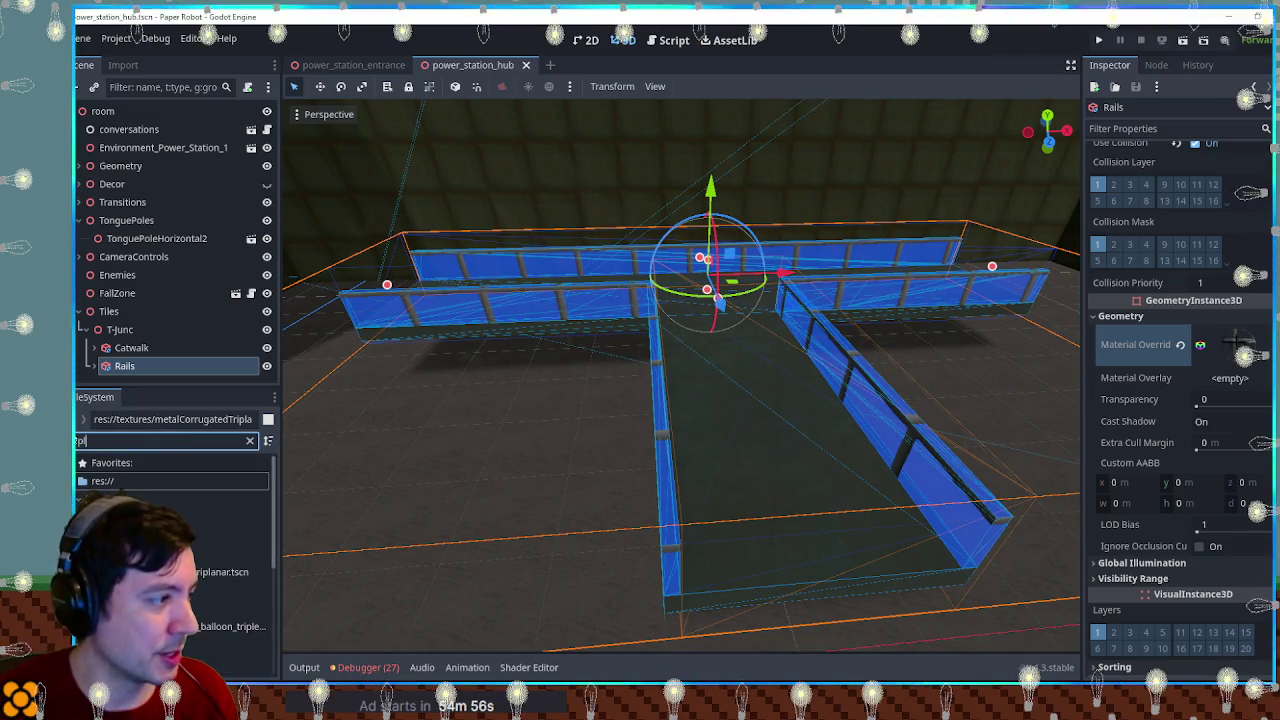
pyautogui.write('anar')
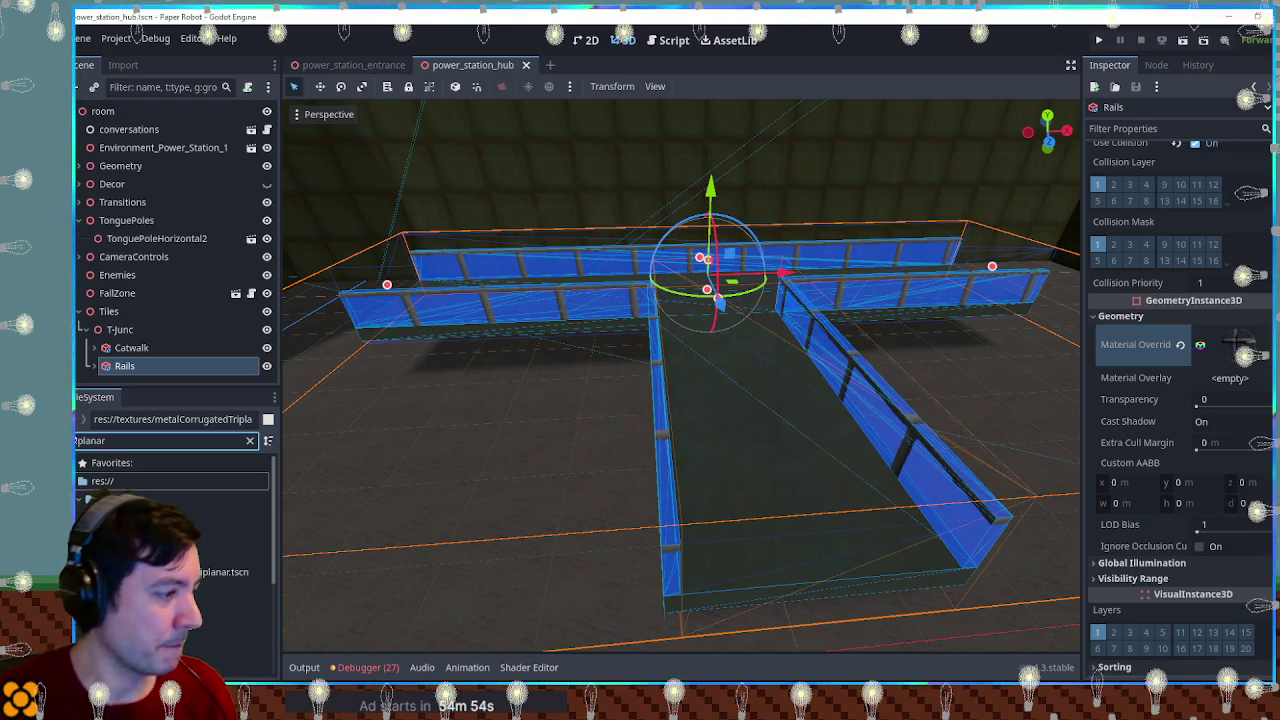
pyautogui.moveTo(215, 626)
pyautogui.mouseDown()
pyautogui.moveTo(700, 420)
pyautogui.moveTo(1165, 385)
pyautogui.mouseUp()
pyautogui.moveTo(1240, 345); pyautogui.dragTo(1236, 344)
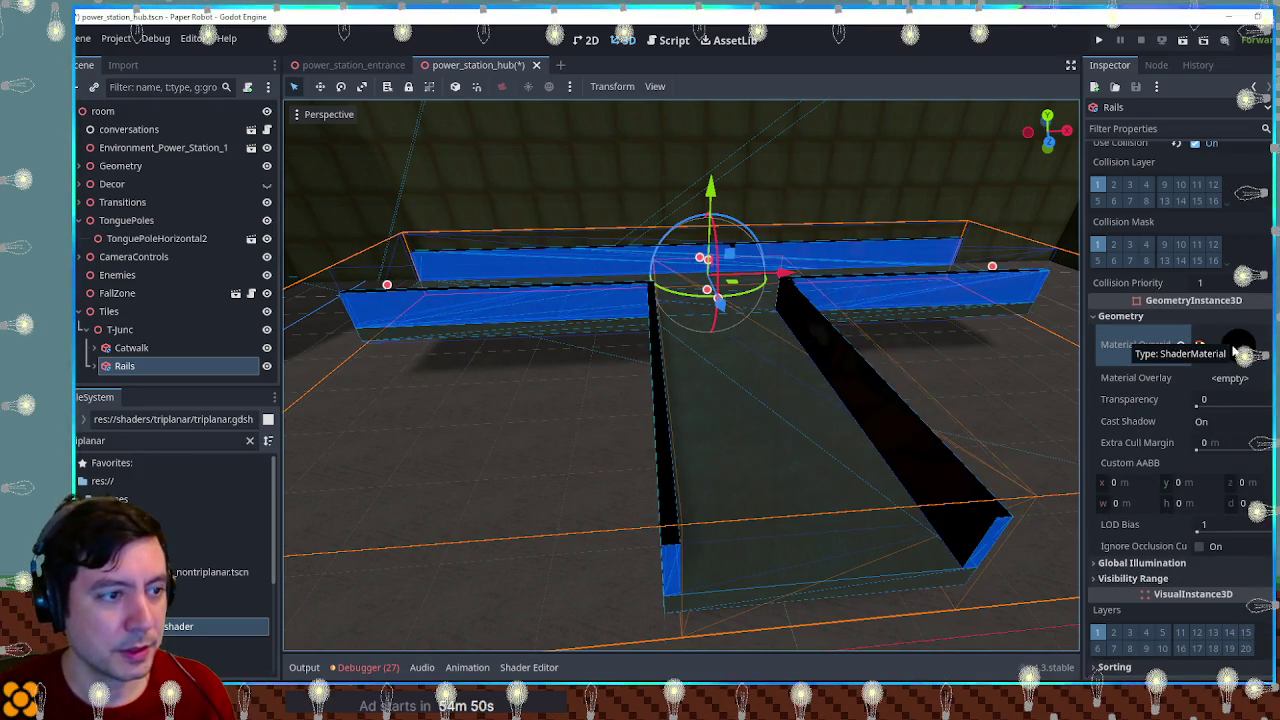
pyautogui.scroll(-5, 796, 351)
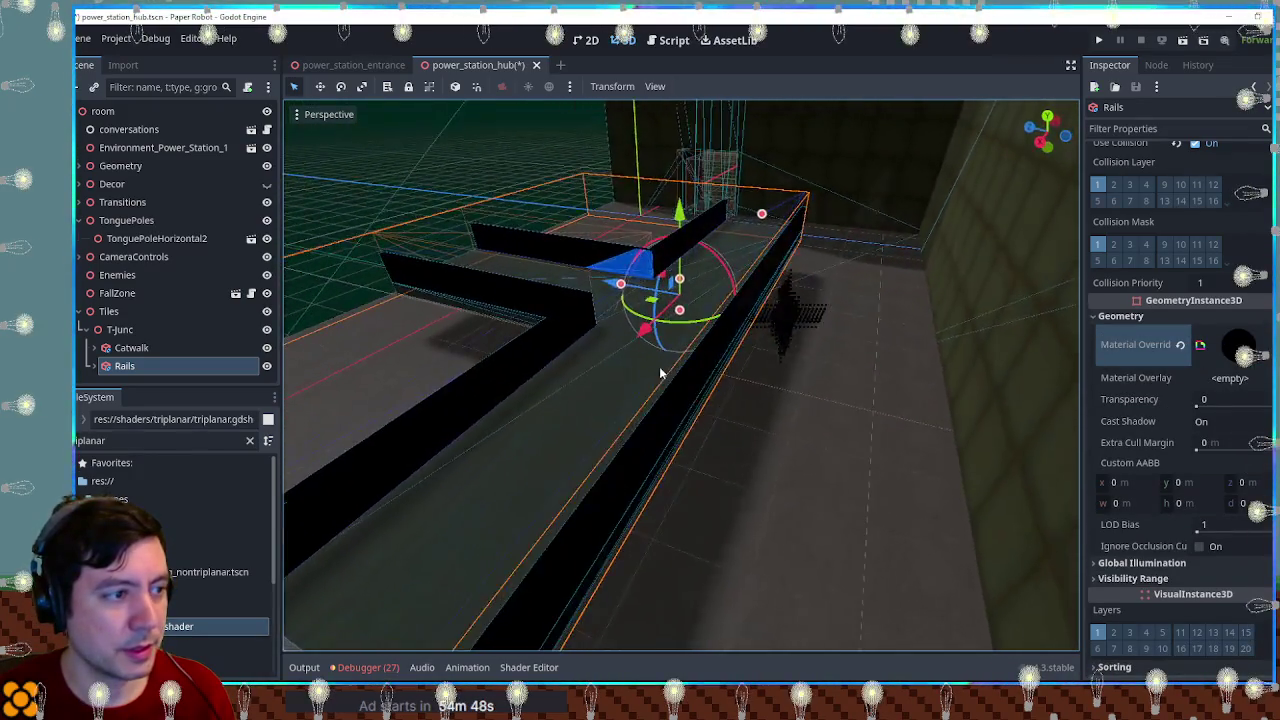
pyautogui.moveTo(675, 362)
pyautogui.mouseDown()
pyautogui.moveTo(571, 346)
pyautogui.moveTo(634, 343)
pyautogui.moveTo(663, 300)
pyautogui.moveTo(1040, 299)
pyautogui.mouseUp()
pyautogui.hotkey('ctrl', 's')
pyautogui.moveTo(894, 354)
pyautogui.mouseDown()
pyautogui.moveTo(842, 442)
pyautogui.moveTo(814, 437)
pyautogui.moveTo(796, 531)
pyautogui.mouseUp()
pyautogui.scroll(2, 842, 442)
pyautogui.scroll(5, 812, 435)
pyautogui.scroll(-5, 797, 525)
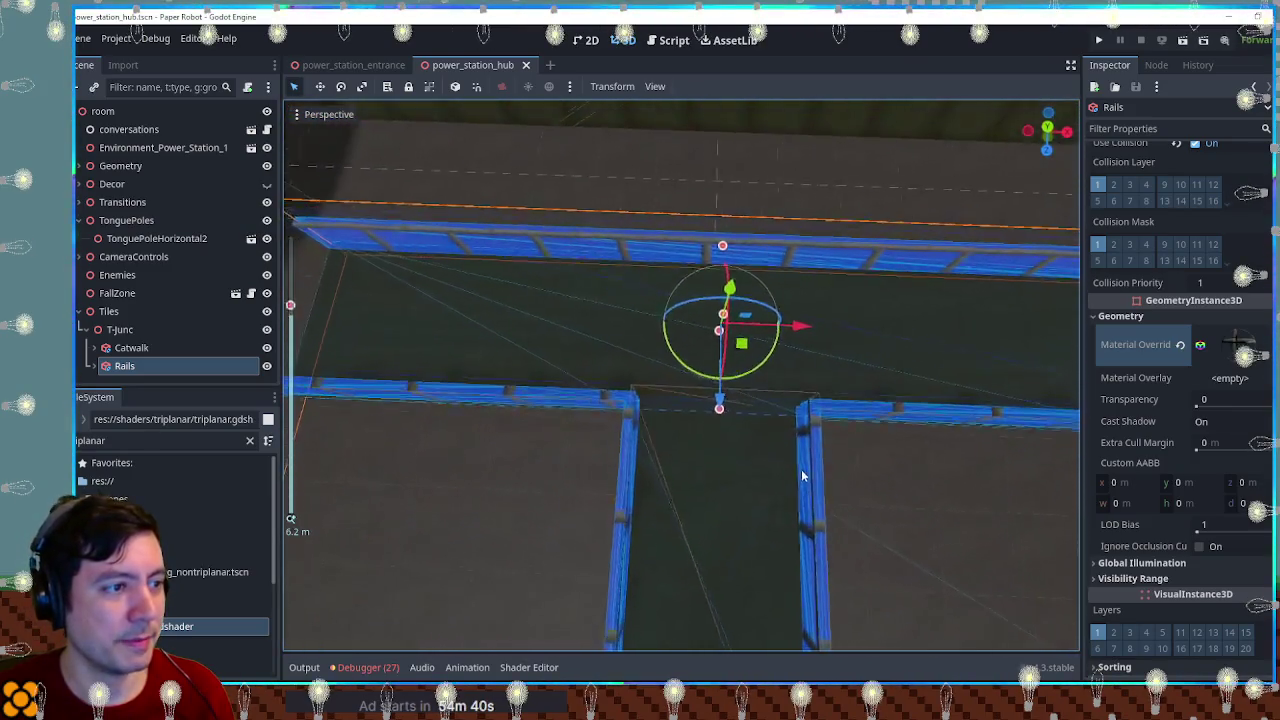
pyautogui.moveTo(807, 401); pyautogui.dragTo(806, 354)
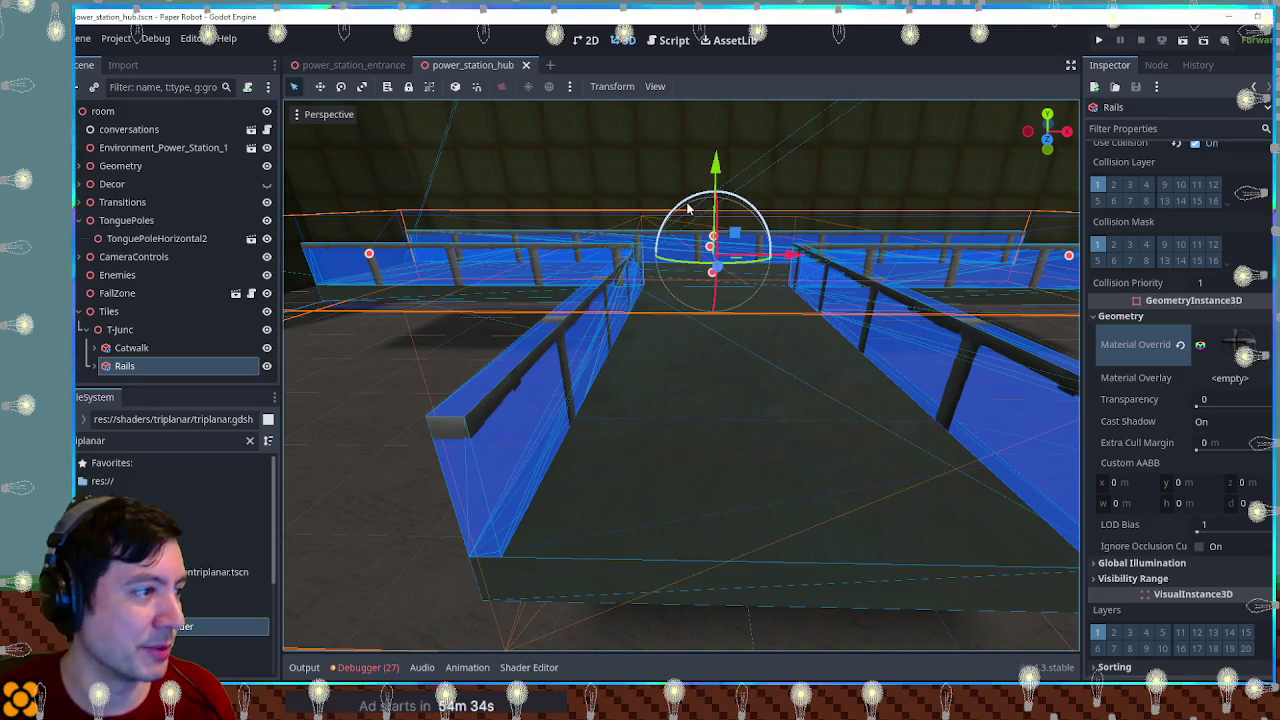
# Step: Expand Rails and frame the view on its CSGBox3D3 cutting box
pyautogui.click(95, 366)
pyautogui.scroll(-1, 140, 368)
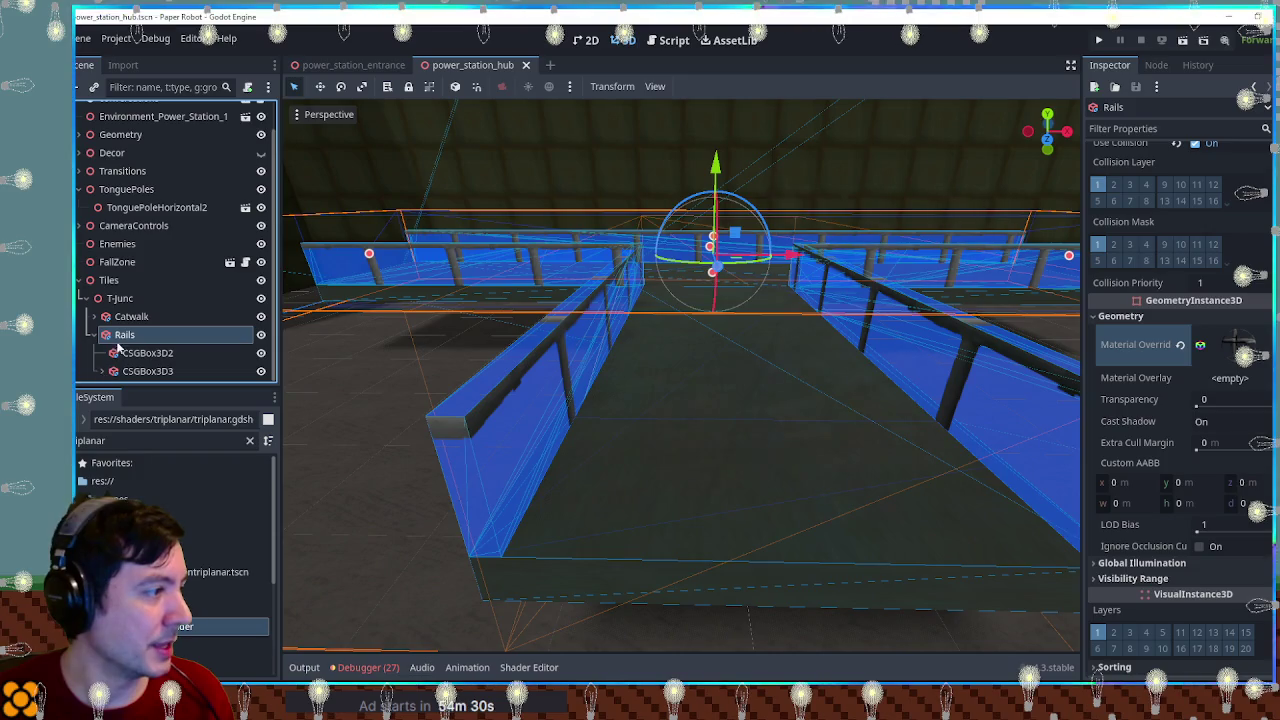
pyautogui.doubleClick(118, 336)
pyautogui.click(140, 371)
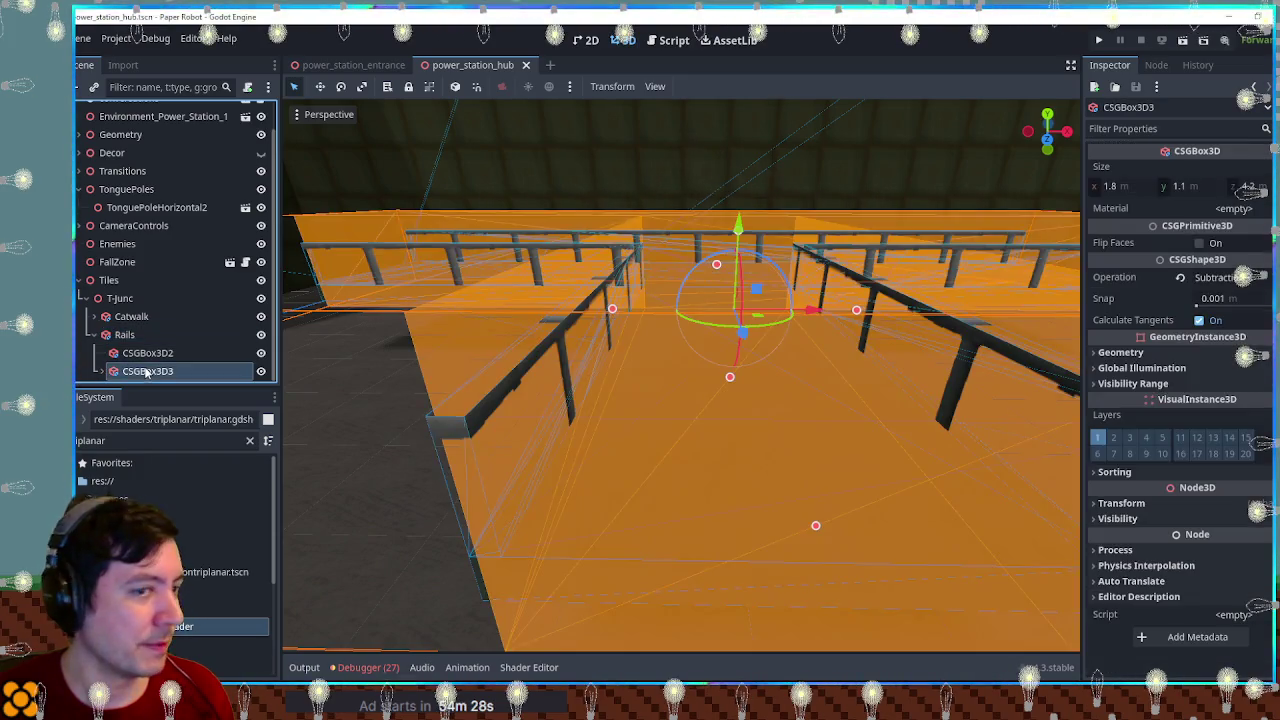
pyautogui.press('f')
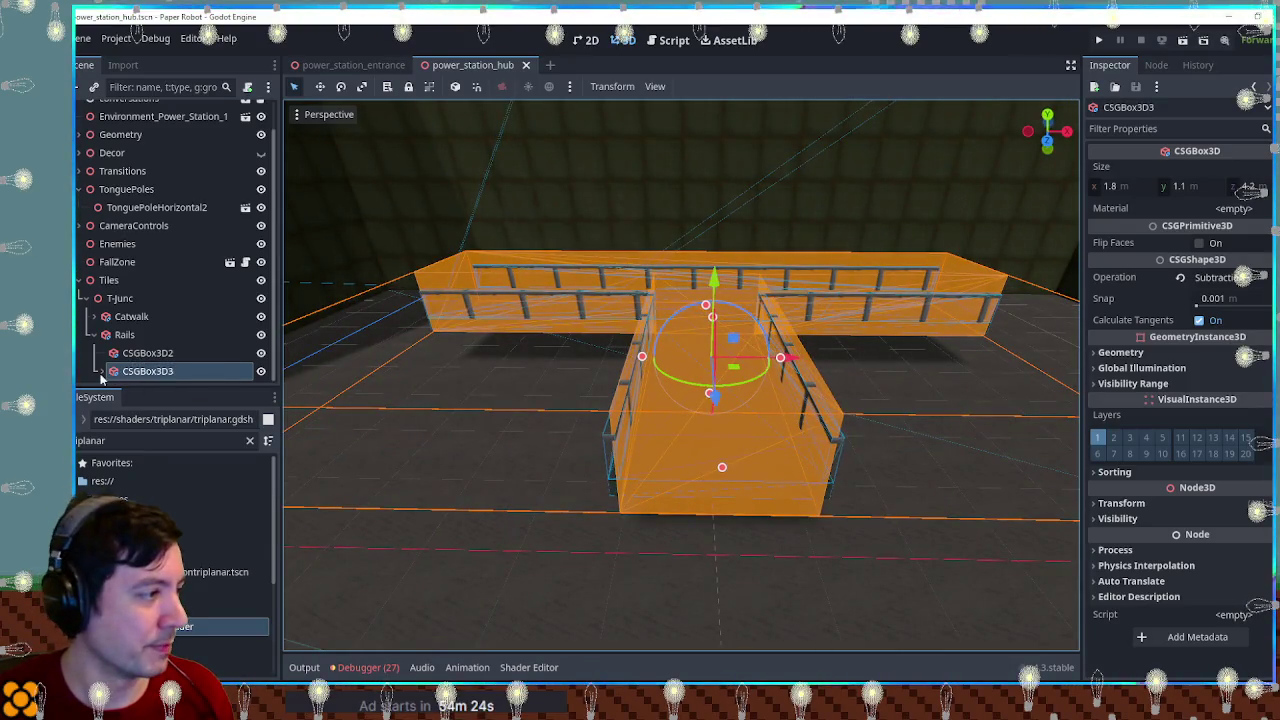
# Step: Compare the CSGBox3D3 and CSGBox3D4 boxes, then reselect the Rails node
pyautogui.click(126, 338)
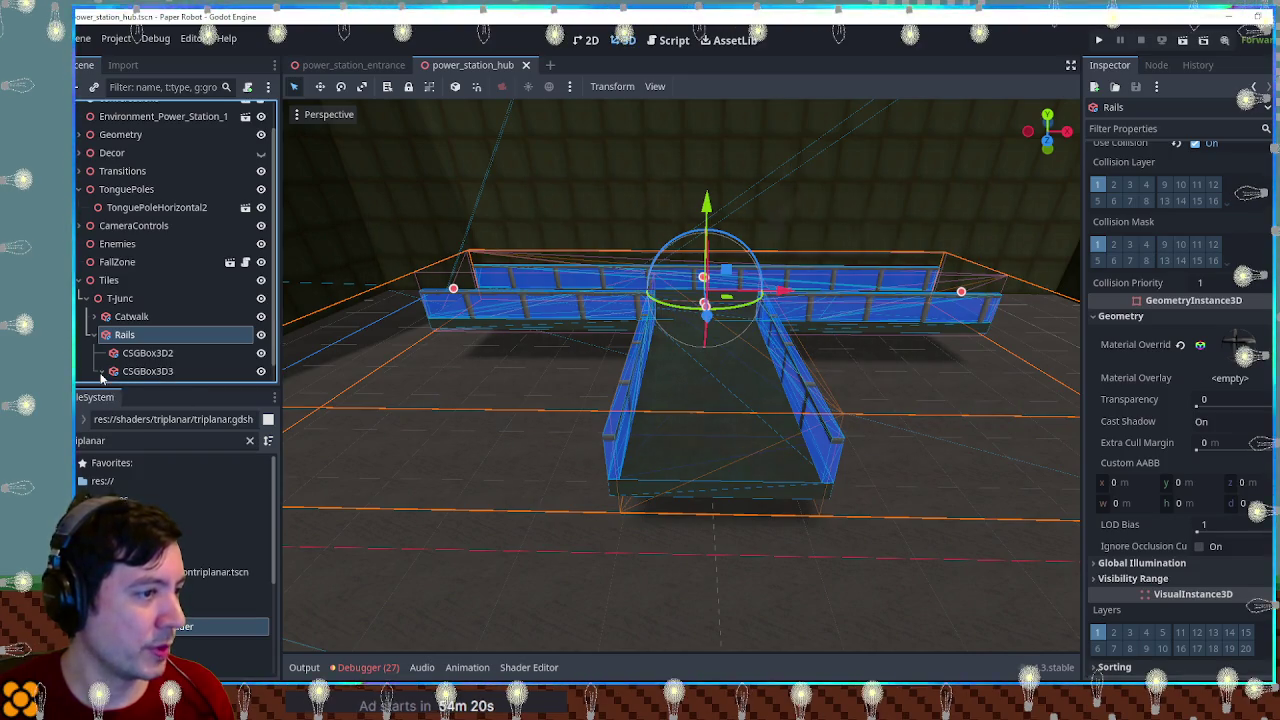
pyautogui.scroll(-1, 145, 372)
pyautogui.click(145, 371)
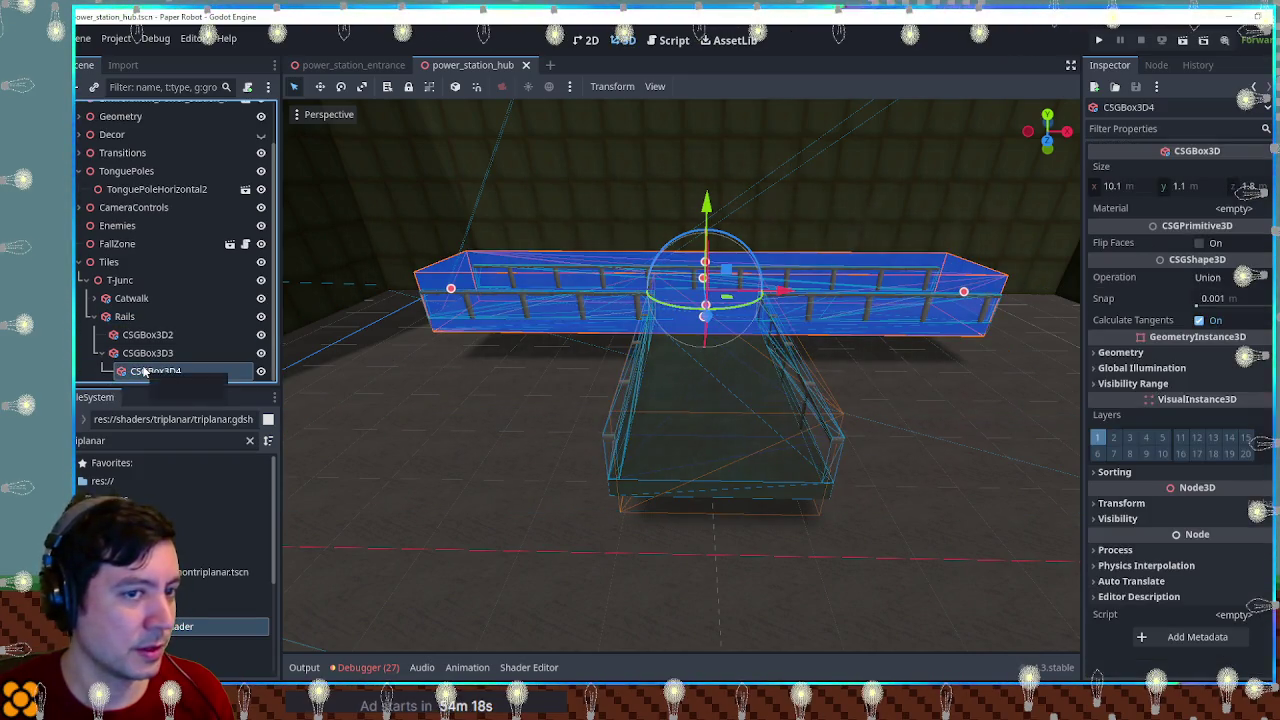
pyautogui.click(145, 355)
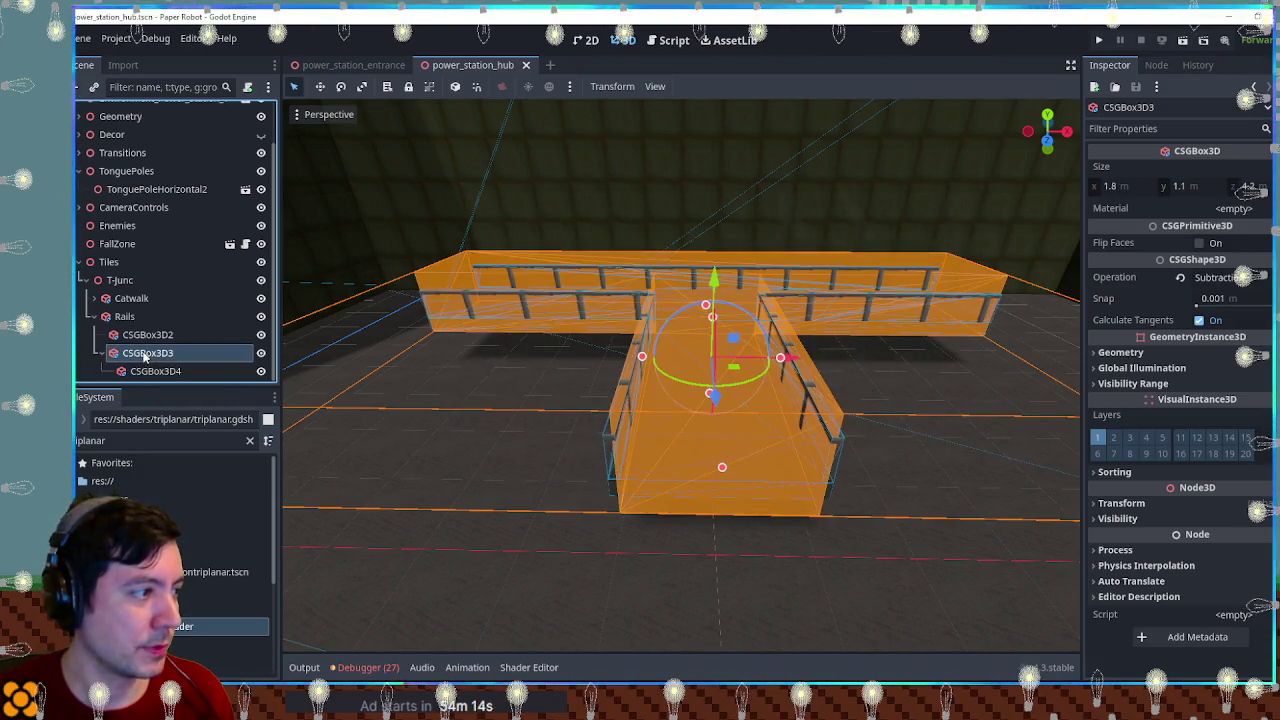
pyautogui.click(150, 376)
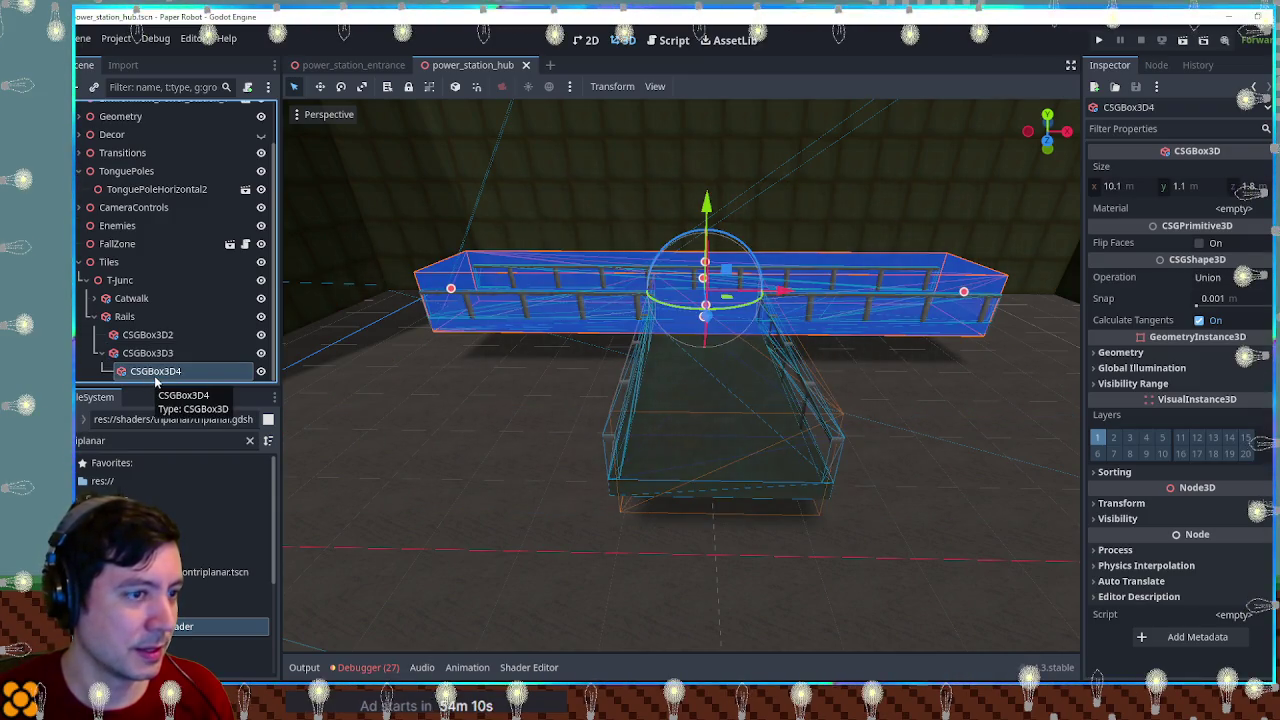
pyautogui.scroll(1, 155, 376)
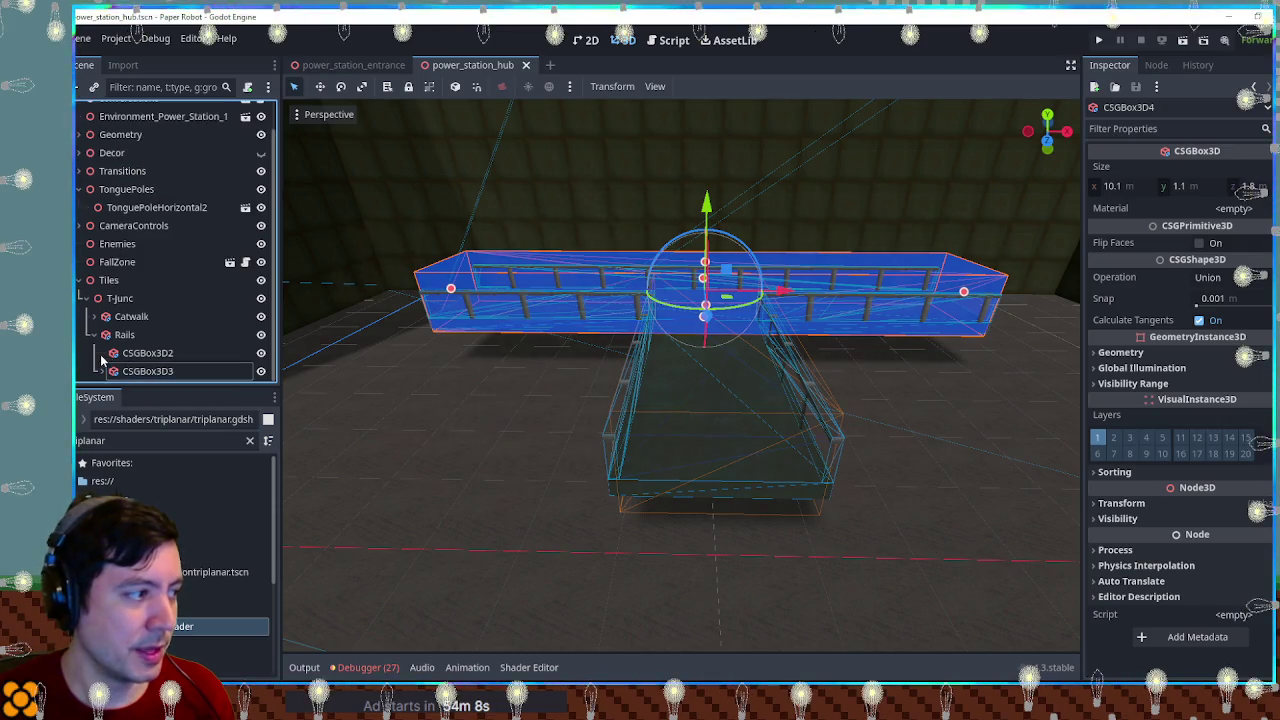
pyautogui.click(137, 336)
pyautogui.hotkey('ctrl', 'a')
# Step: Add a CSGBox3D under Rails and set its operation to Subtraction
pyautogui.write('csg')
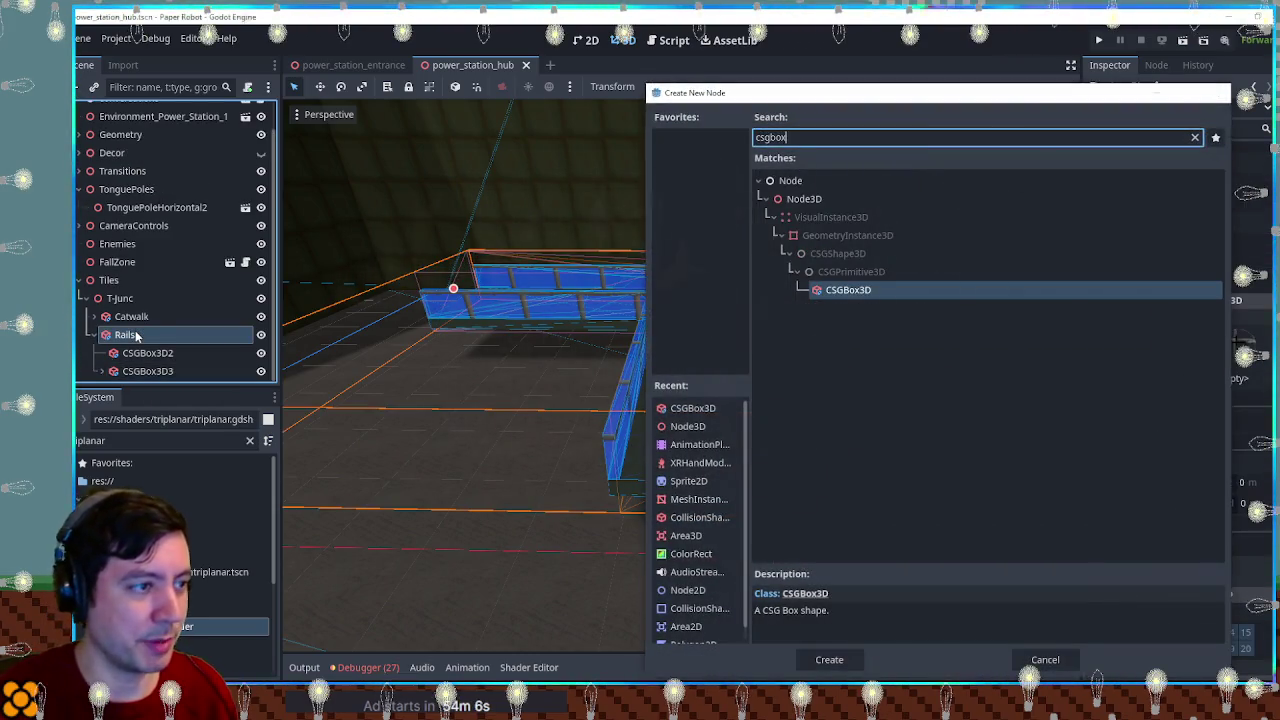
pyautogui.press('Return')
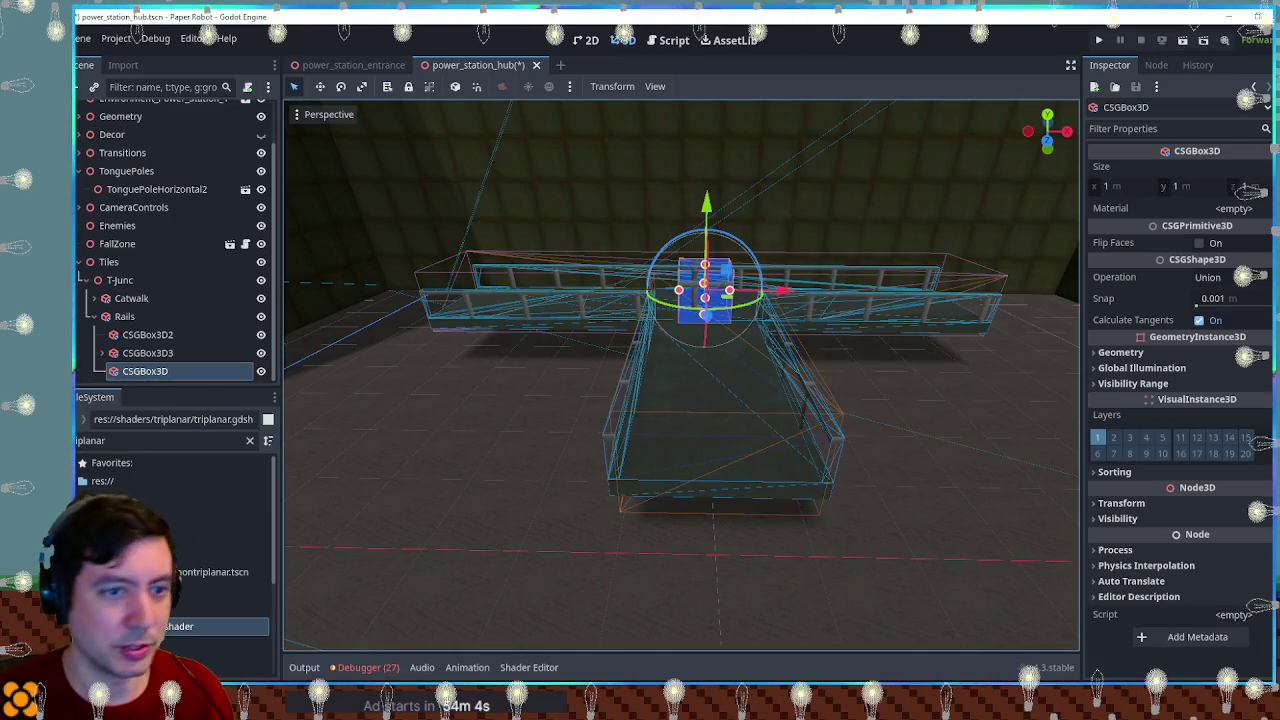
pyautogui.click(1228, 277)
pyautogui.click(1233, 340)
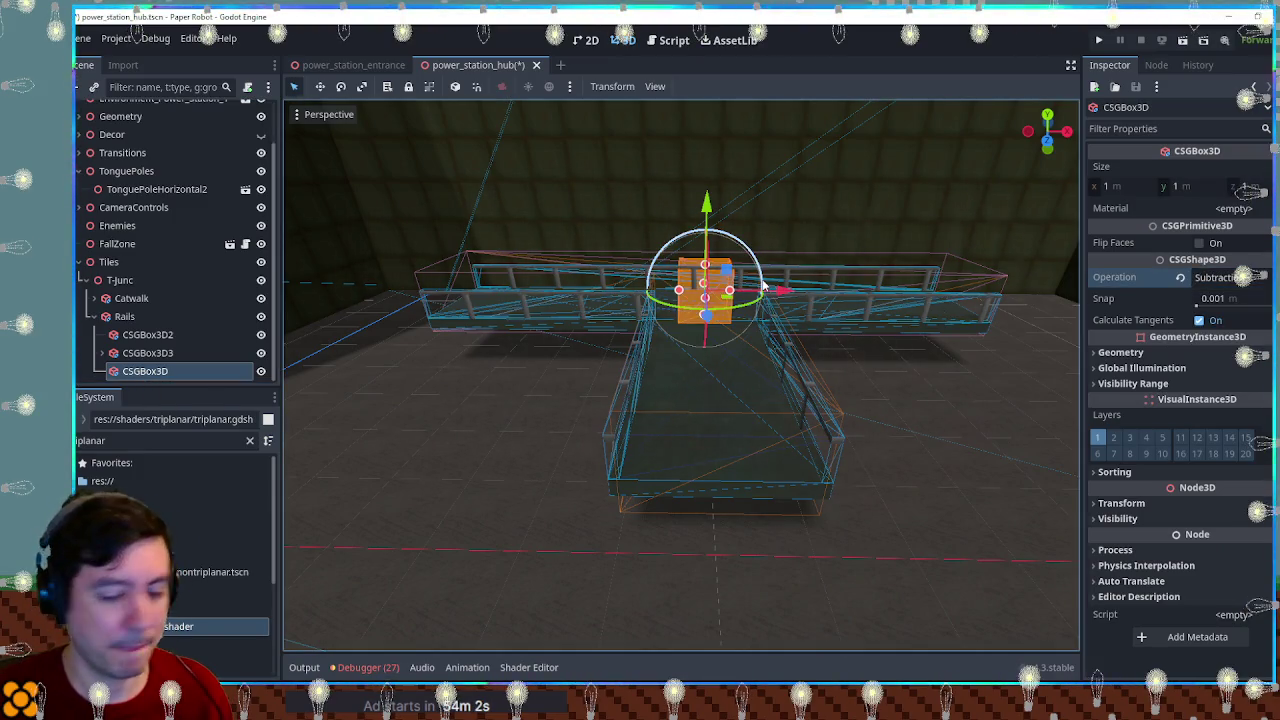
# Step: In front view, flatten the box to 0.274 m thick and widen it to 10 m
pyautogui.press('KP_1')
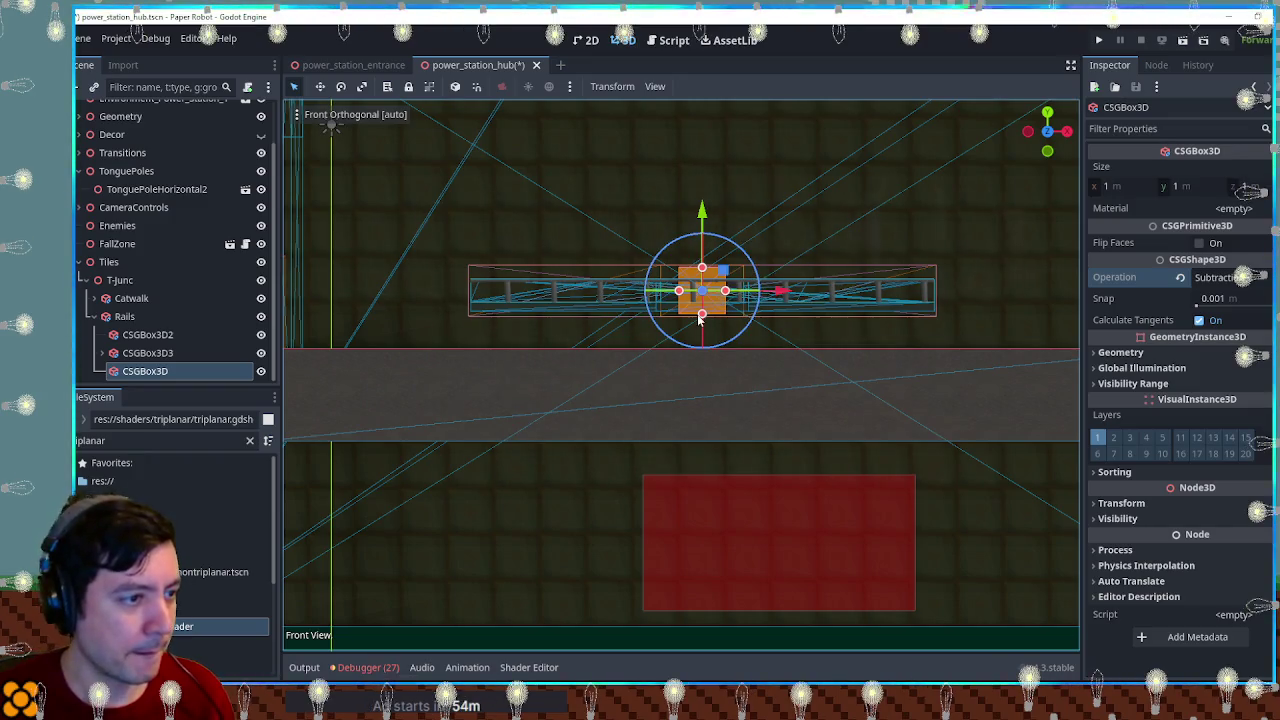
pyautogui.scroll(5, 705, 312)
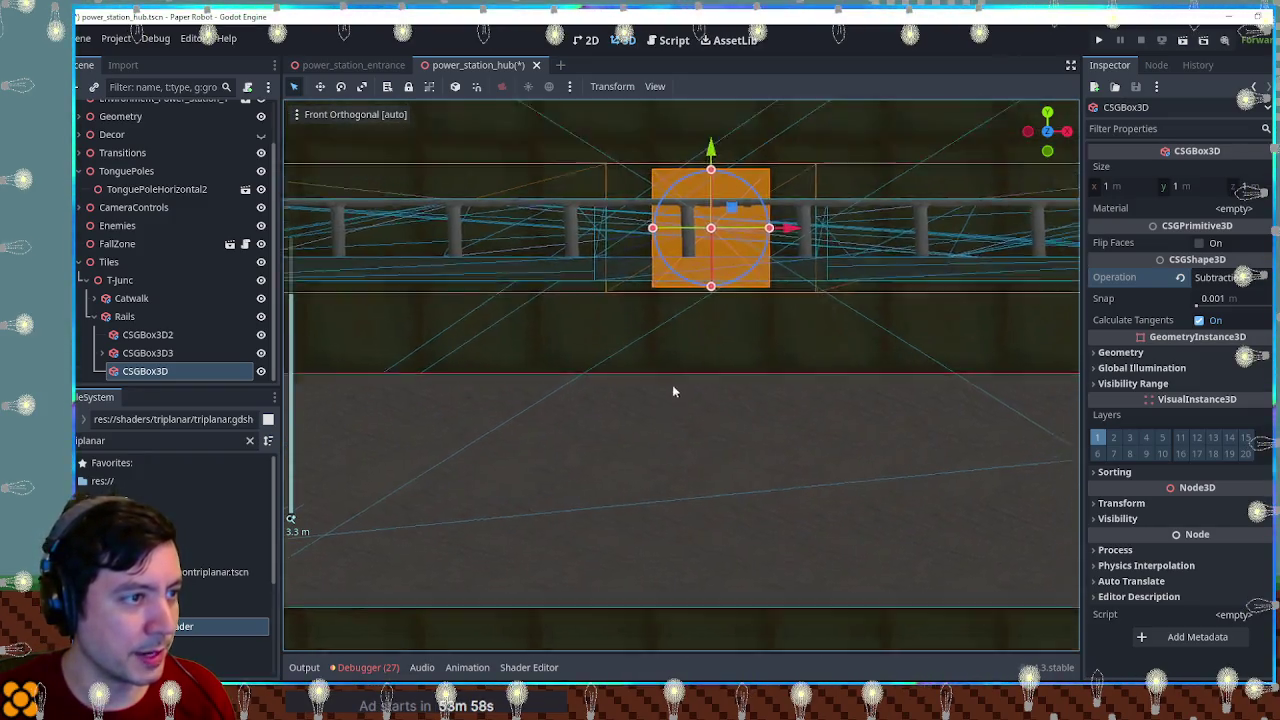
pyautogui.moveTo(678, 362); pyautogui.dragTo(678, 279)
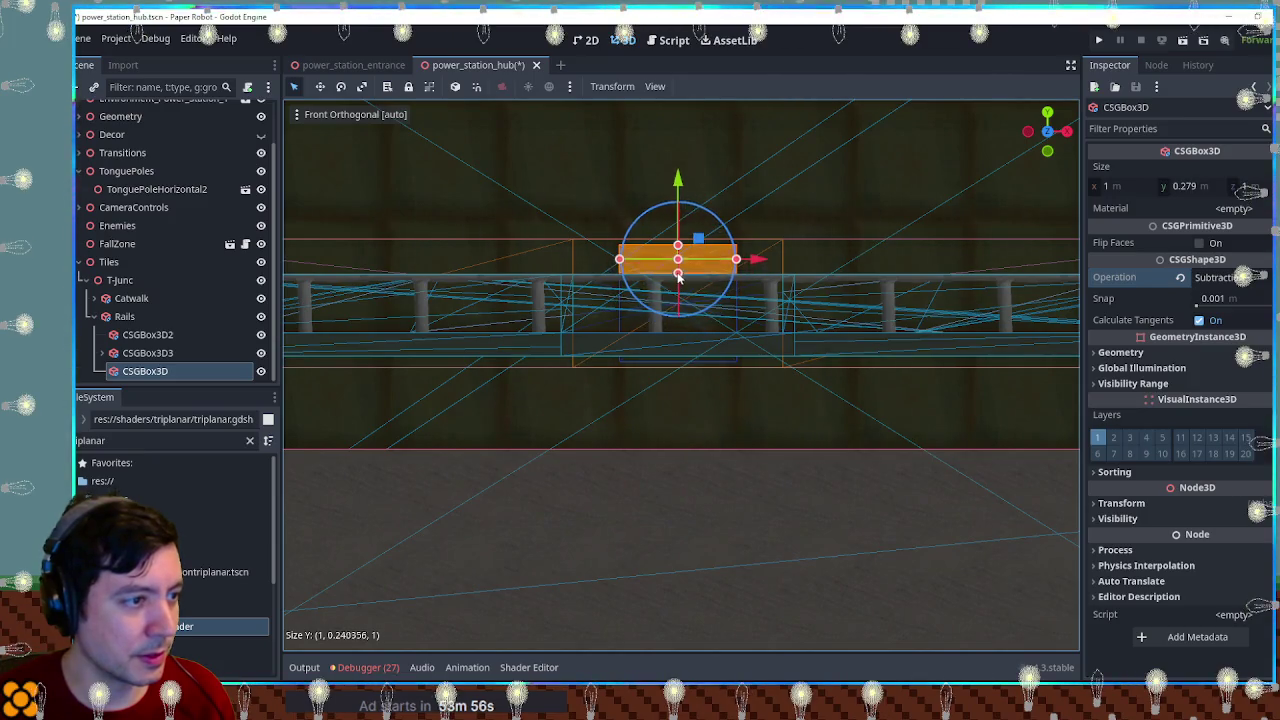
pyautogui.scroll(-3, 680, 290)
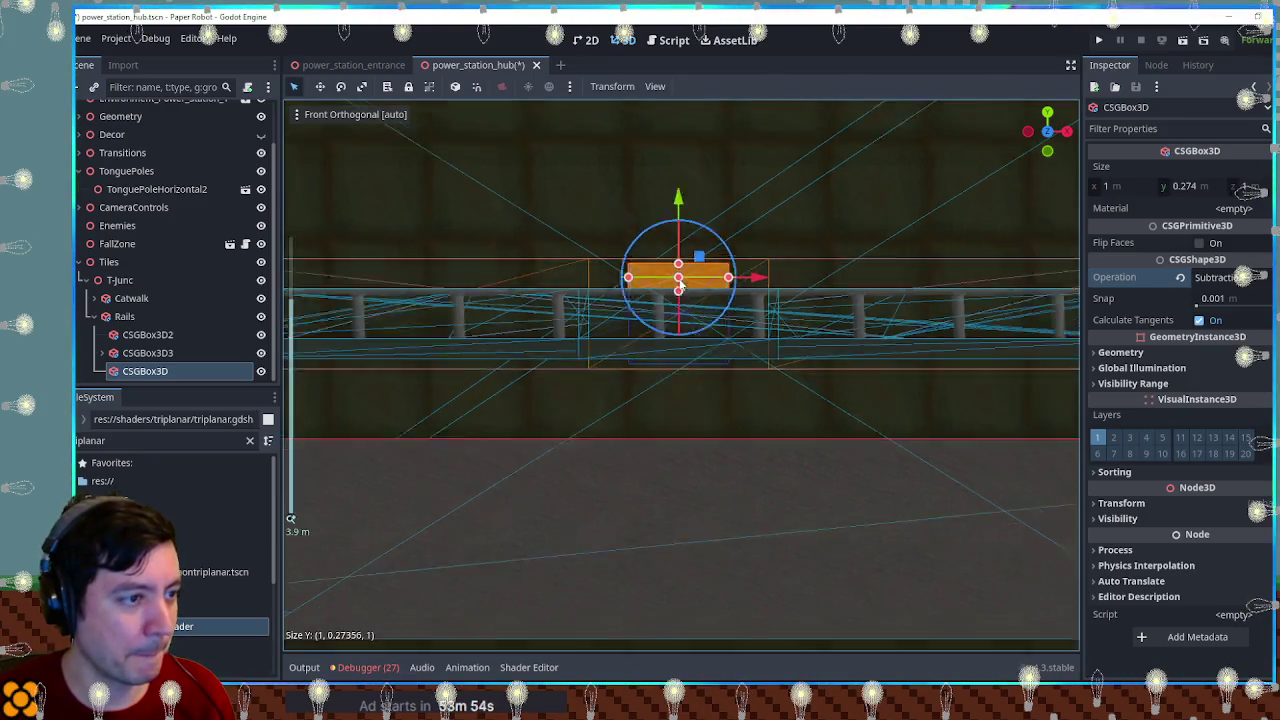
pyautogui.moveTo(788, 329); pyautogui.dragTo(957, 339)
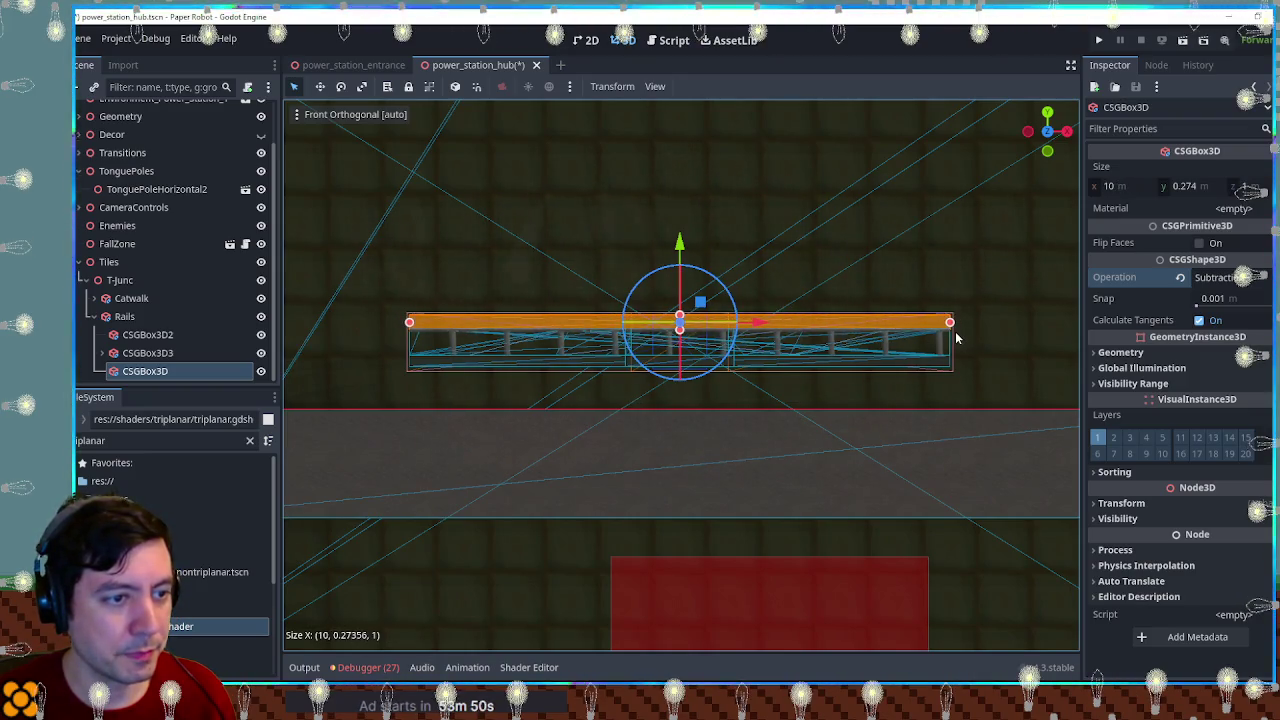
pyautogui.moveTo(955, 331); pyautogui.dragTo(861, 462)
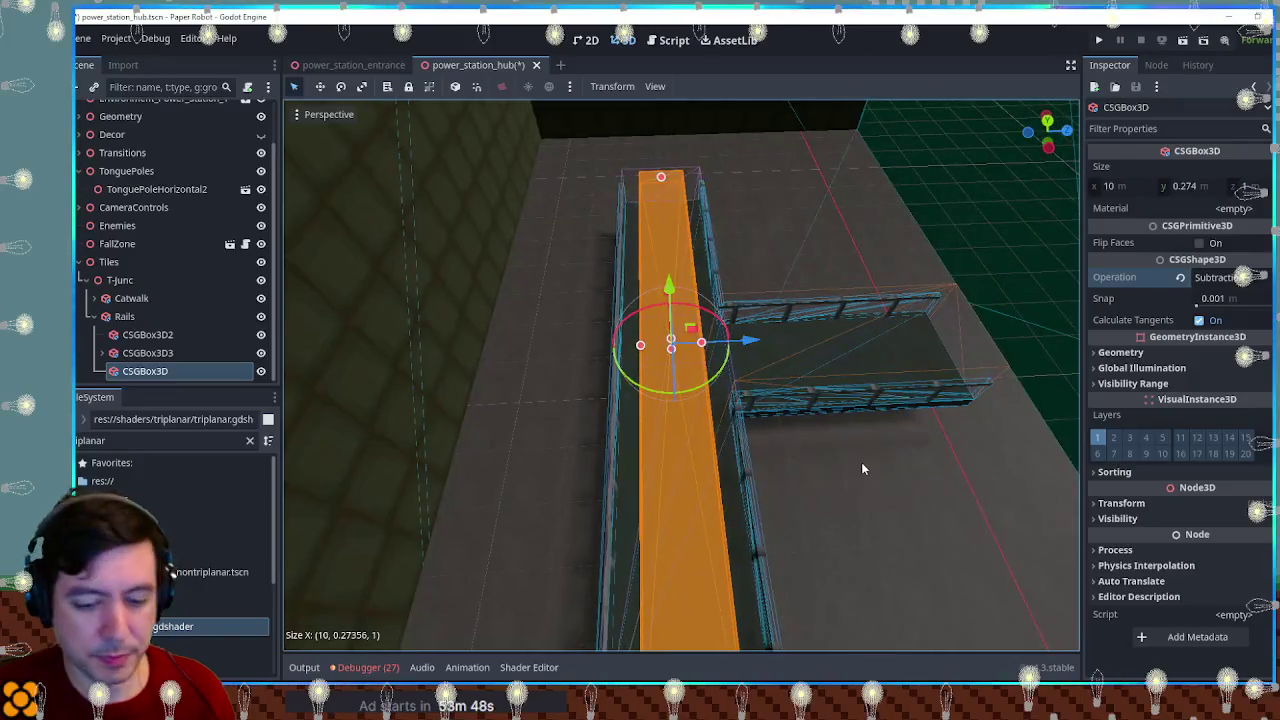
# Step: From the top view, extend the slab's depth to 6 m and lower it onto the rail tops
pyautogui.press('KP_7')
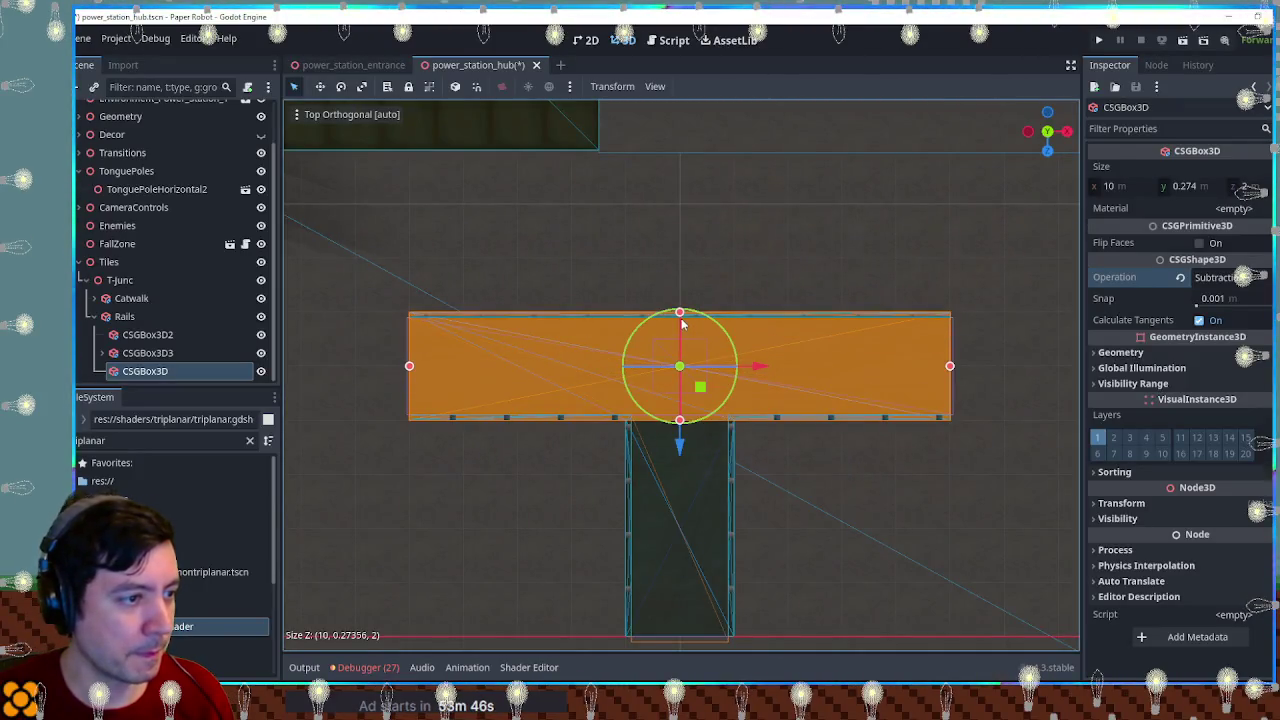
pyautogui.moveTo(683, 487); pyautogui.dragTo(683, 657)
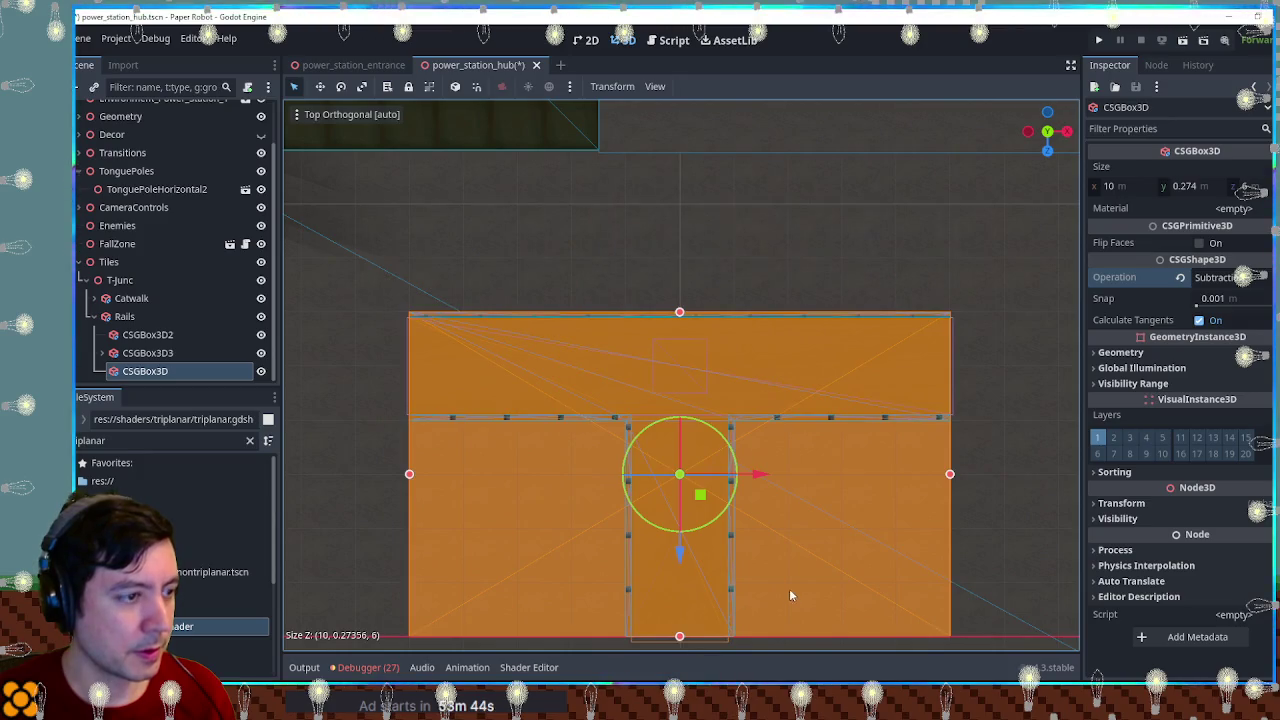
pyautogui.moveTo(790, 599); pyautogui.dragTo(803, 377)
pyautogui.scroll(-3, 801, 390)
pyautogui.scroll(5, 786, 444)
pyautogui.moveTo(786, 444); pyautogui.dragTo(791, 403)
pyautogui.moveTo(684, 205)
pyautogui.mouseDown()
pyautogui.moveTo(686, 220)
pyautogui.moveTo(686, 186)
pyautogui.moveTo(660, 229)
pyautogui.moveTo(640, 320)
pyautogui.mouseUp()
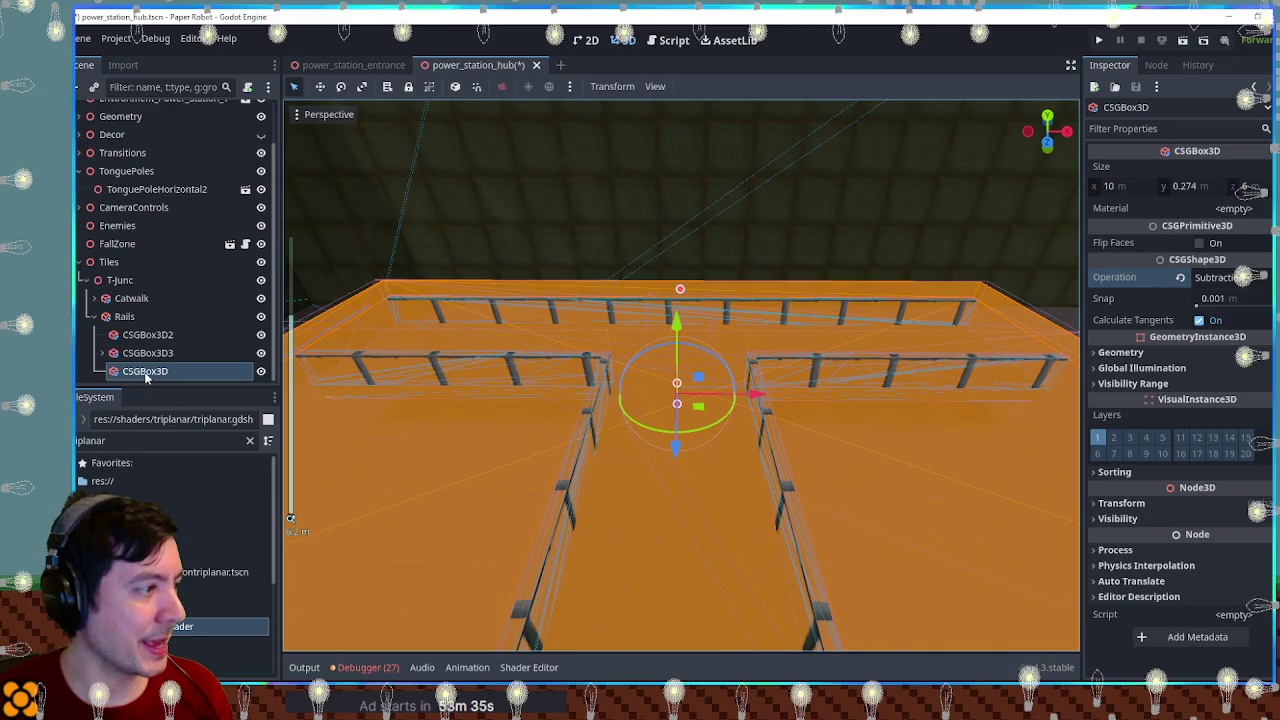
pyautogui.doubleClick(110, 440)
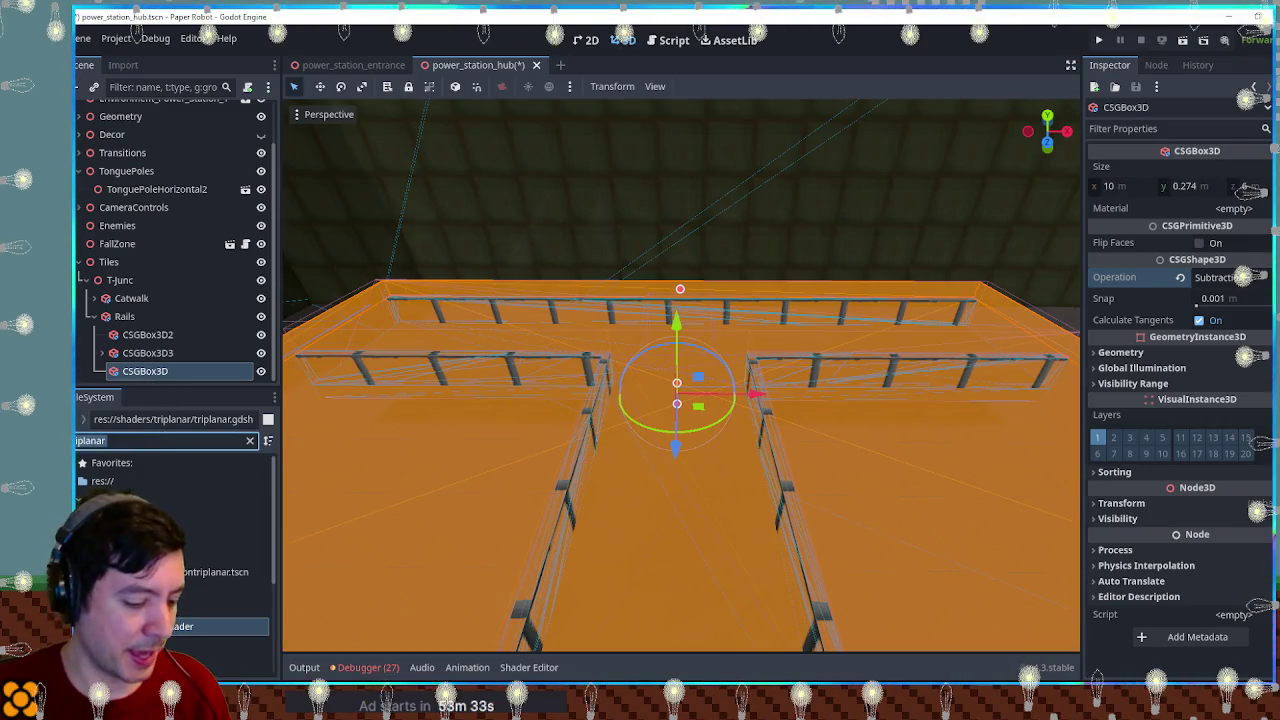
# Step: Make a material from metalCorrugated.png and apply it to the Rails node
pyautogui.write('corru')
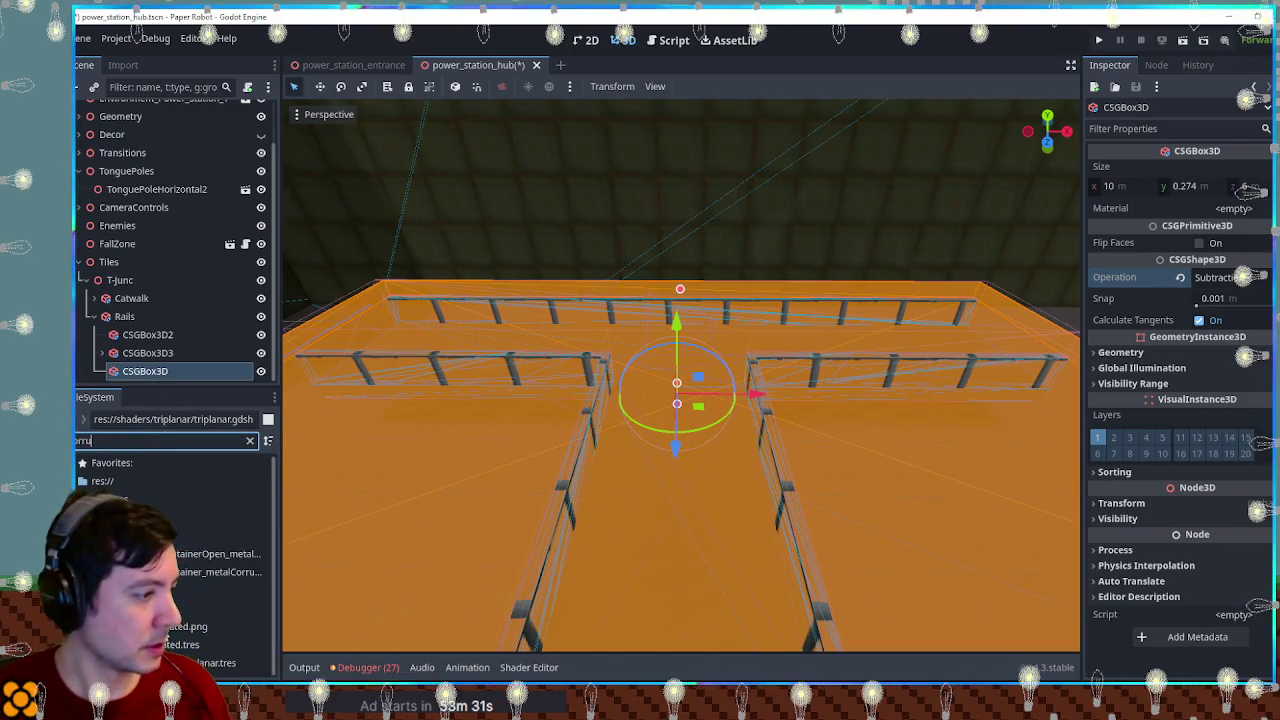
pyautogui.moveTo(190, 626); pyautogui.dragTo(257, 620)
pyautogui.moveTo(517, 520); pyautogui.dragTo(1232, 209)
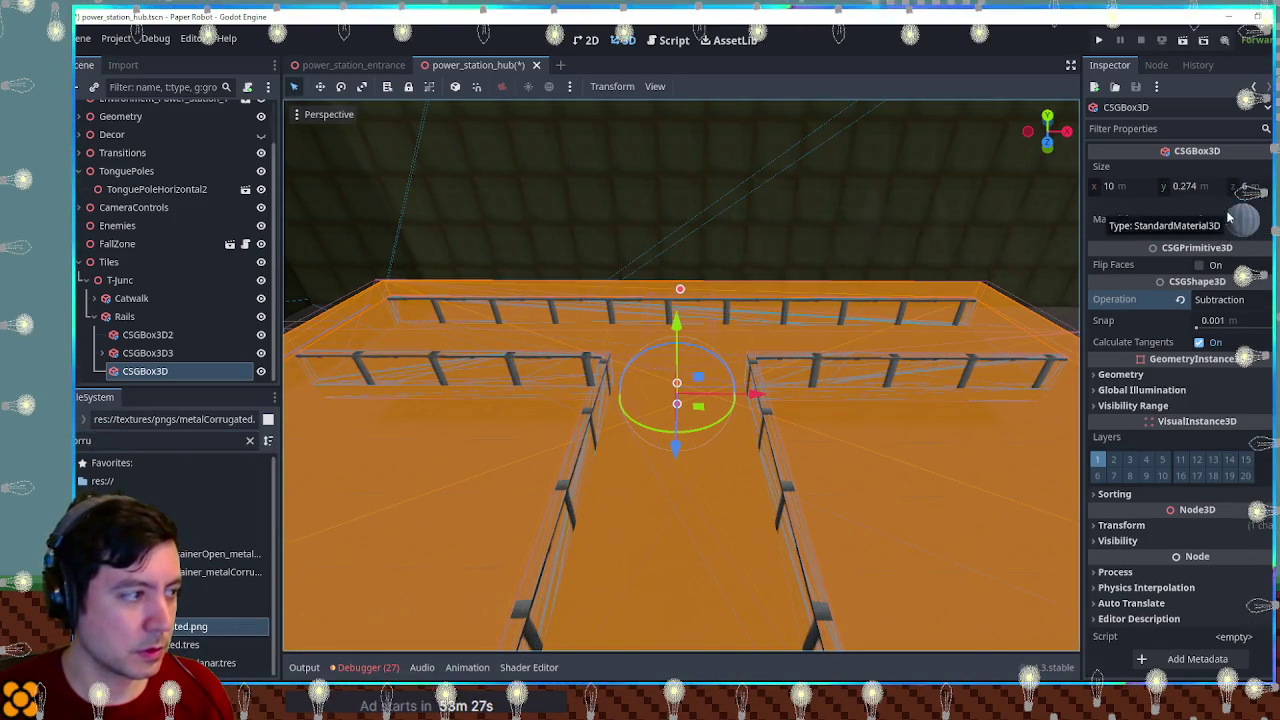
pyautogui.click(124, 316)
pyautogui.click(1252, 343)
pyautogui.click(1195, 560)
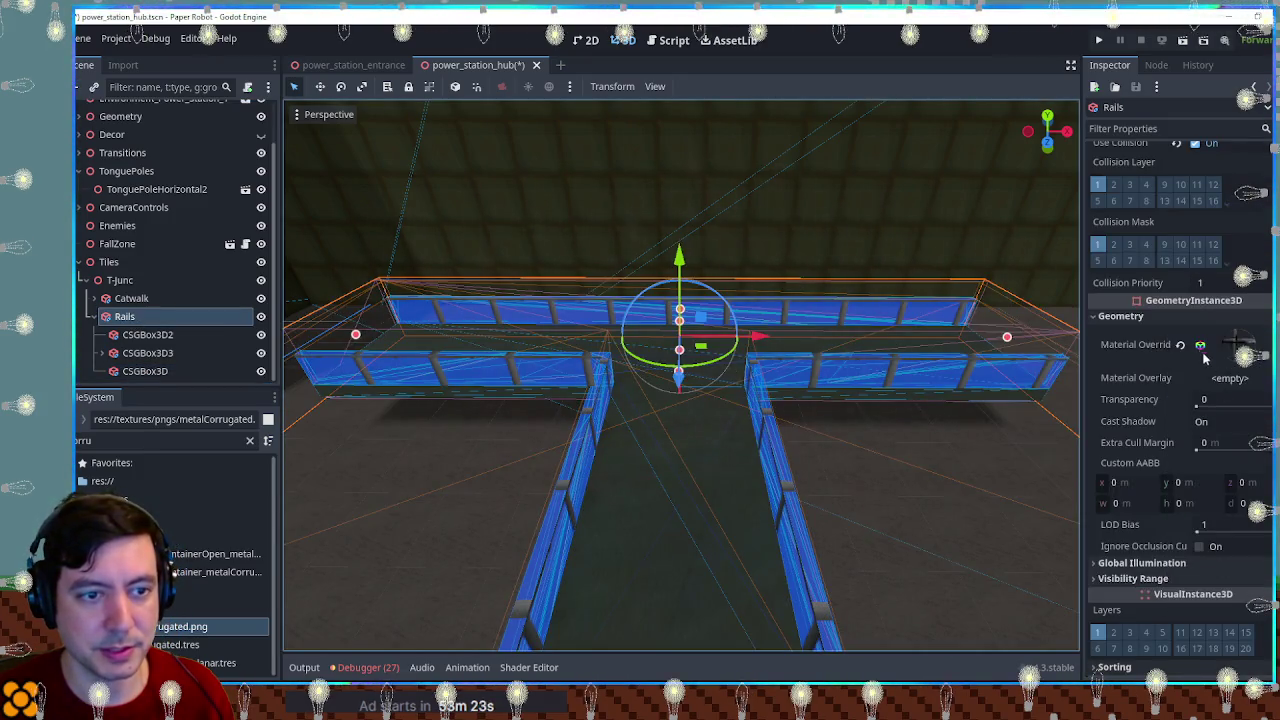
pyautogui.click(1180, 345)
pyautogui.scroll(4, 1180, 355)
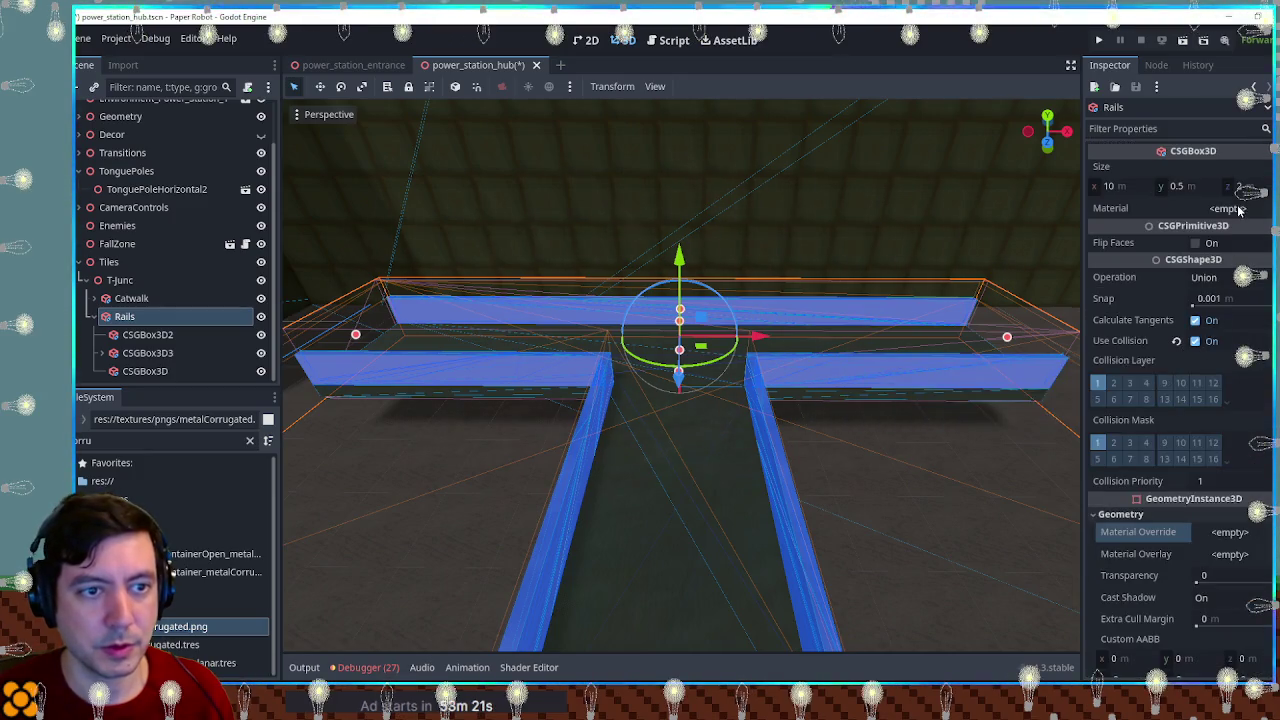
pyautogui.click(1240, 208)
pyautogui.click(1238, 321)
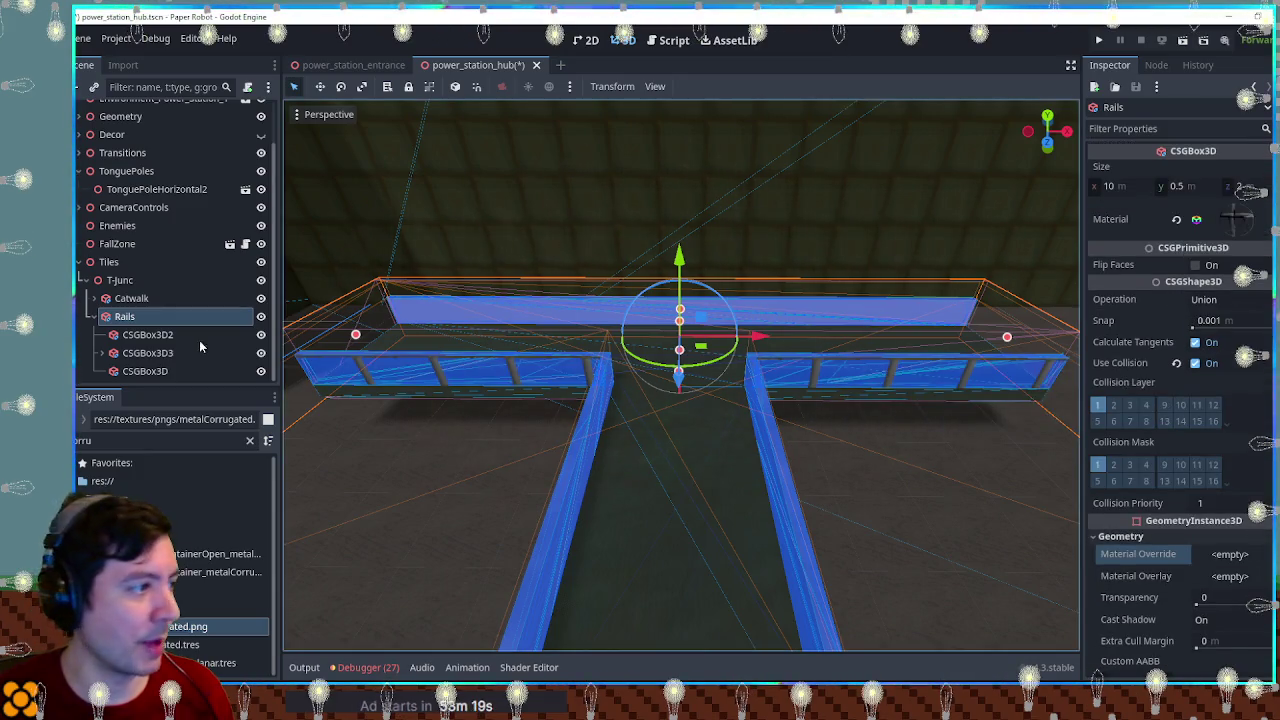
# Step: Paste the corrugated material onto CSGBox3D2, CSGBox3D3 and CSGBox3D4
pyautogui.click(152, 338)
pyautogui.click(155, 356)
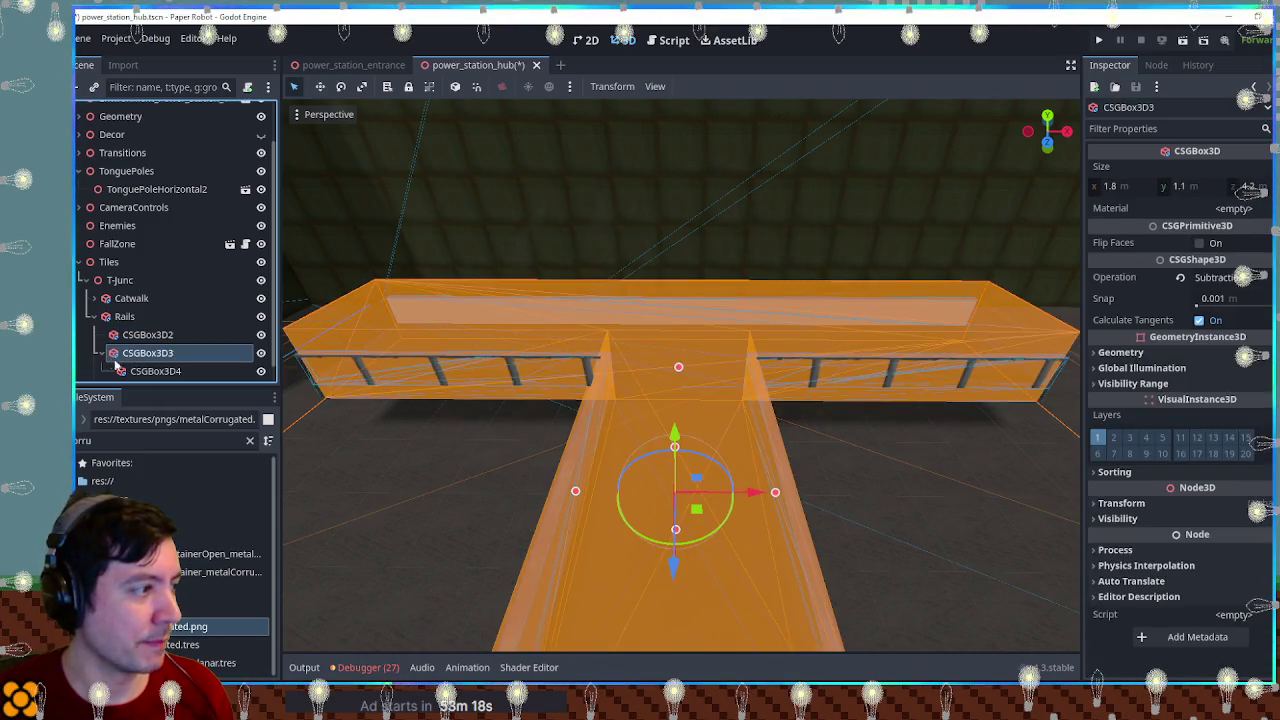
pyautogui.click(155, 371)
pyautogui.keyDown('shift'); pyautogui.click(147, 334); pyautogui.keyUp('shift')
pyautogui.click(1240, 208)
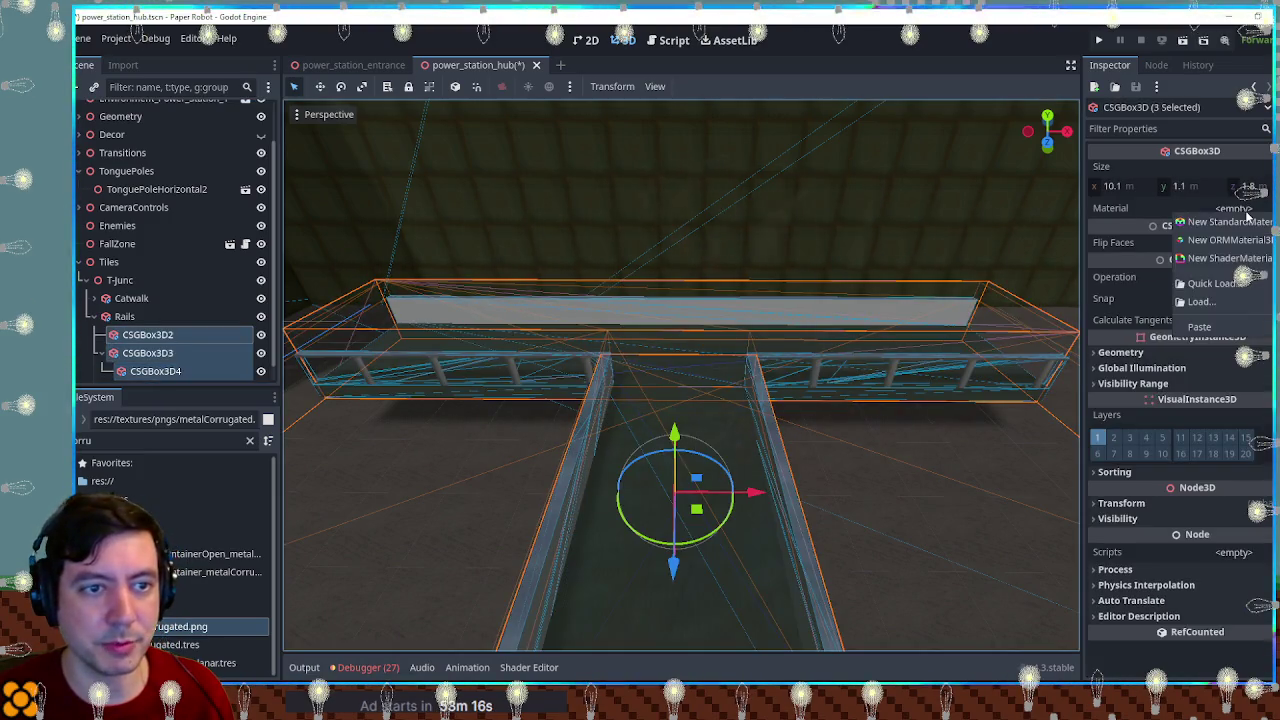
pyautogui.click(1199, 327)
pyautogui.scroll(-5, 893, 628)
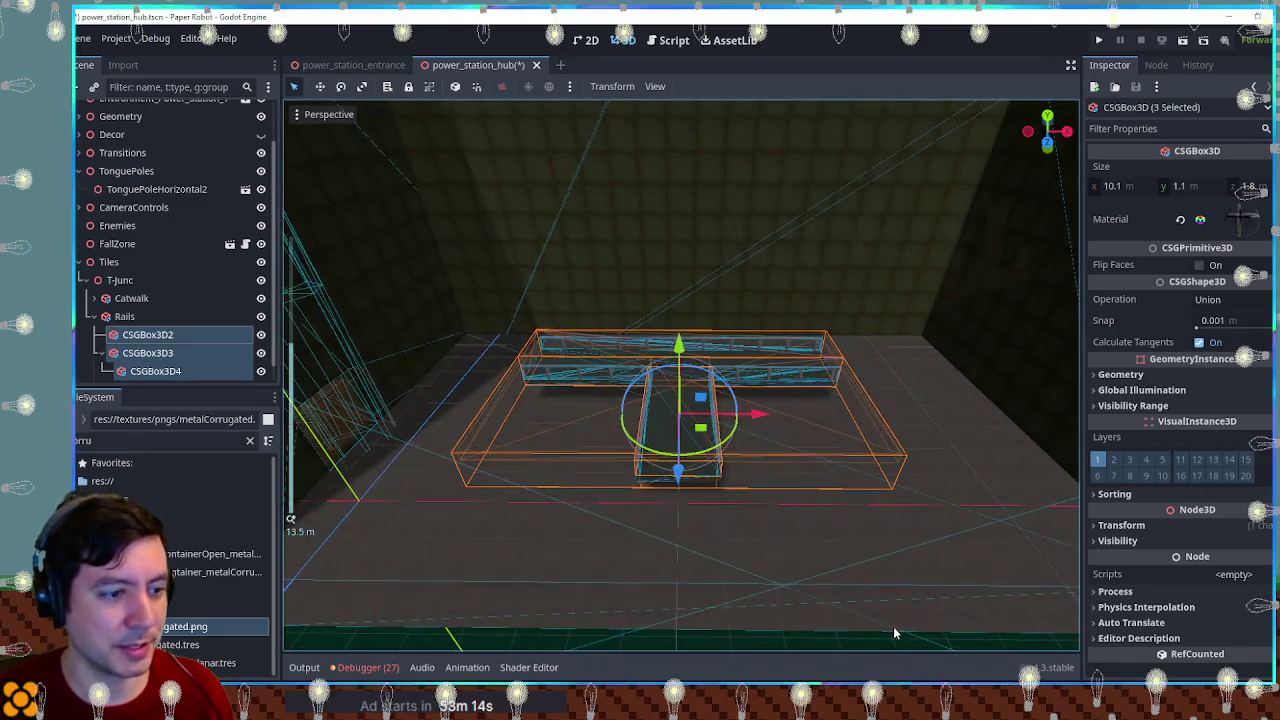
pyautogui.click(893, 626)
pyautogui.scroll(5, 893, 626)
pyautogui.moveTo(838, 421)
pyautogui.mouseDown()
pyautogui.moveTo(866, 403)
pyautogui.moveTo(1014, 397)
pyautogui.moveTo(734, 409)
pyautogui.moveTo(694, 403)
pyautogui.moveTo(675, 374)
pyautogui.mouseUp()
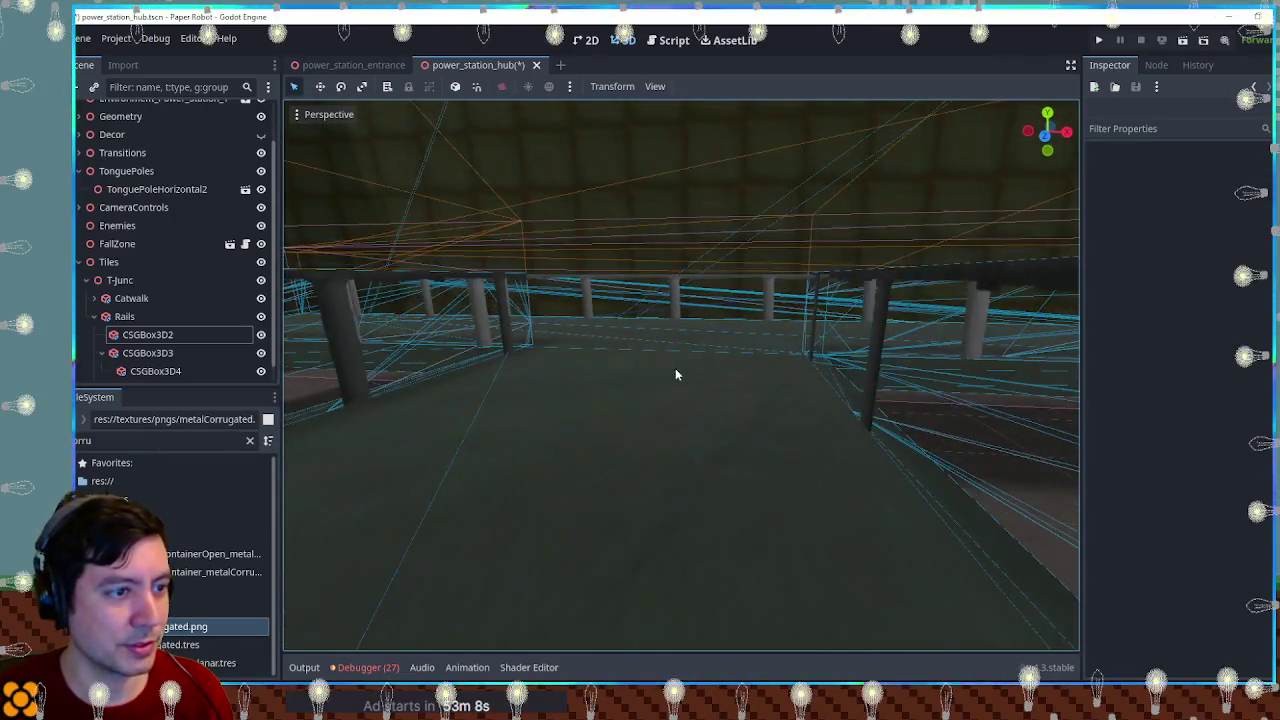
# Step: Shift CSGBox3D2's texture UV1 y offset from 0.635 to 0.675
pyautogui.click(147, 336)
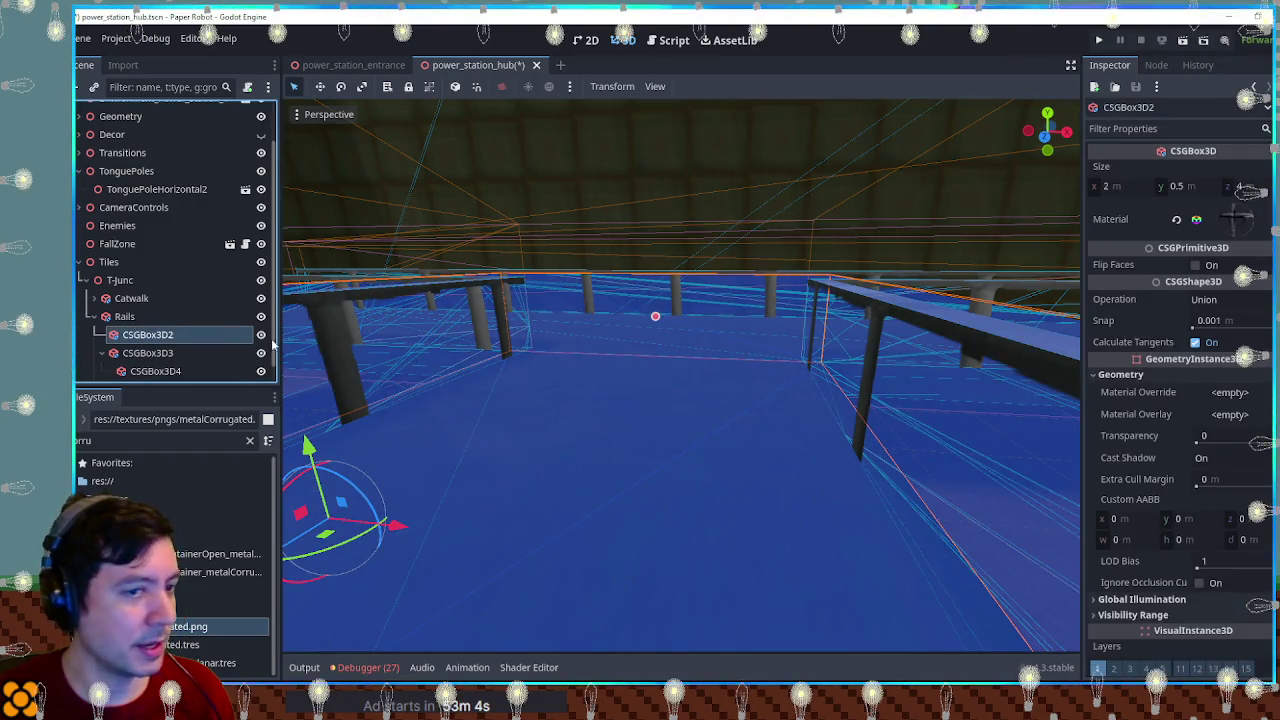
pyautogui.click(1240, 219)
pyautogui.scroll(-10, 1185, 575)
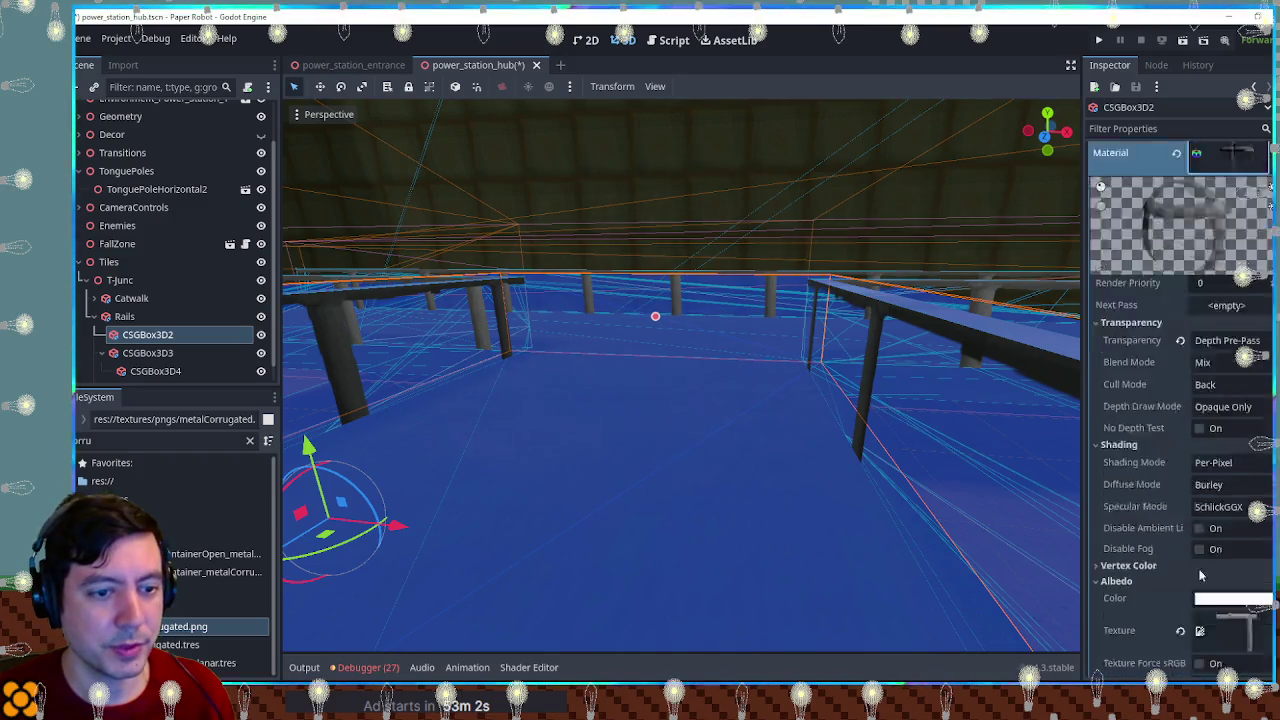
pyautogui.scroll(-5, 1178, 587)
pyautogui.moveTo(1167, 451); pyautogui.dragTo(1192, 451)
pyautogui.moveTo(1190, 447); pyautogui.dragTo(1176, 447)
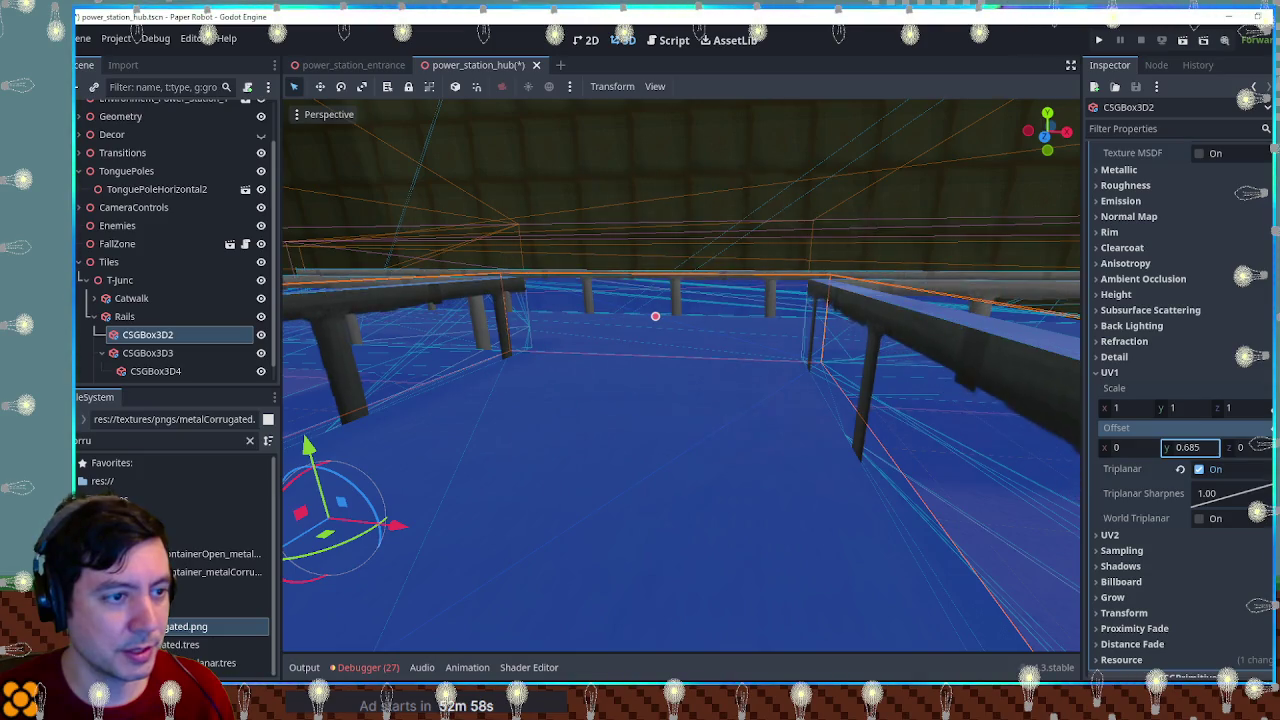
pyautogui.moveTo(823, 373); pyautogui.dragTo(785, 400)
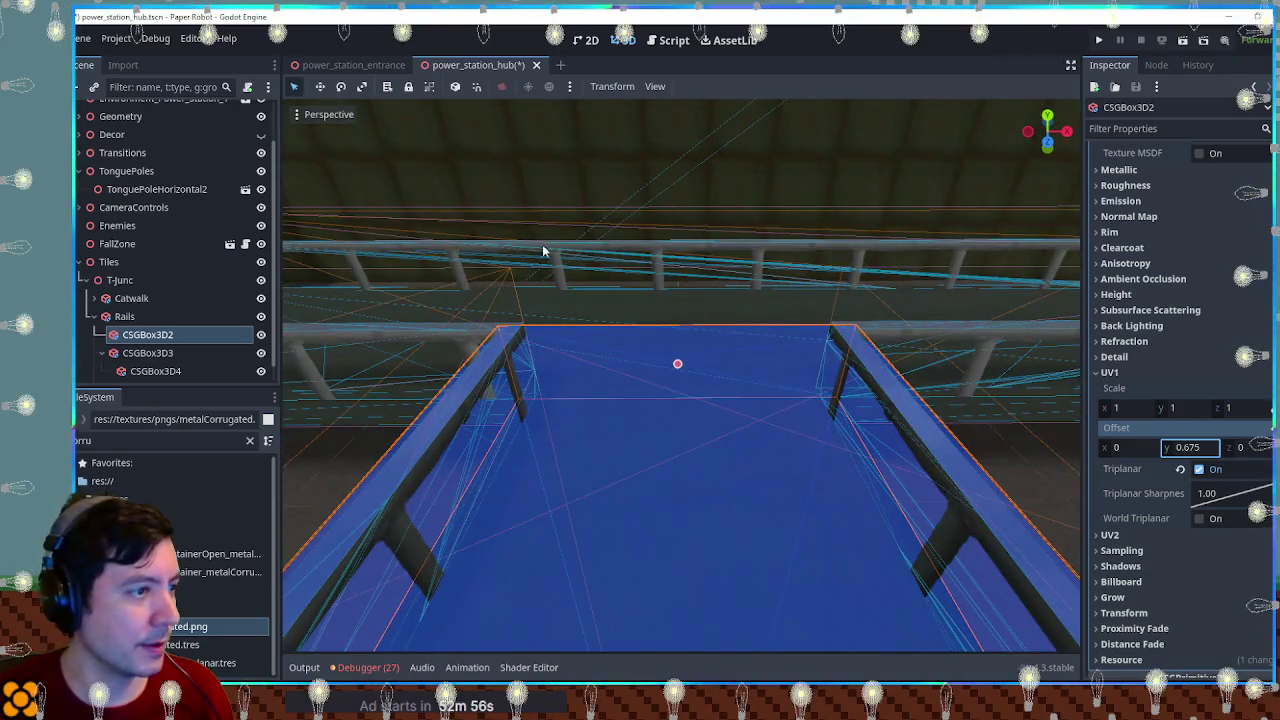
pyautogui.scroll(-10, 540, 252)
pyautogui.click(880, 566)
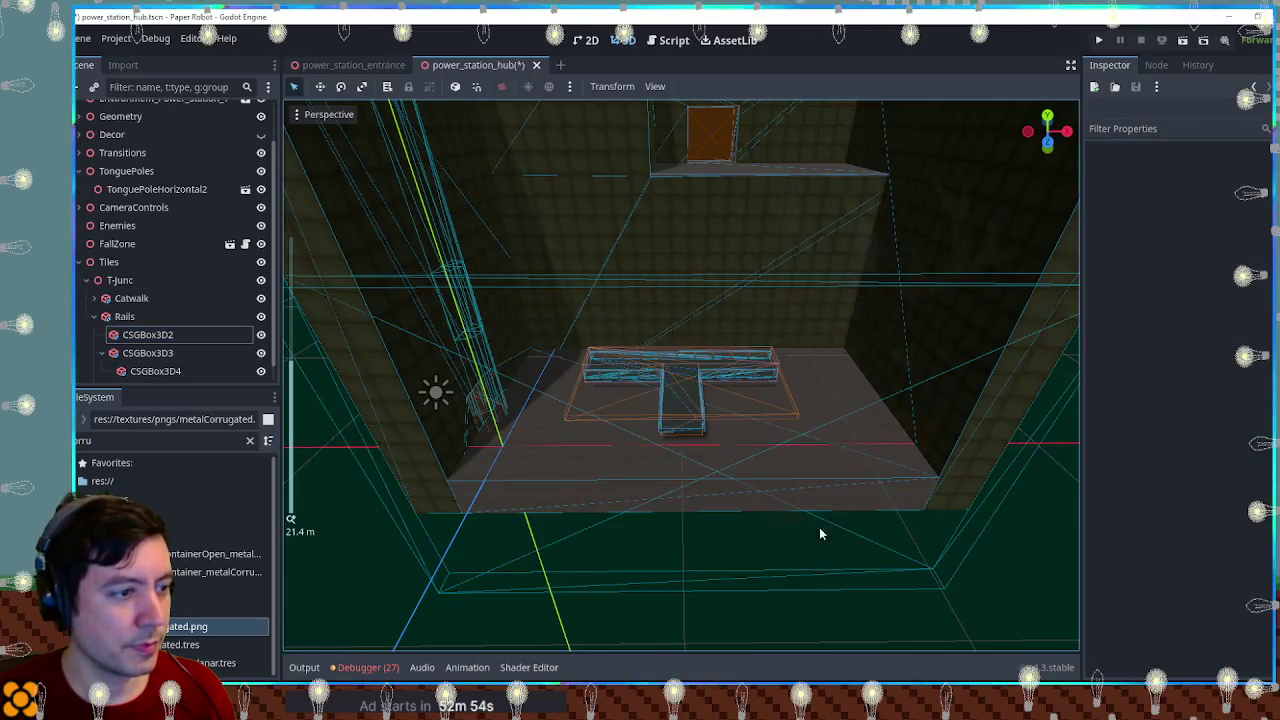
# Step: Save the hub scene and walk the chameleon around the catwalk, jumping onto it
pyautogui.hotkey('ctrl', 's')
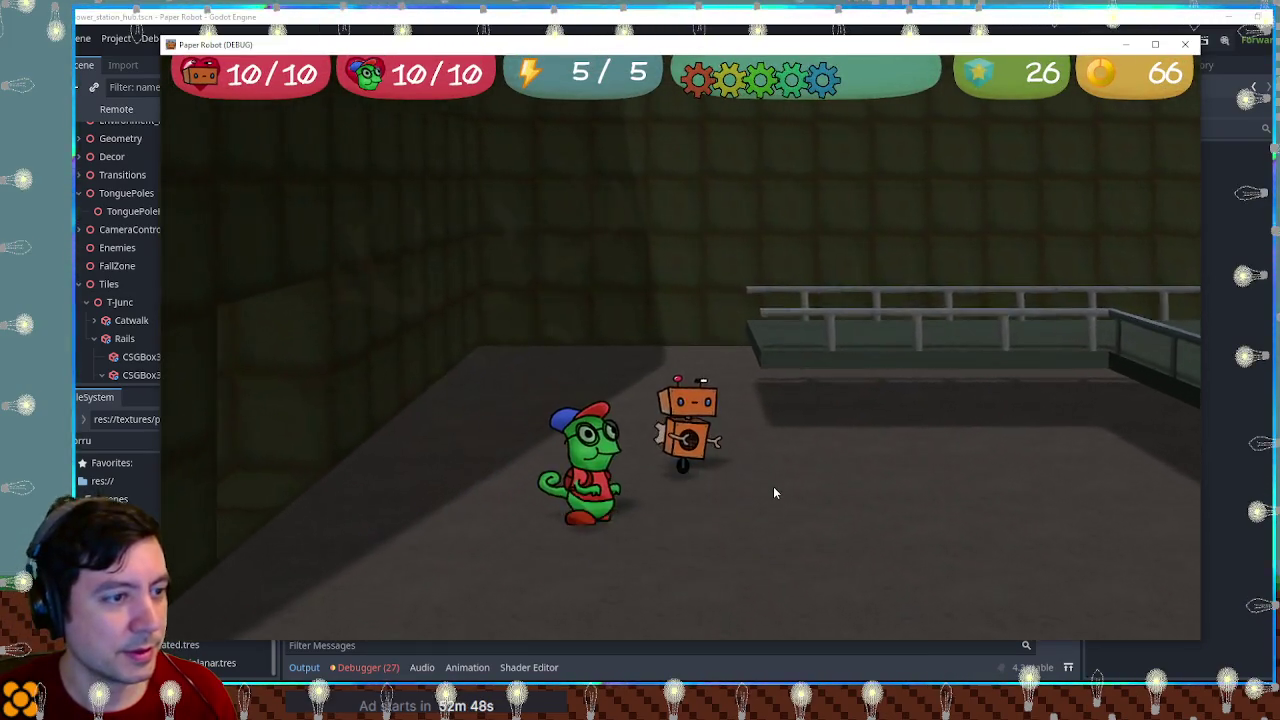
pyautogui.press('a')
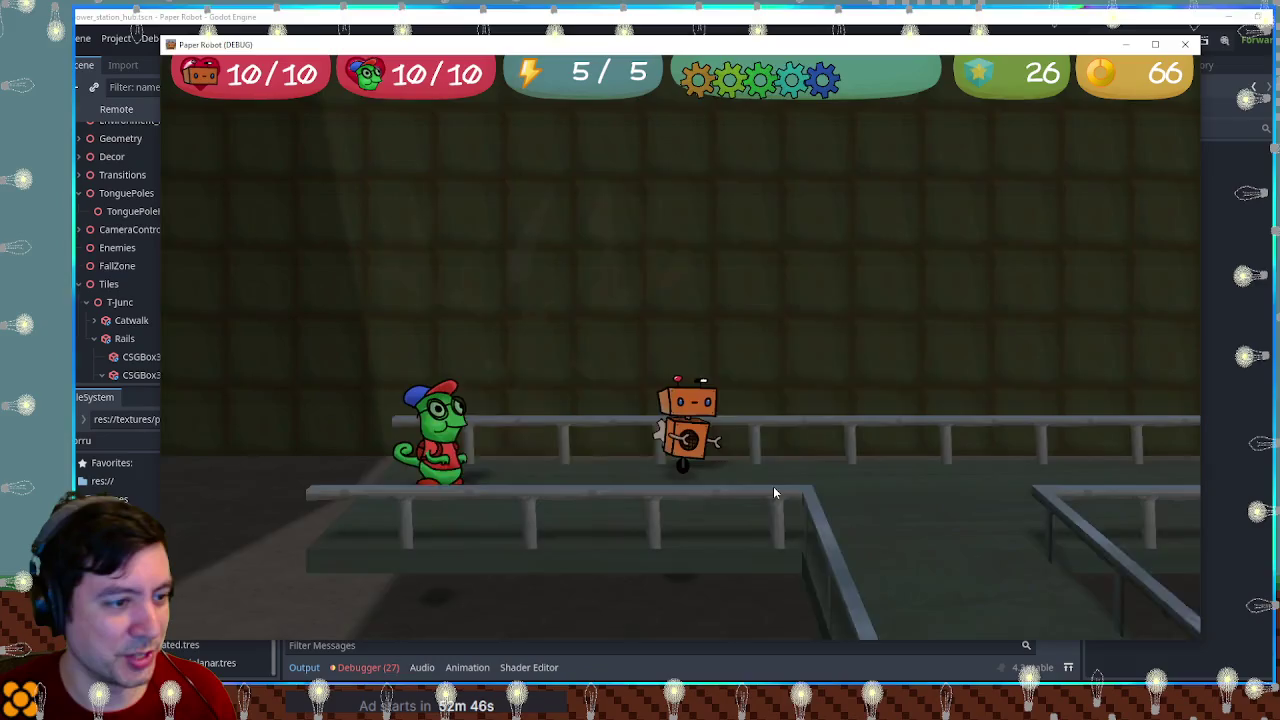
pyautogui.press('d')
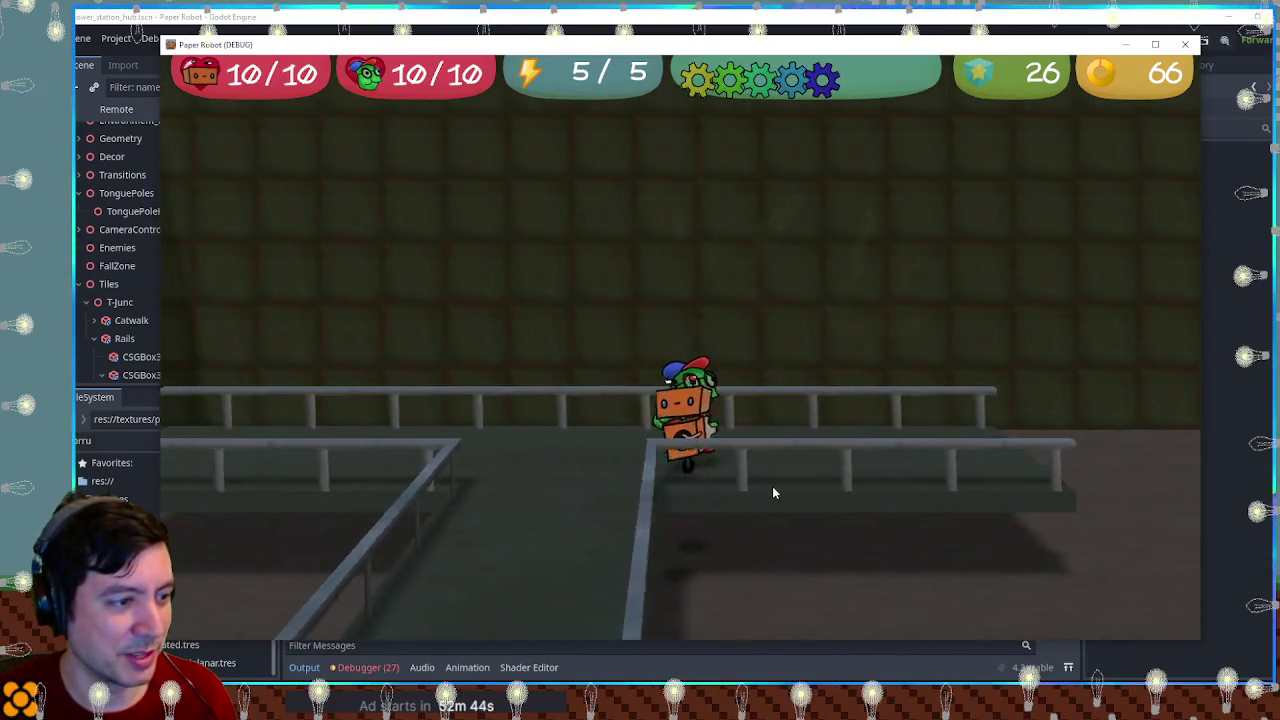
pyautogui.press('space')
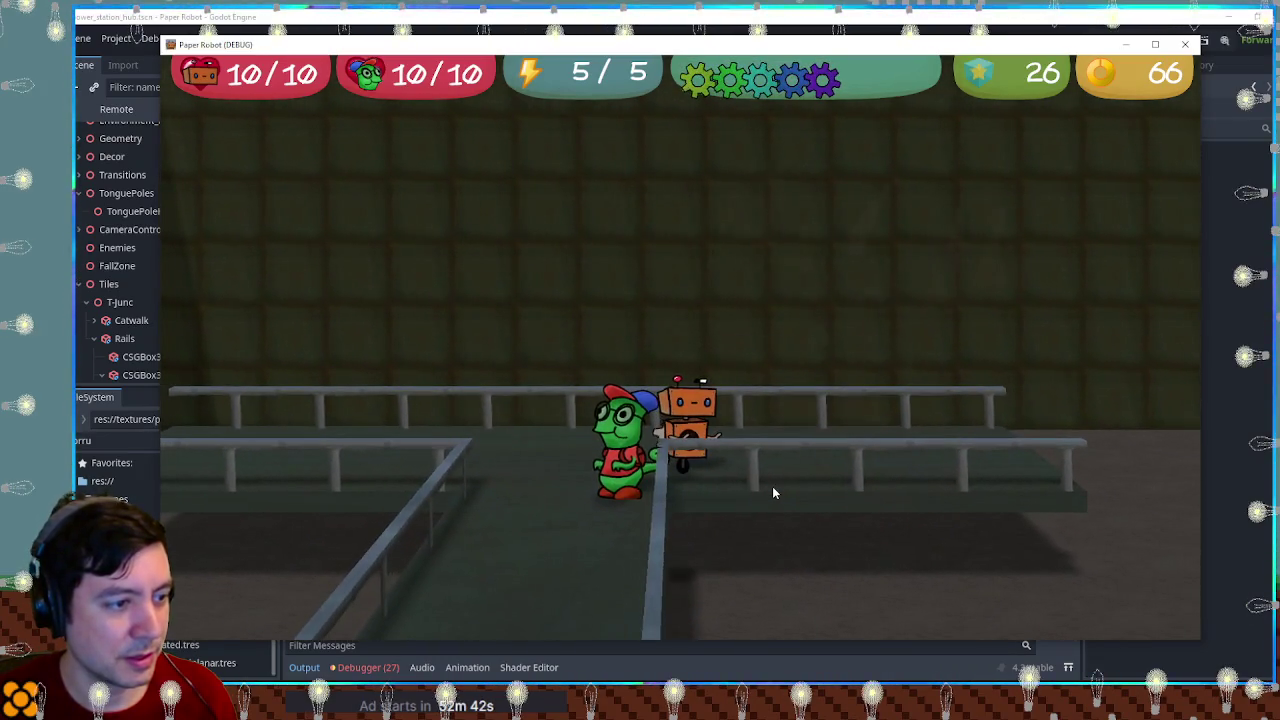
pyautogui.press('a')
pyautogui.press('space')
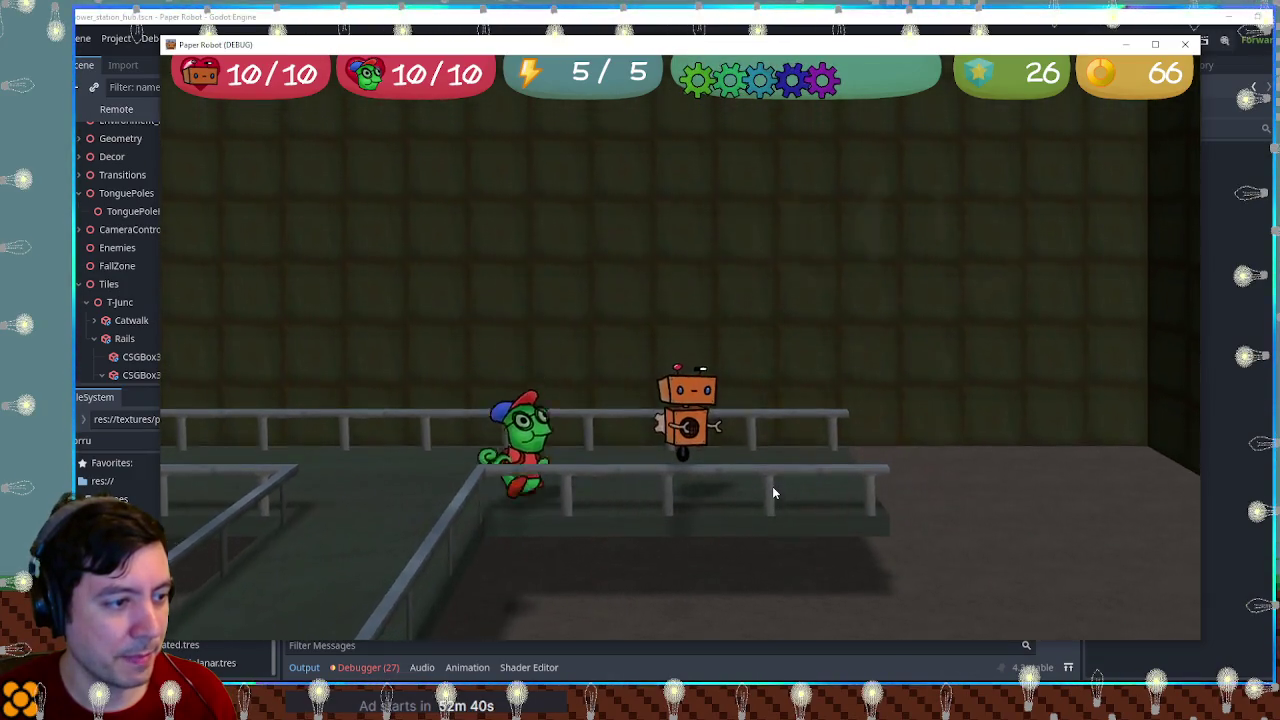
pyautogui.press('d')
pyautogui.press('a')
pyautogui.press('space')
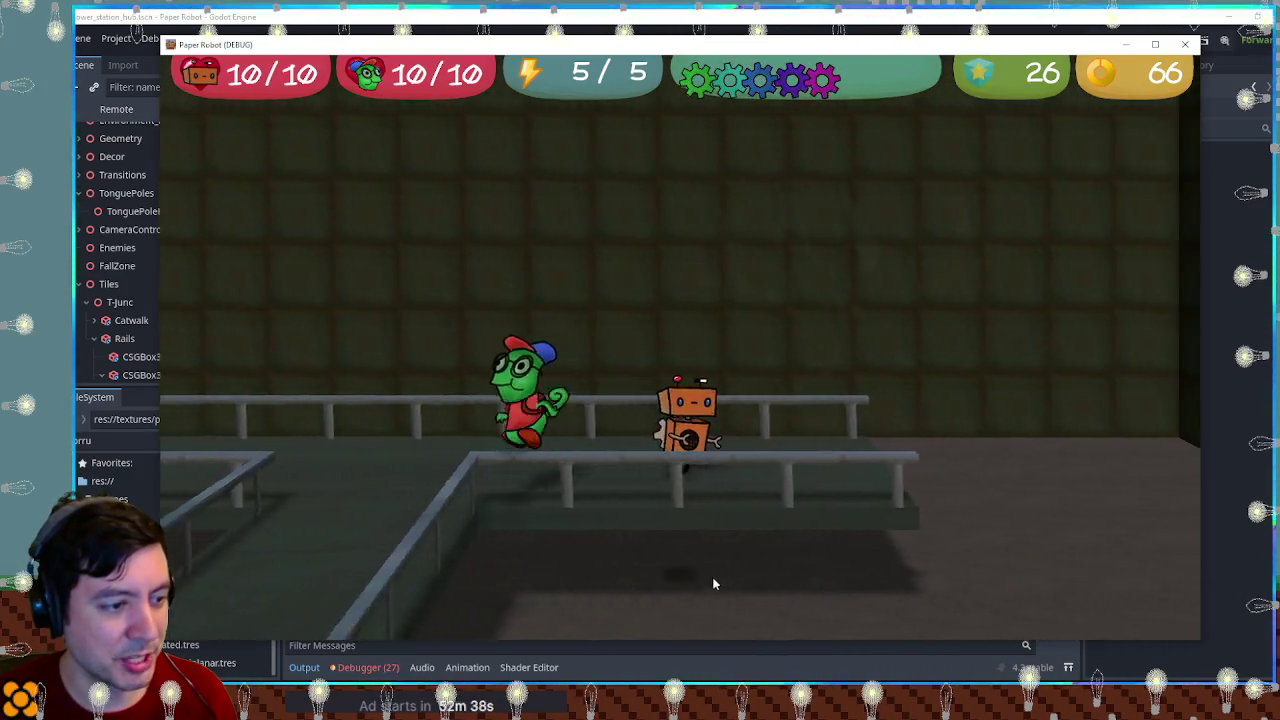
pyautogui.press('d')
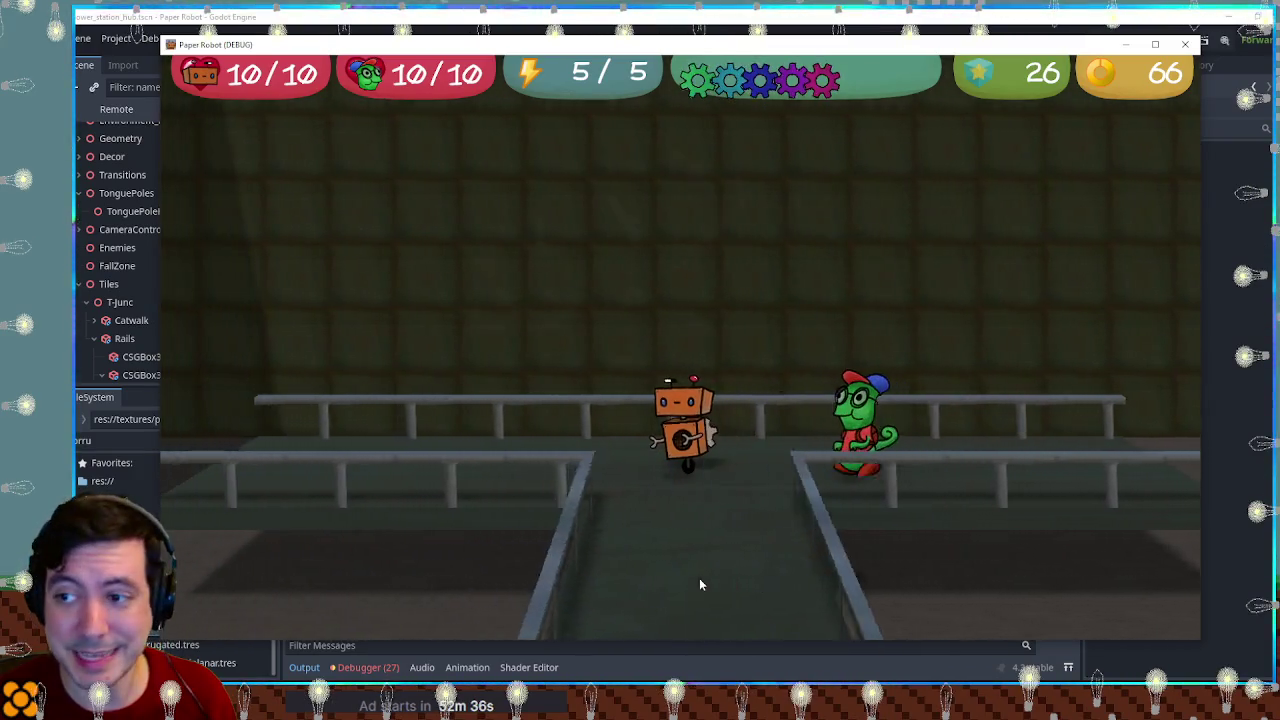
pyautogui.press('a')
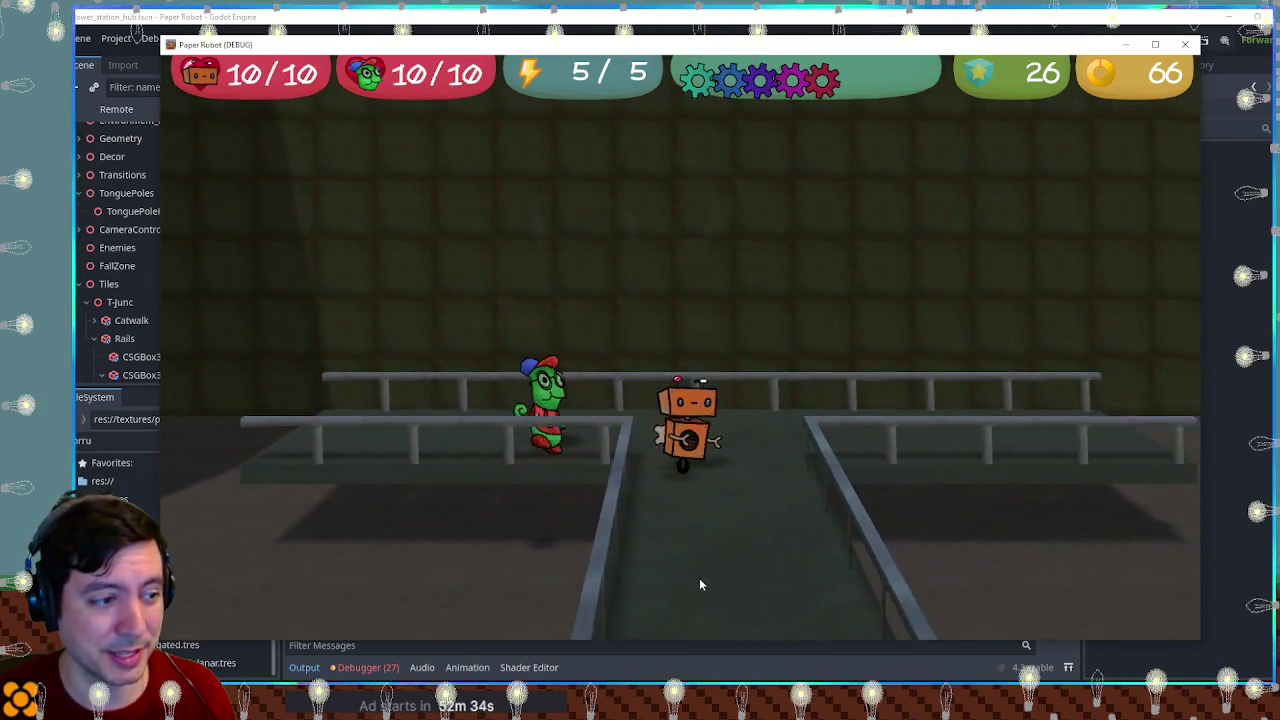
pyautogui.press('w')
pyautogui.press('d')
pyautogui.press('space')
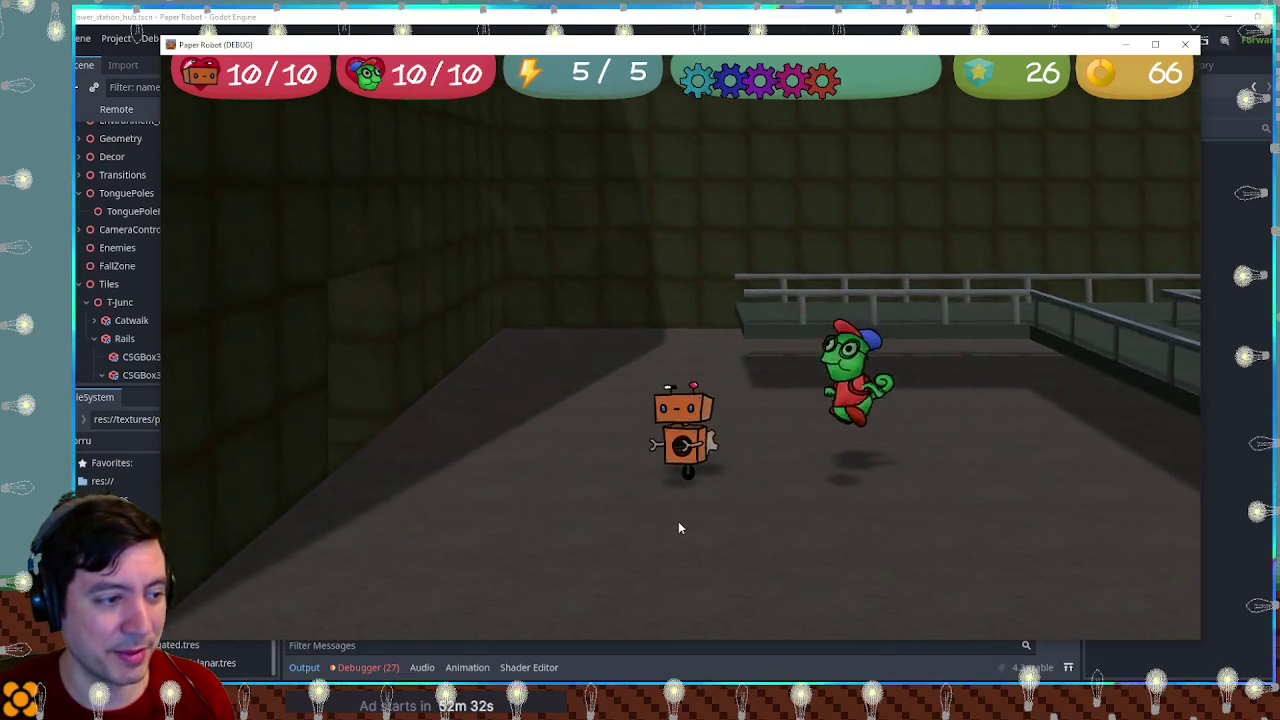
pyautogui.press('a')
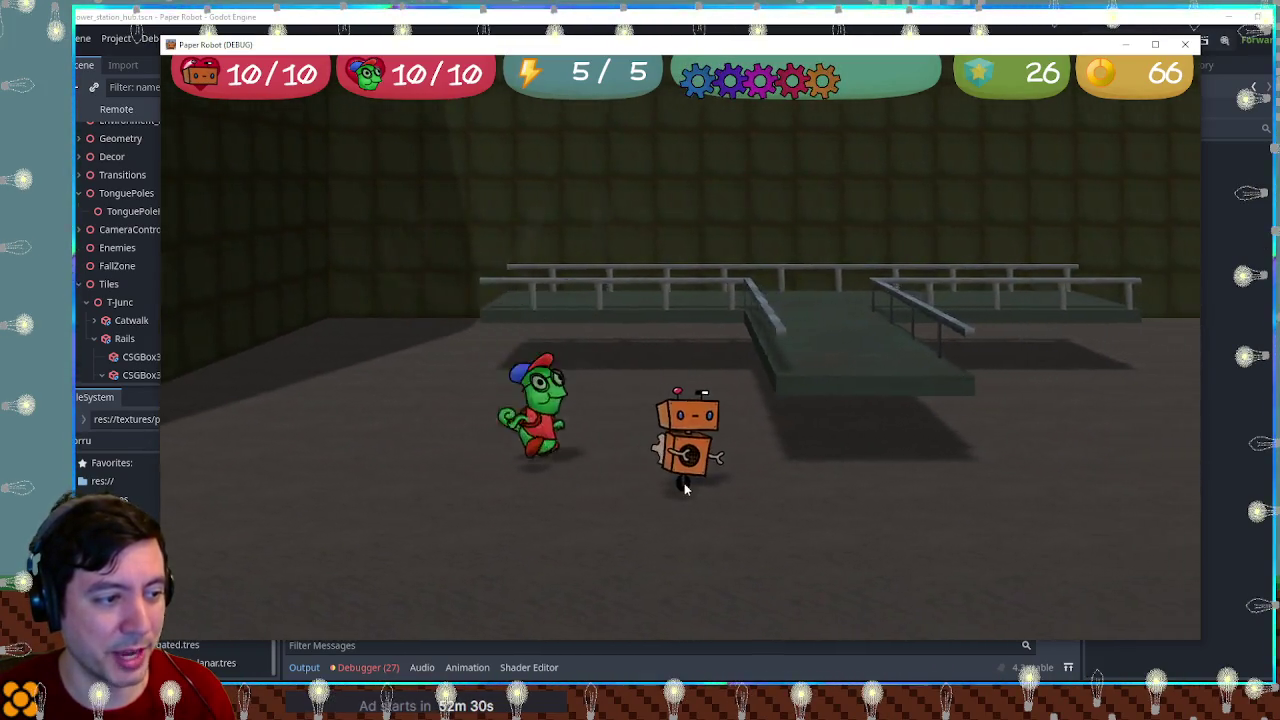
# Step: Walk the chameleon between the upper and lower walkways beside the robot
pyautogui.press('s')
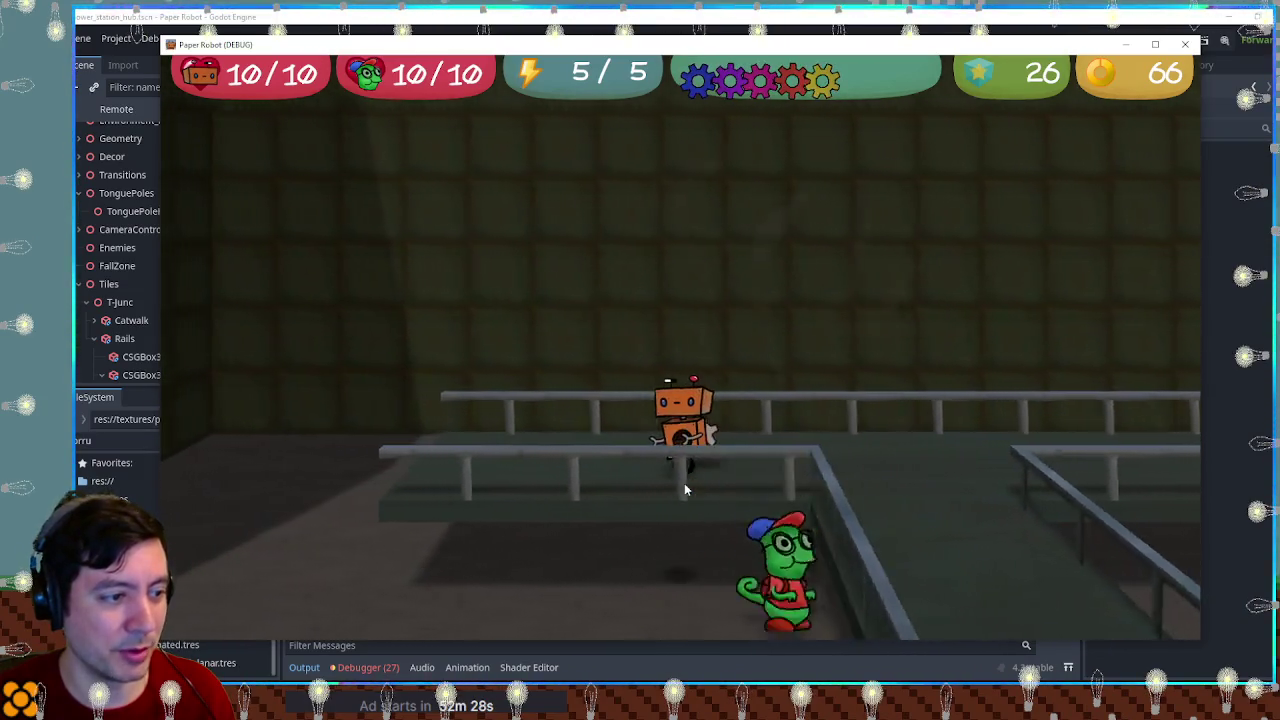
pyautogui.press('w')
pyautogui.press('a')
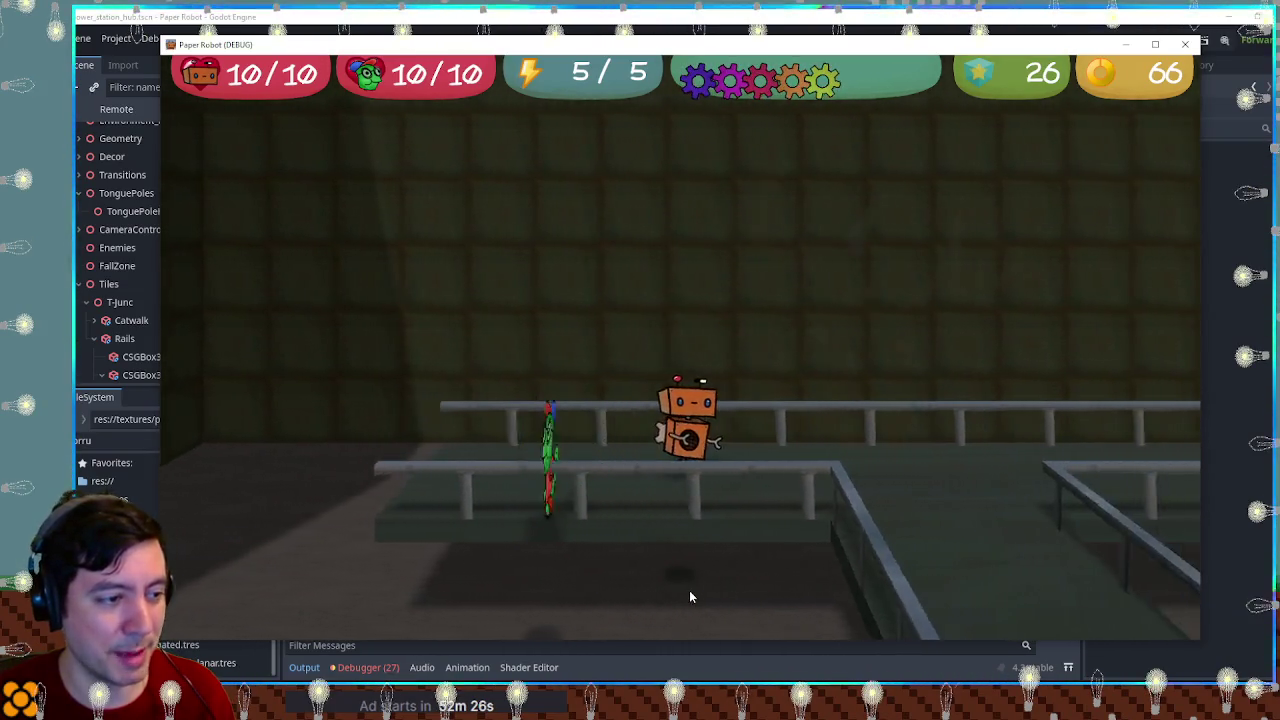
pyautogui.press('d')
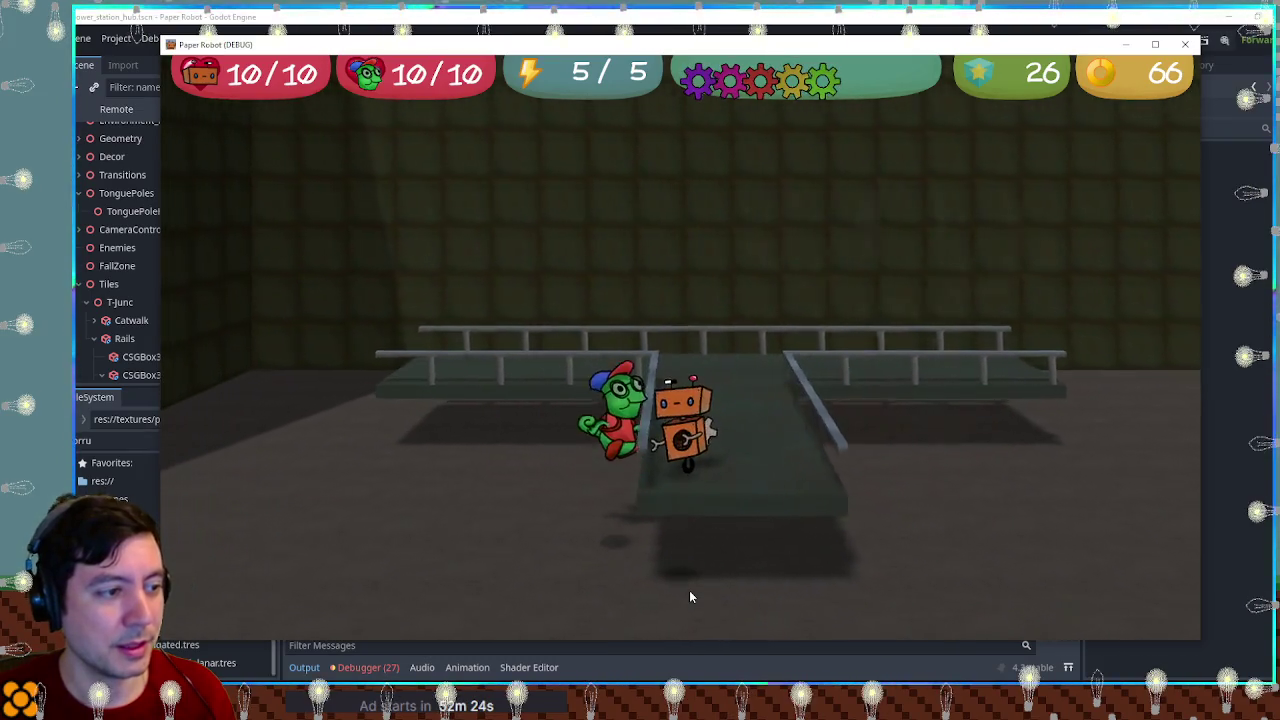
pyautogui.press('s')
pyautogui.press('d')
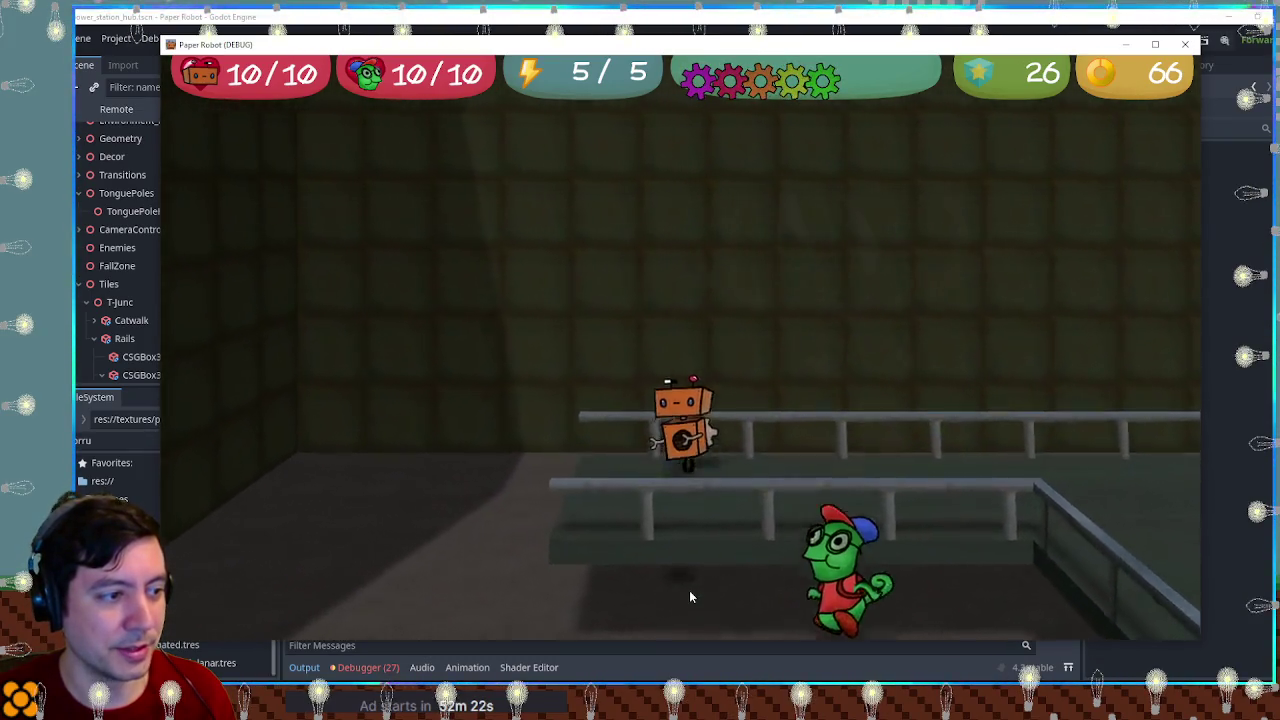
pyautogui.press('a')
pyautogui.press('w')
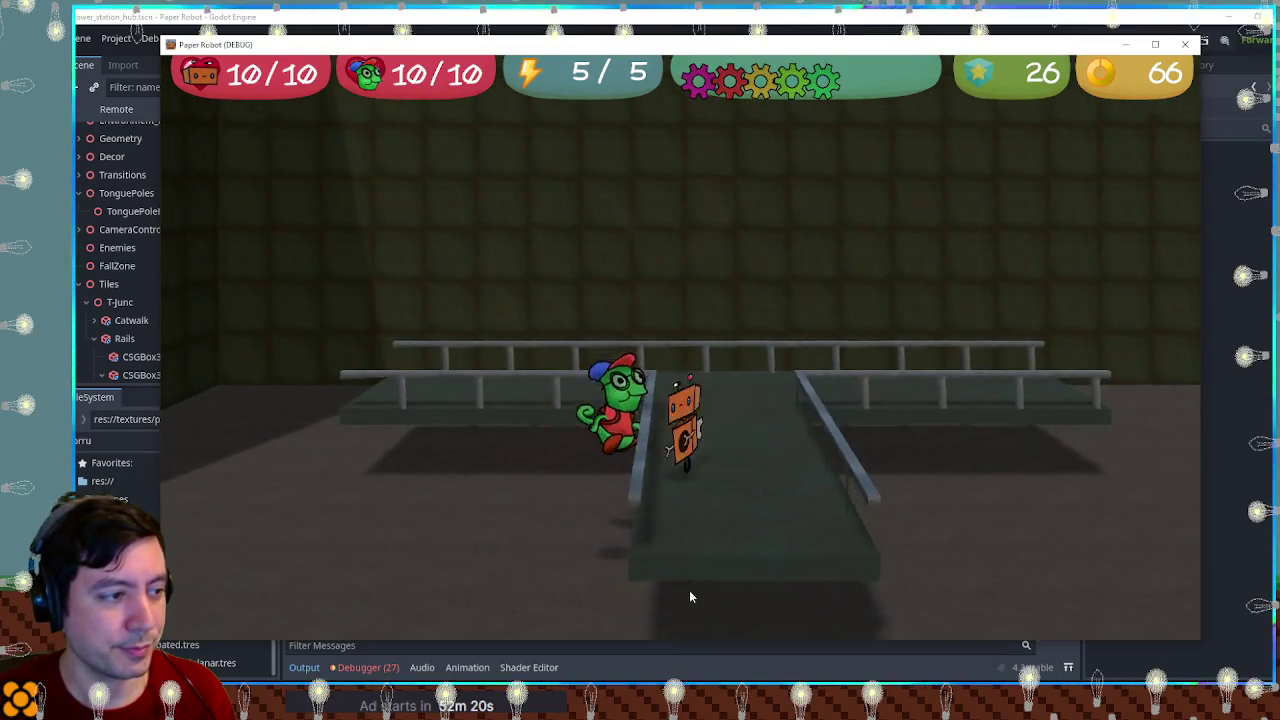
pyautogui.press('s')
pyautogui.press('d')
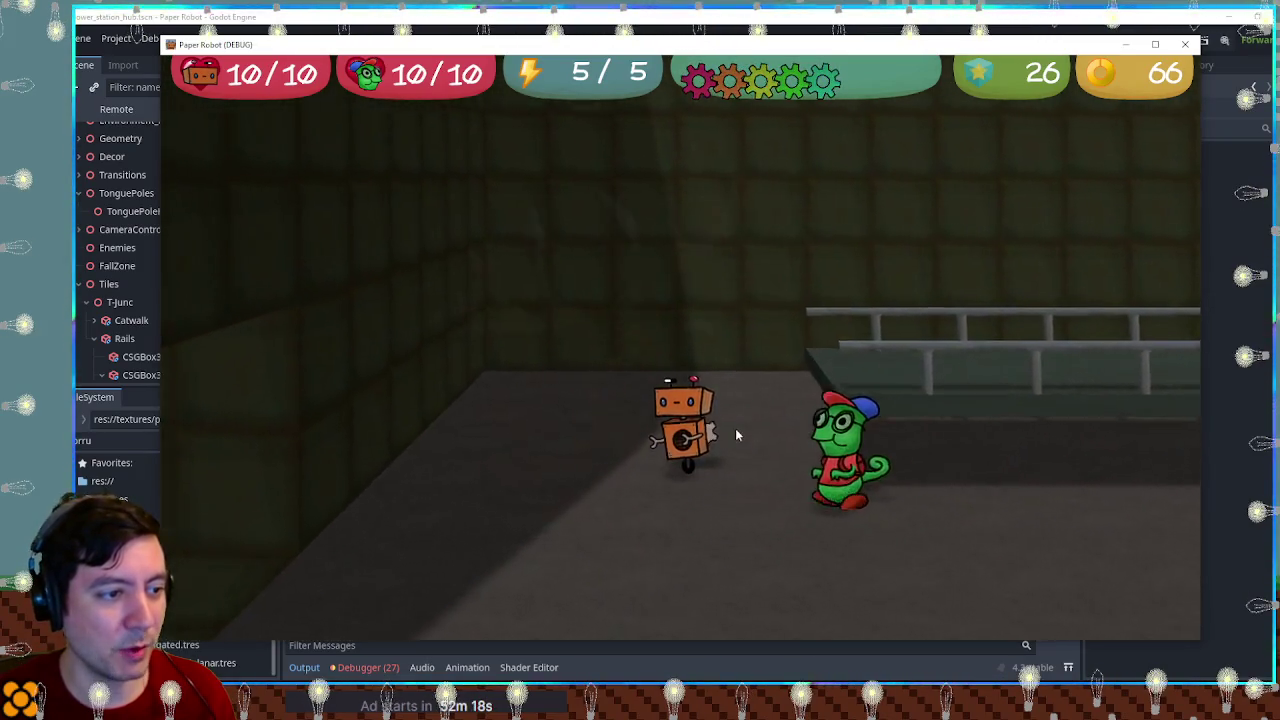
pyautogui.press('a')
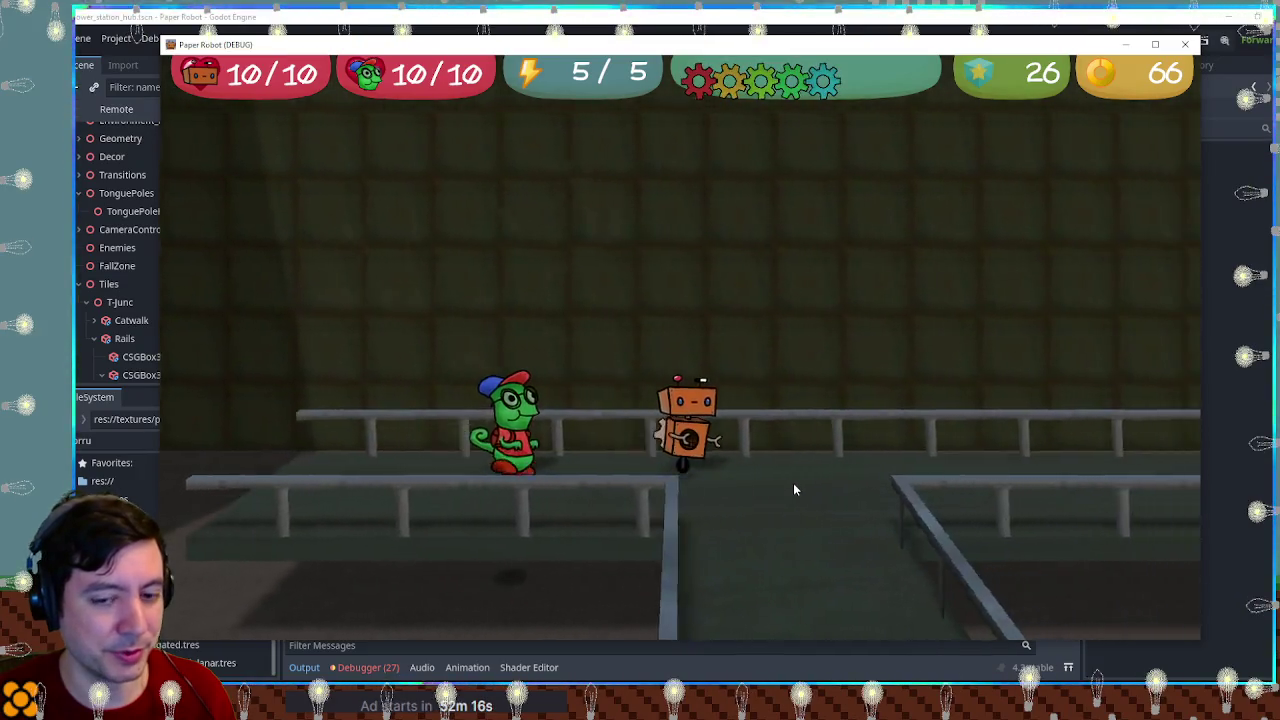
pyautogui.press('d')
pyautogui.press('w')
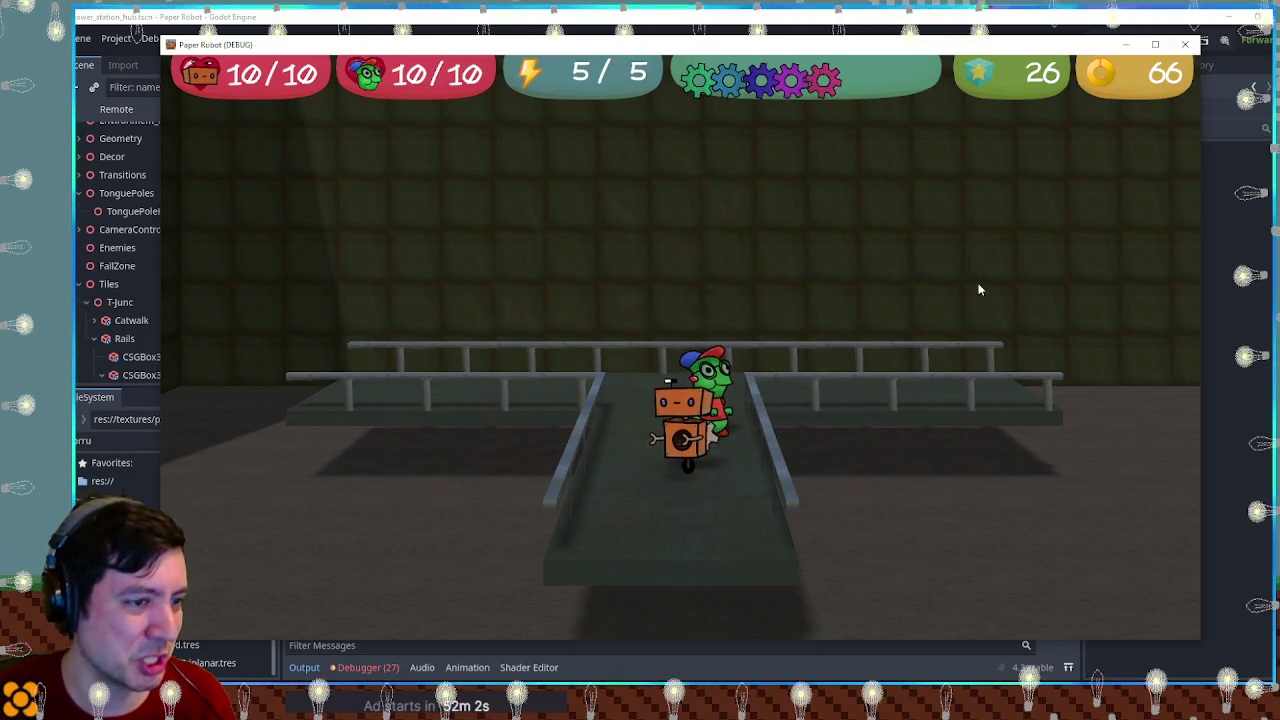
# Step: Move the robot back and forth at the catwalk junction, then close the game
pyautogui.press('w')
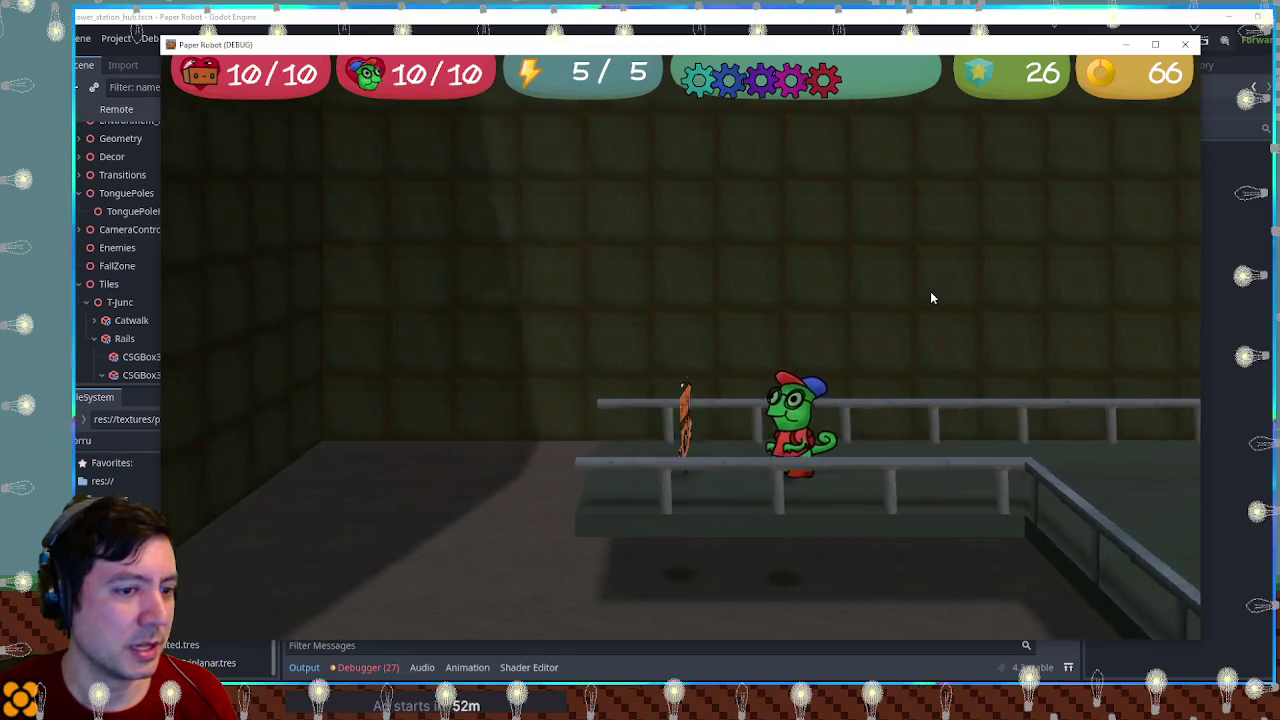
pyautogui.press('d')
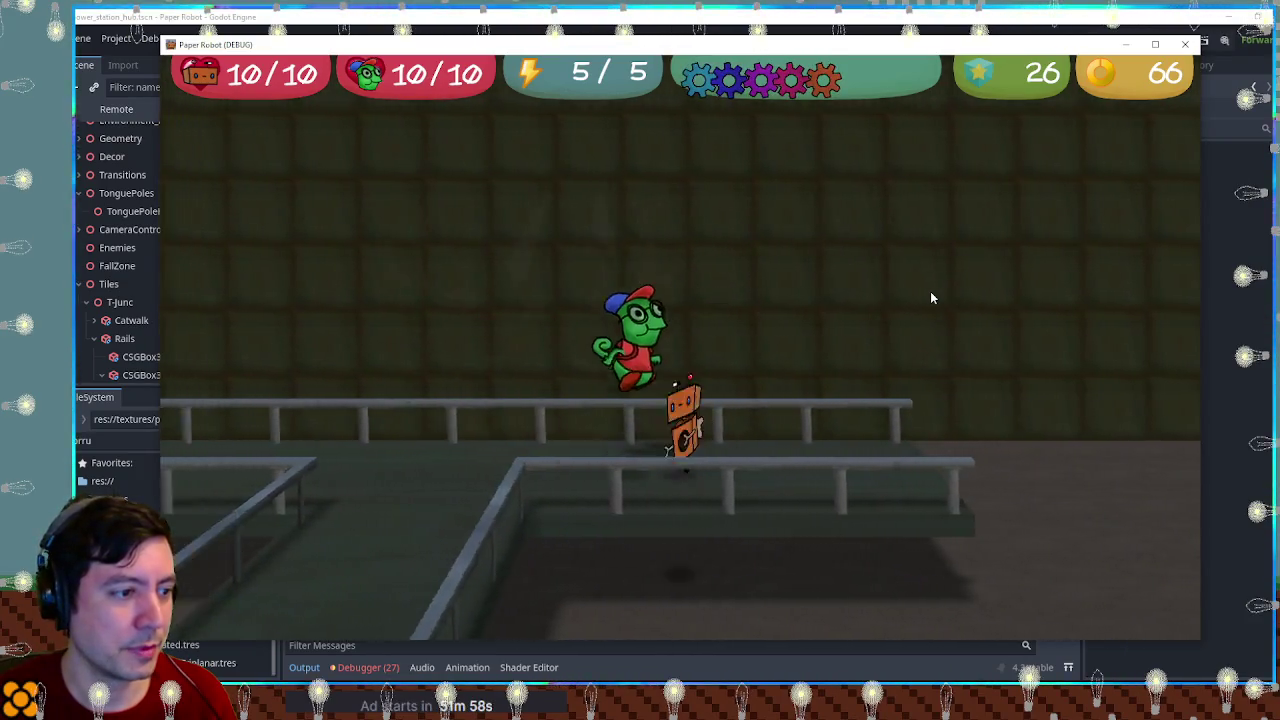
pyautogui.press('a')
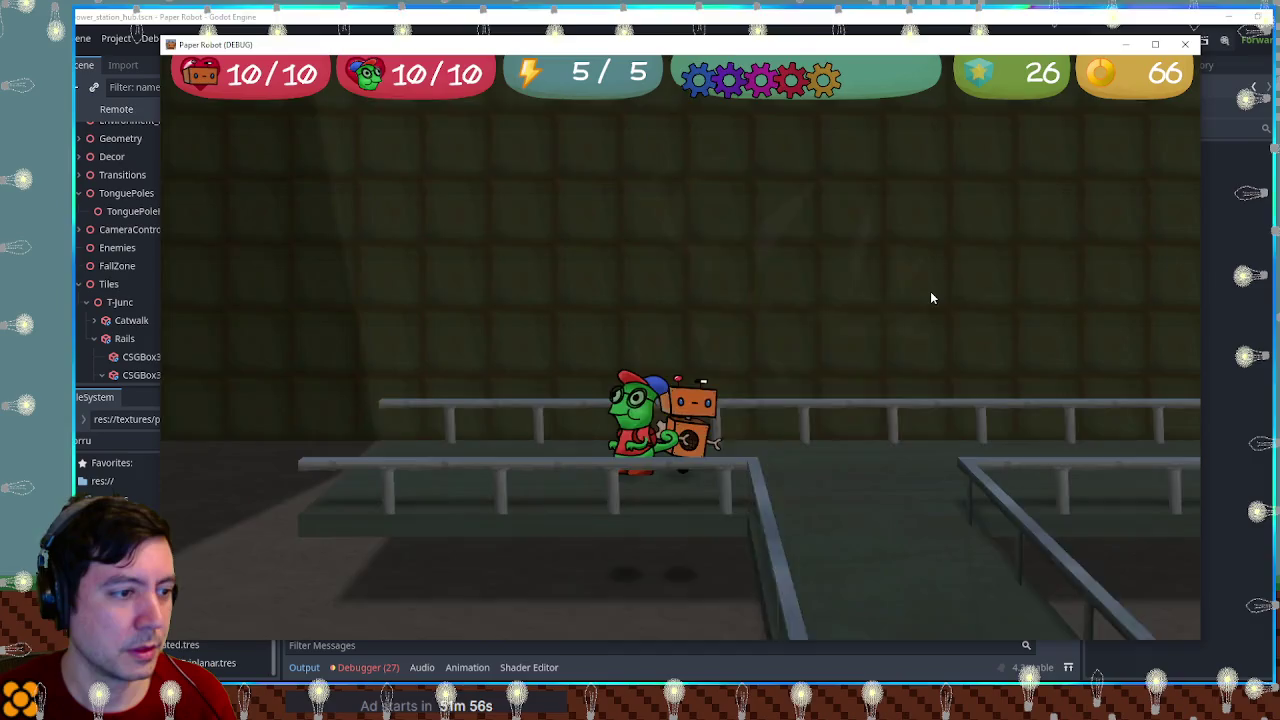
pyautogui.press('a')
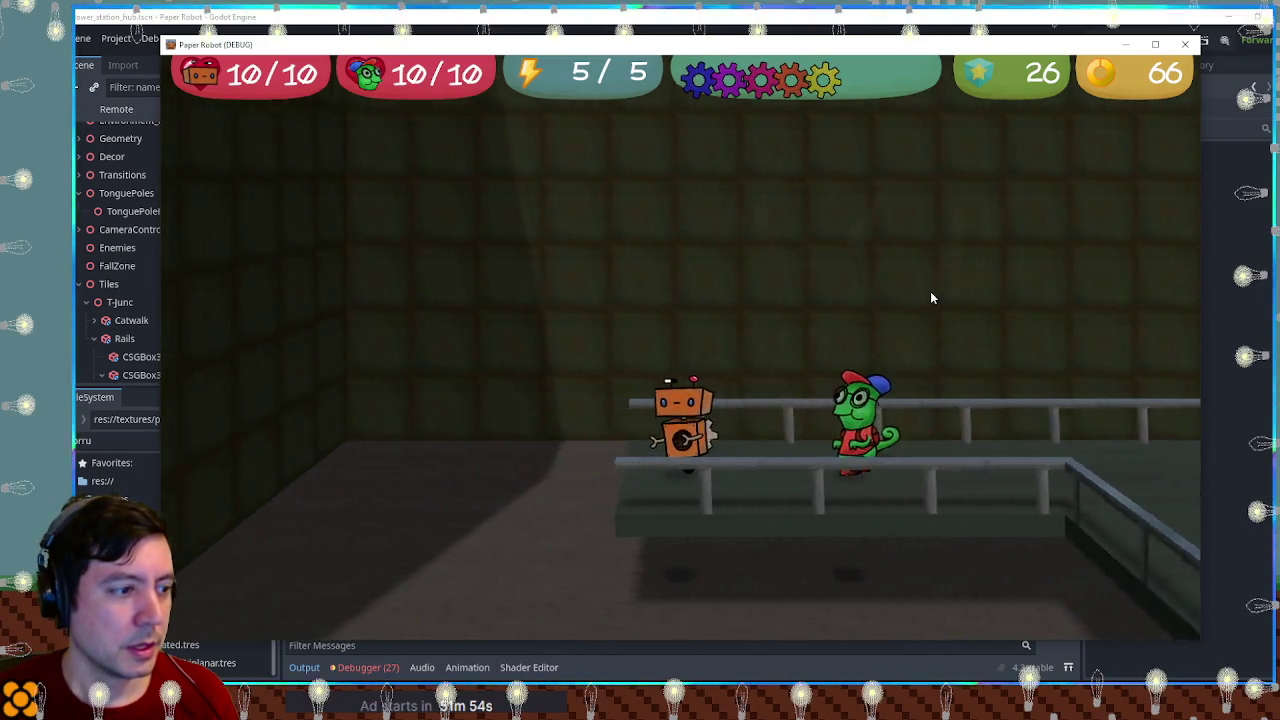
pyautogui.press('d')
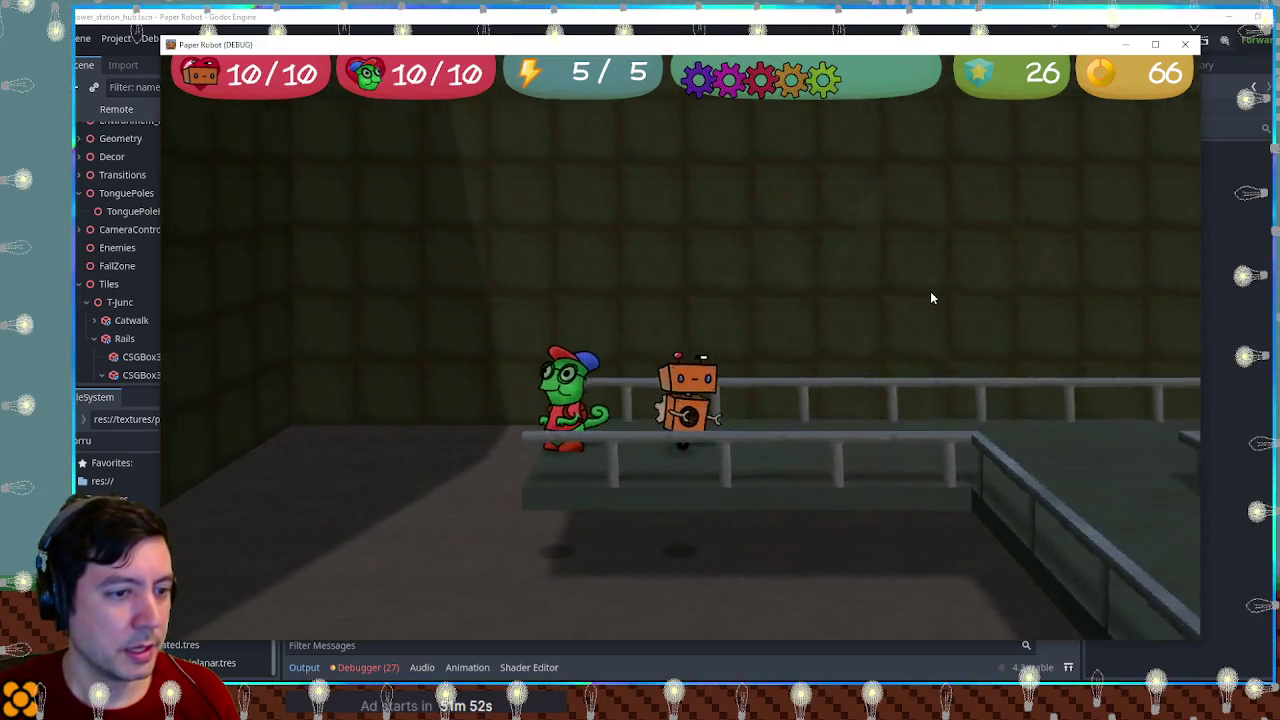
pyautogui.press('a')
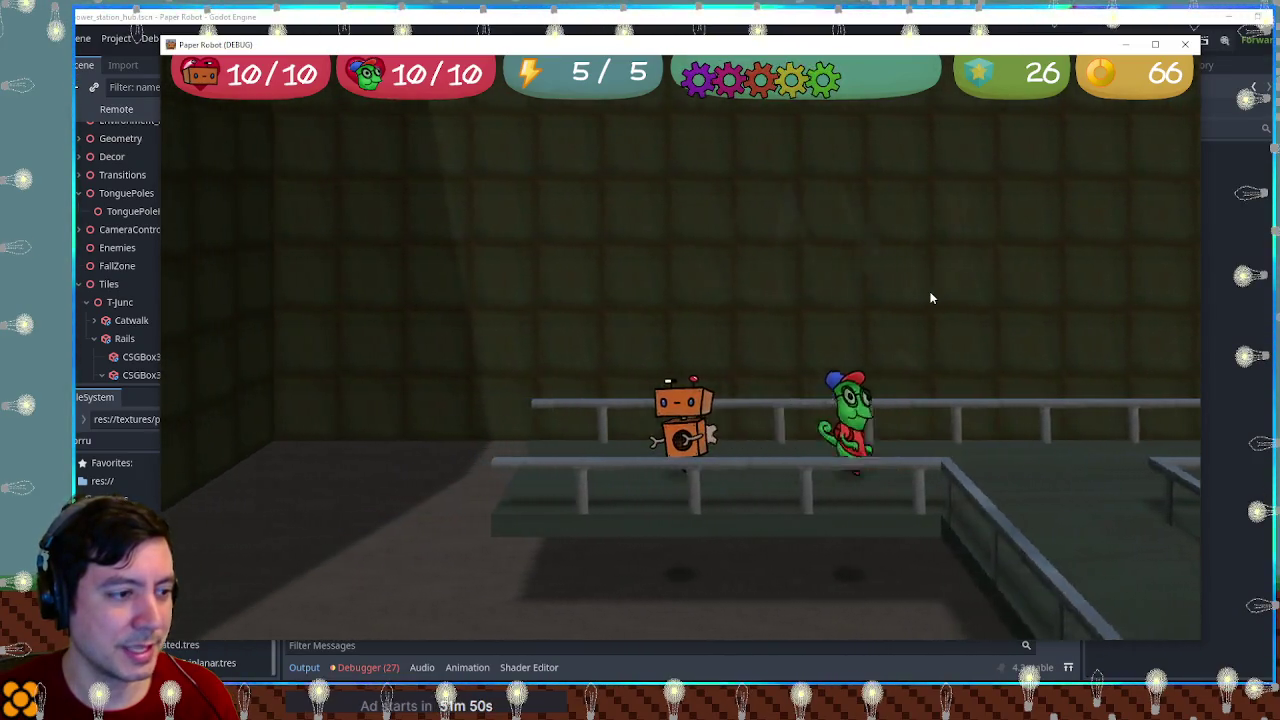
pyautogui.press('d')
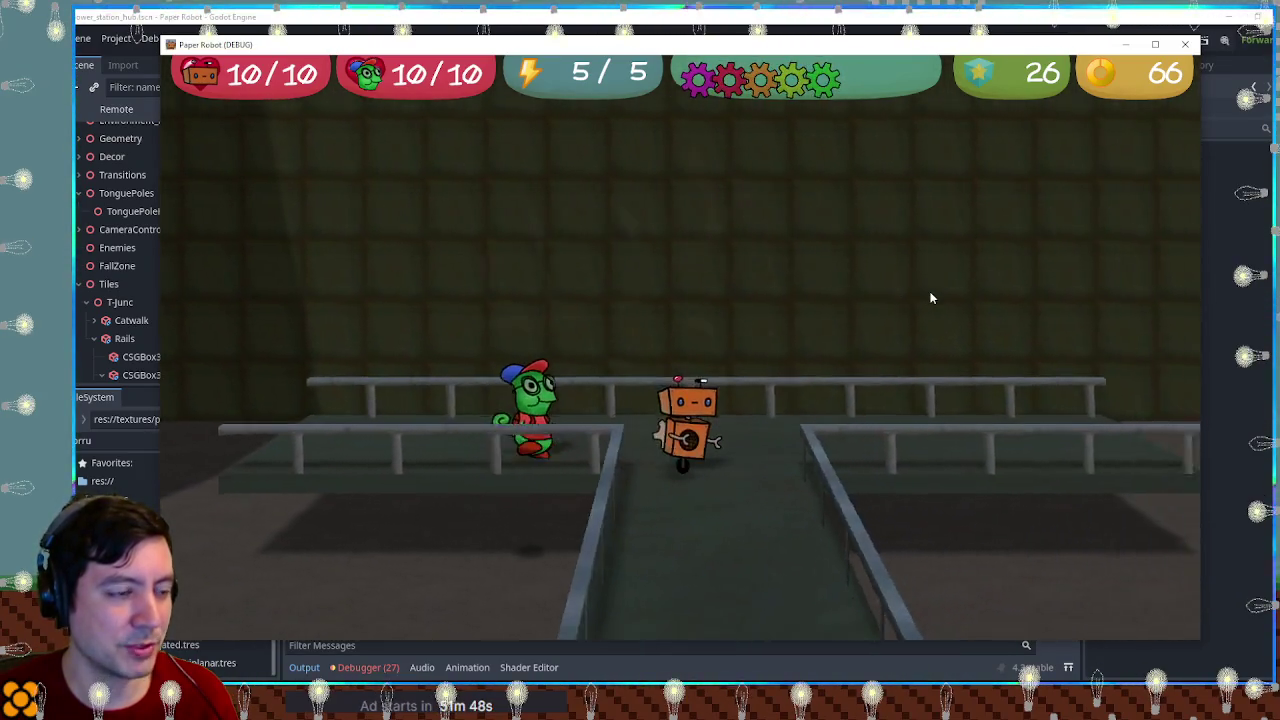
pyautogui.click(1188, 46)
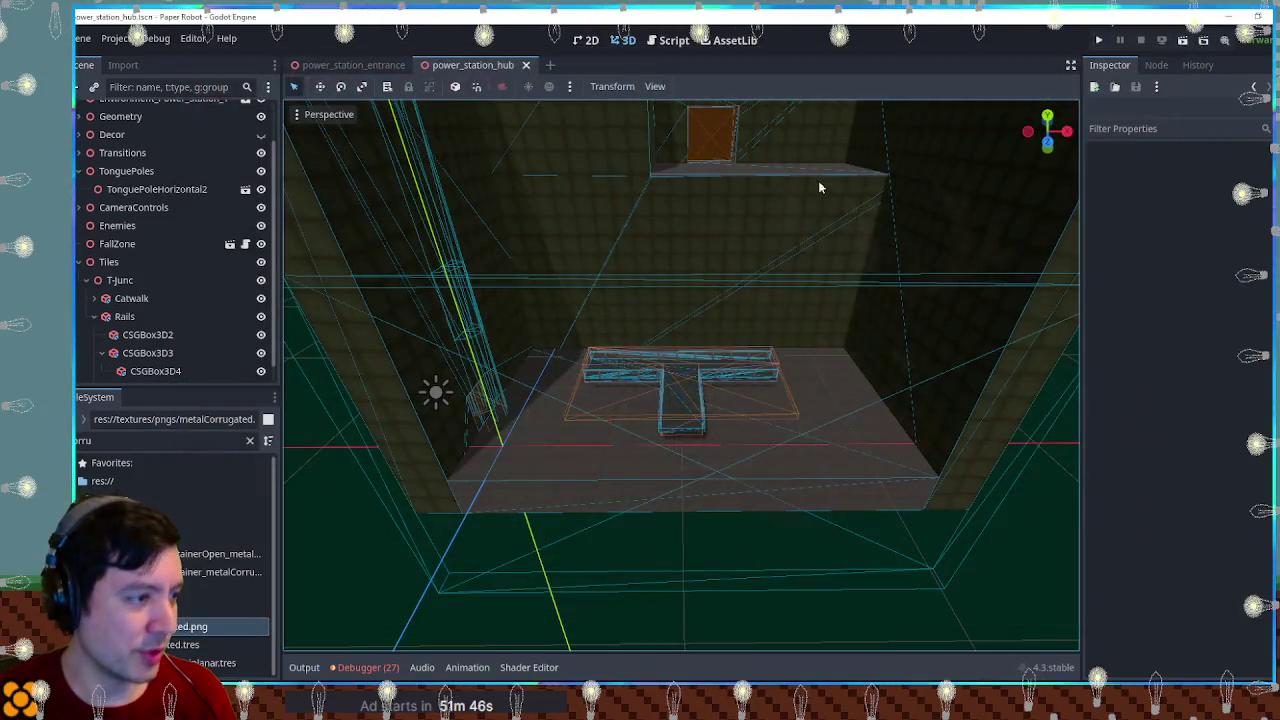
# Step: Duplicate T-Junc as T-Junc2 and move the copy along X to 18 m
pyautogui.click(85, 280)
pyautogui.click(118, 331)
pyautogui.hotkey('ctrl', 'd')
pyautogui.moveTo(760, 370)
pyautogui.mouseDown()
pyautogui.moveTo(960, 368)
pyautogui.moveTo(945, 368)
pyautogui.mouseUp()
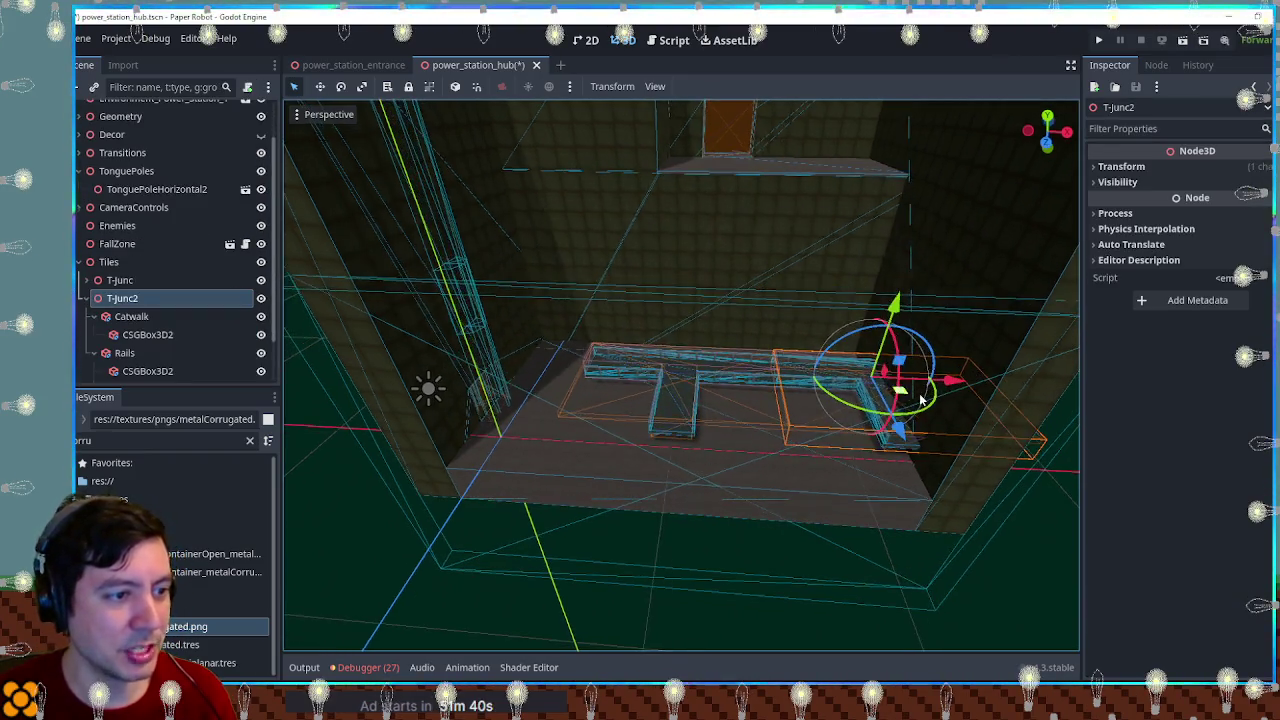
pyautogui.scroll(5, 918, 398)
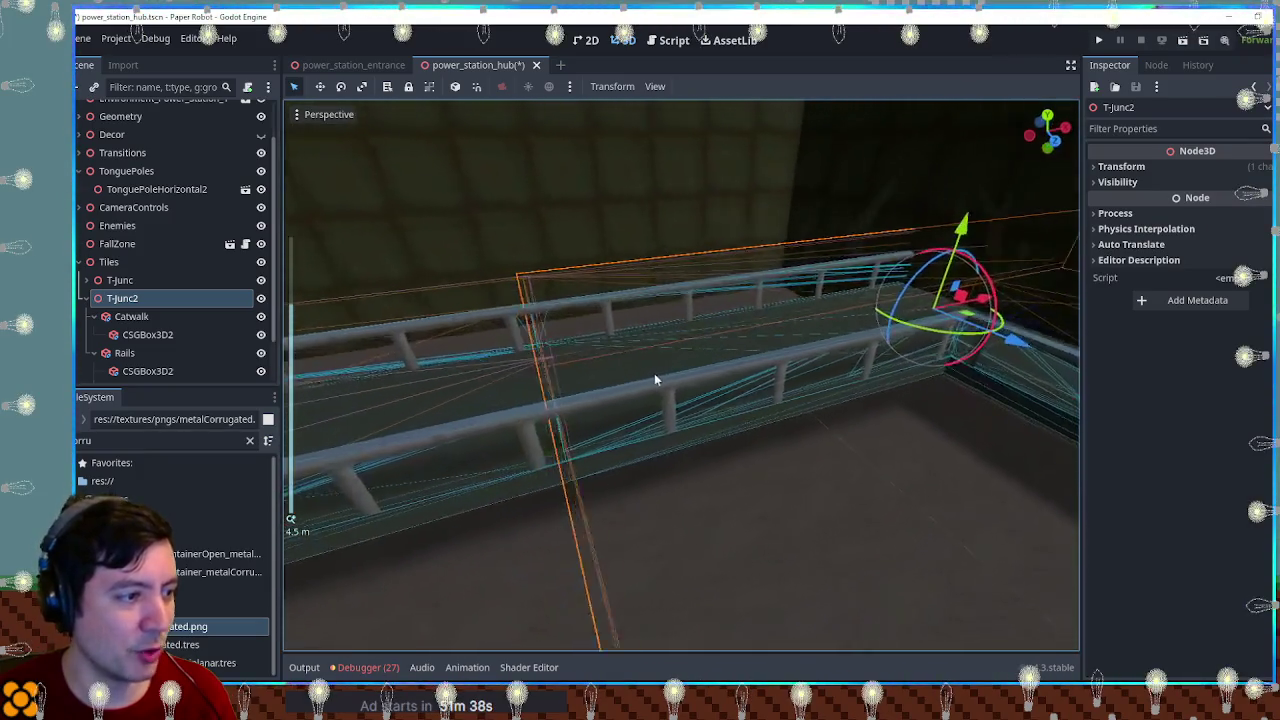
pyautogui.scroll(-10, 660, 370)
pyautogui.click(1172, 168)
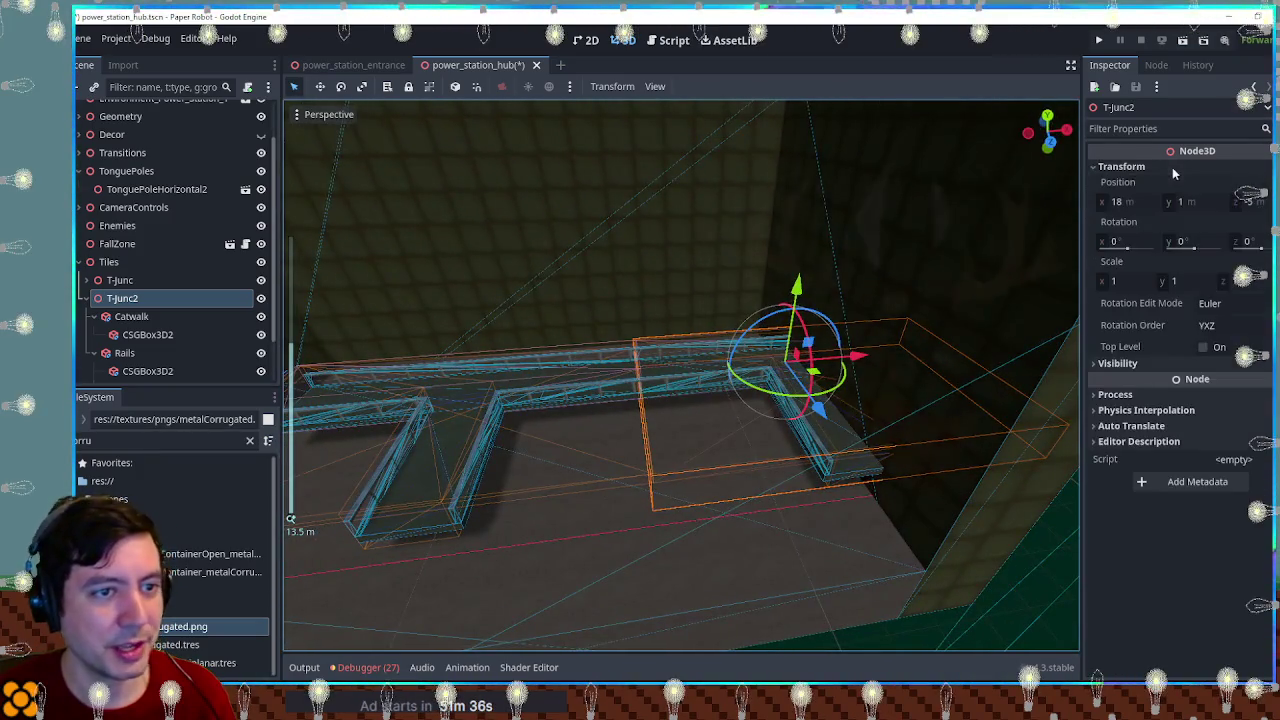
# Step: Set the copied T-Junc2 tile's scale to 0.98
pyautogui.click(1132, 282)
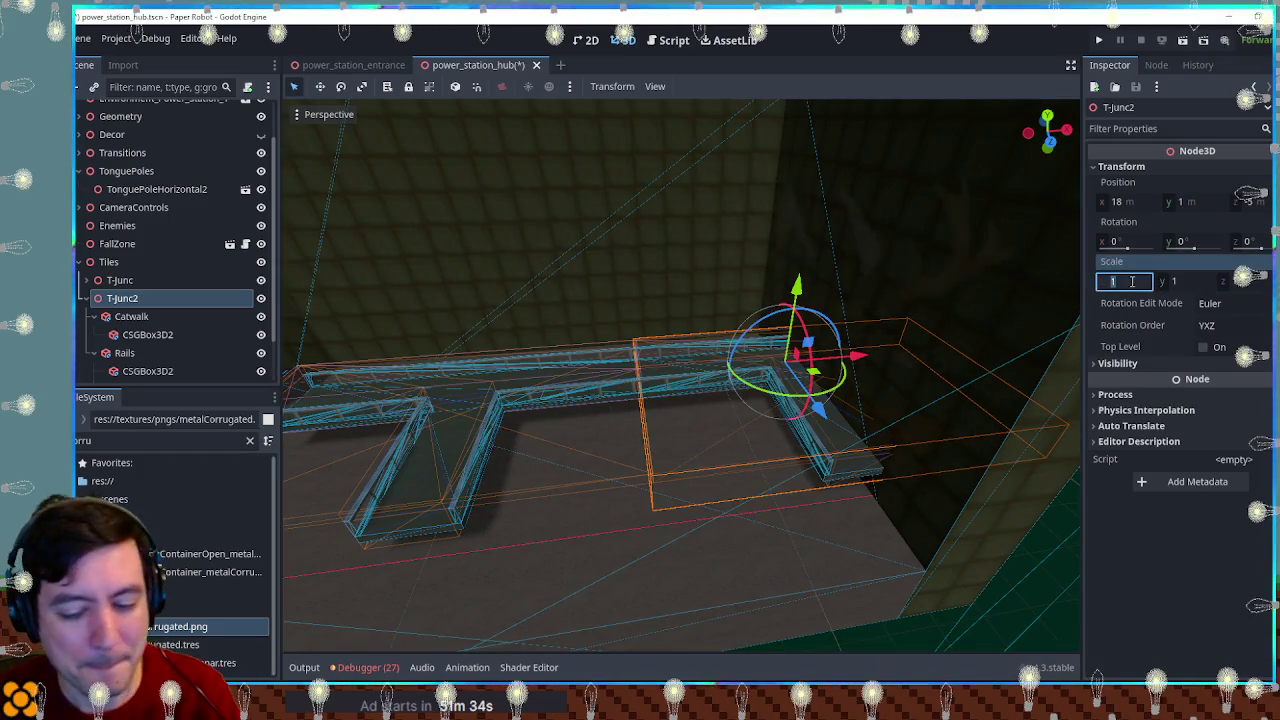
pyautogui.write('.95')
pyautogui.write('0.95')
pyautogui.press('Return')
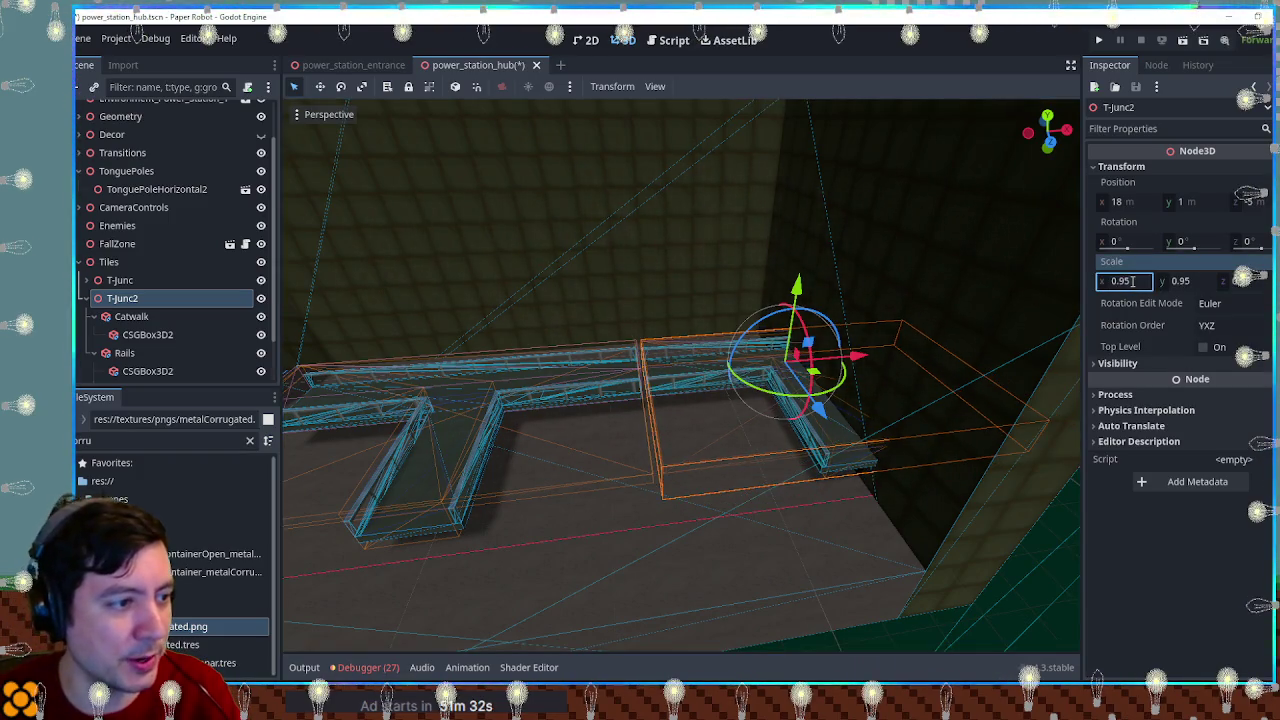
pyautogui.hotkey('ctrl', 'z')
pyautogui.click(1138, 282)
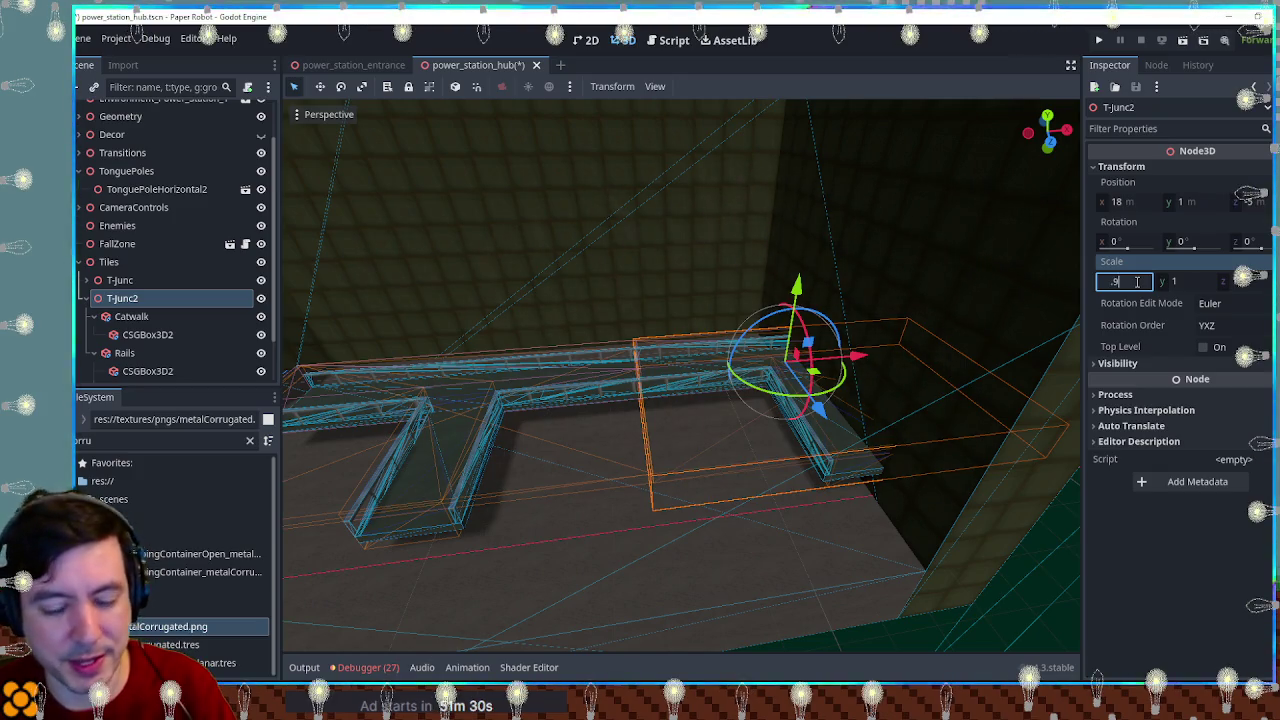
pyautogui.write('8')
pyautogui.press('Return')
# Step: Set the original T-Junc tile's scale to 0.98 as well
pyautogui.click(120, 280)
pyautogui.click(1121, 166)
pyautogui.click(1121, 166)
pyautogui.click(1120, 284)
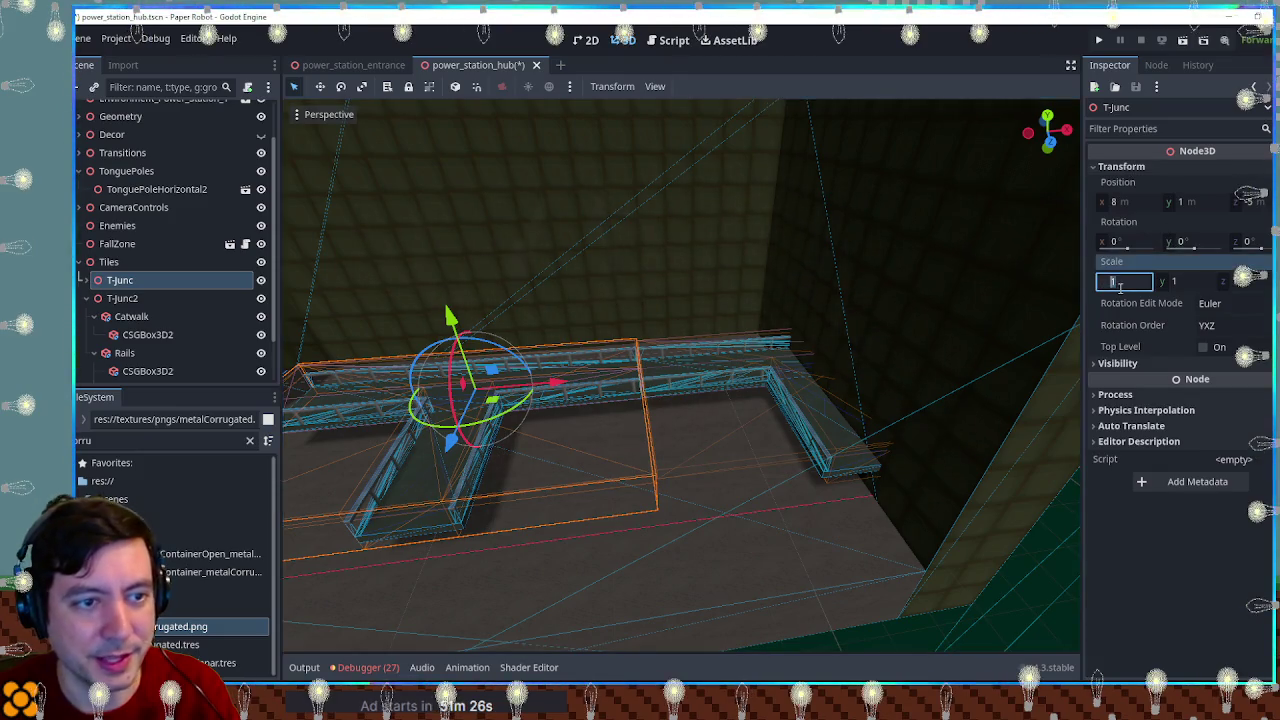
pyautogui.write('.98')
pyautogui.press('Return')
# Step: Save the hub scene, then run the game to check the resized tiles and close it
pyautogui.click(948, 552)
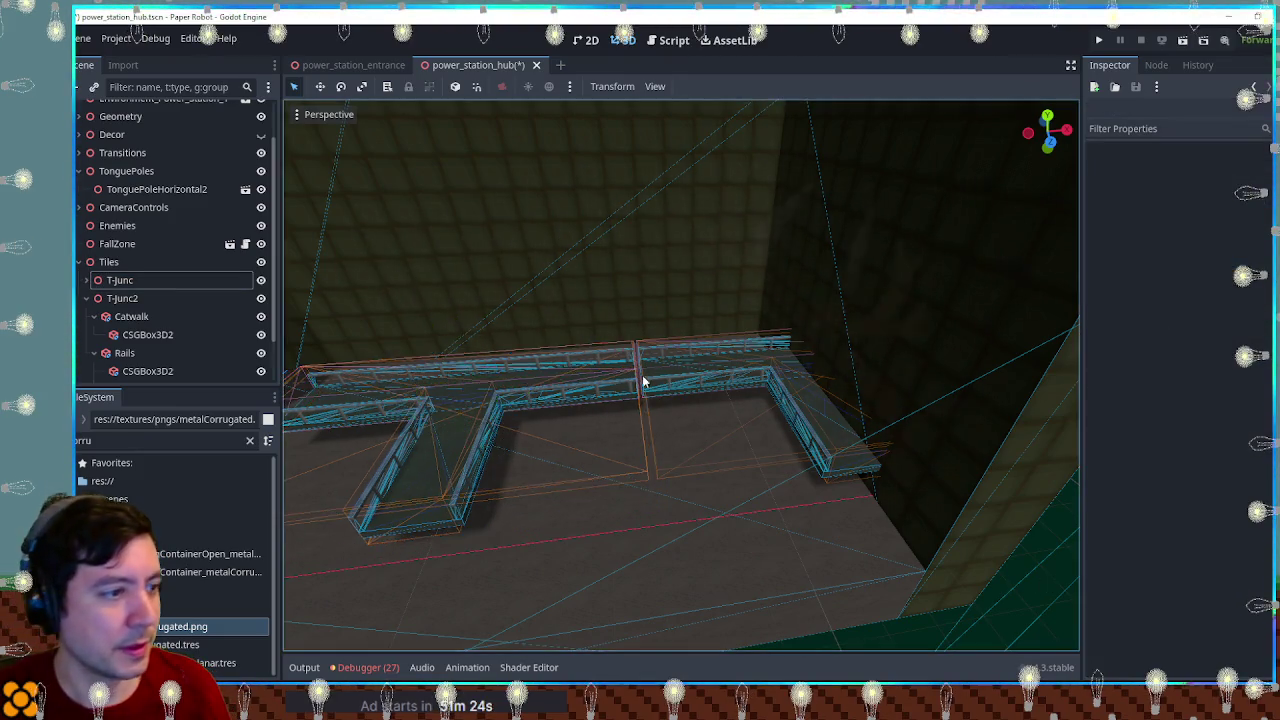
pyautogui.scroll(5, 644, 369)
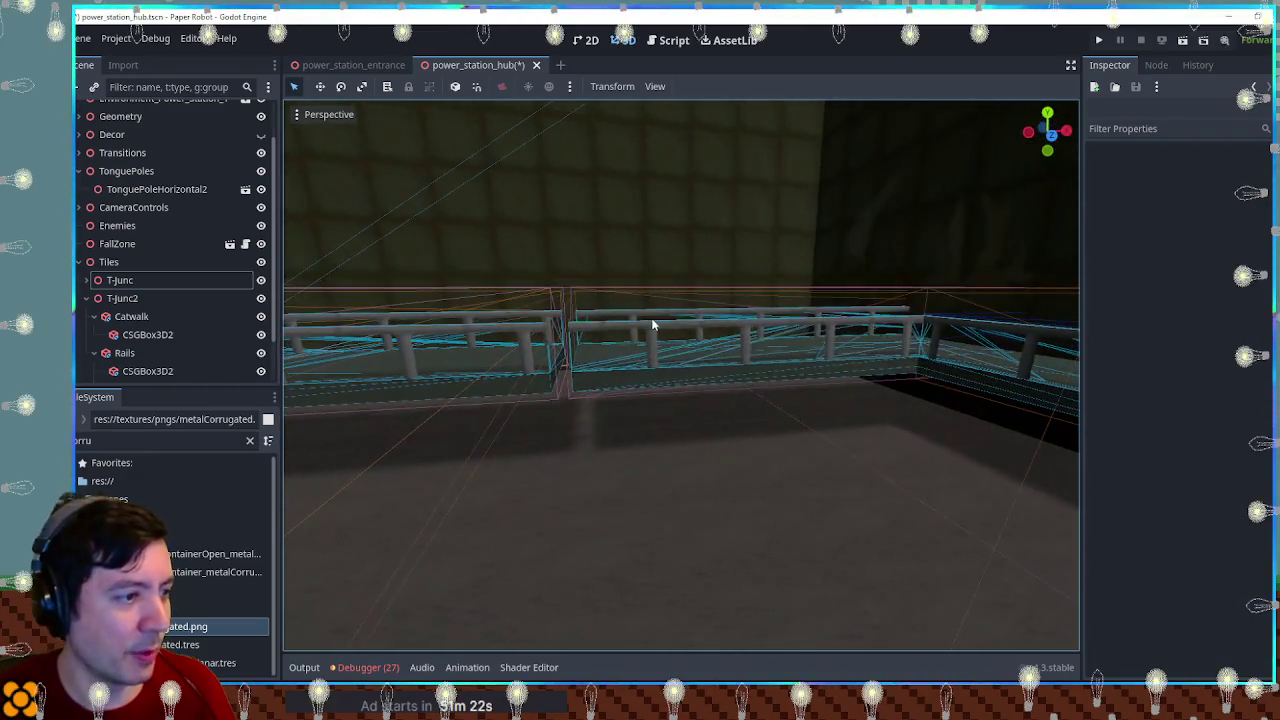
pyautogui.hotkey('ctrl', 's')
pyautogui.press('F6')
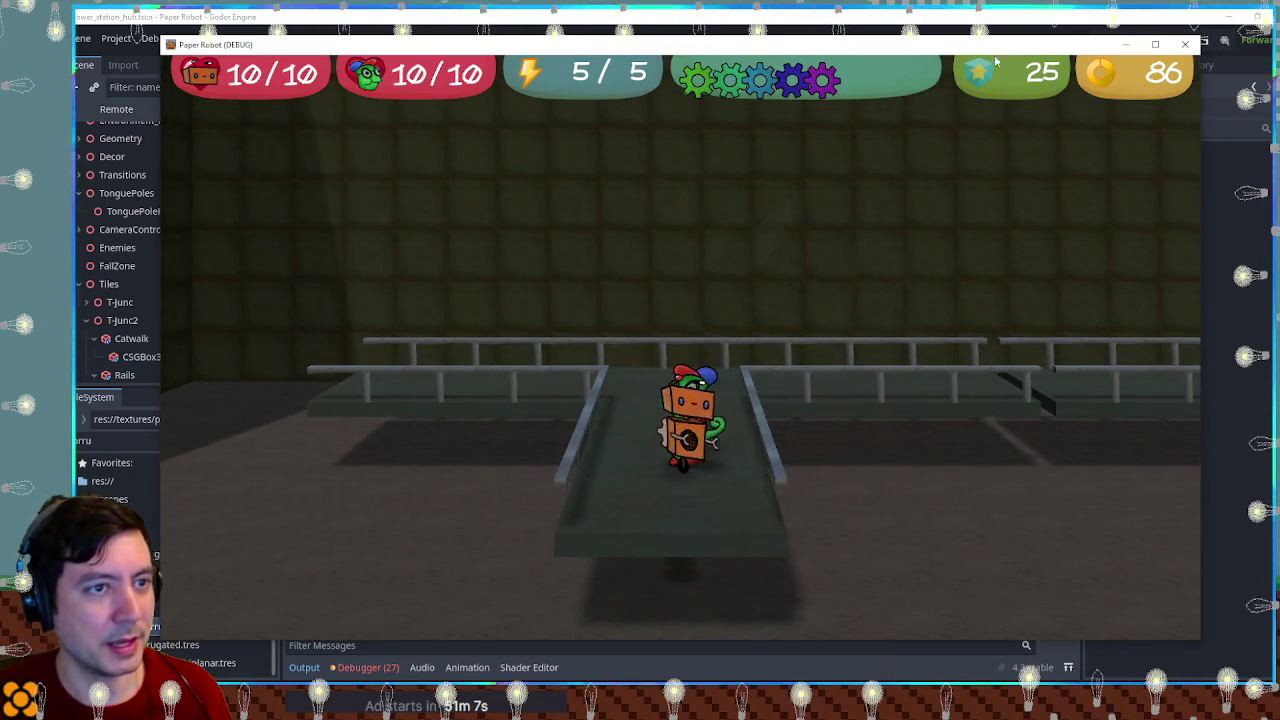
pyautogui.click(1186, 45)
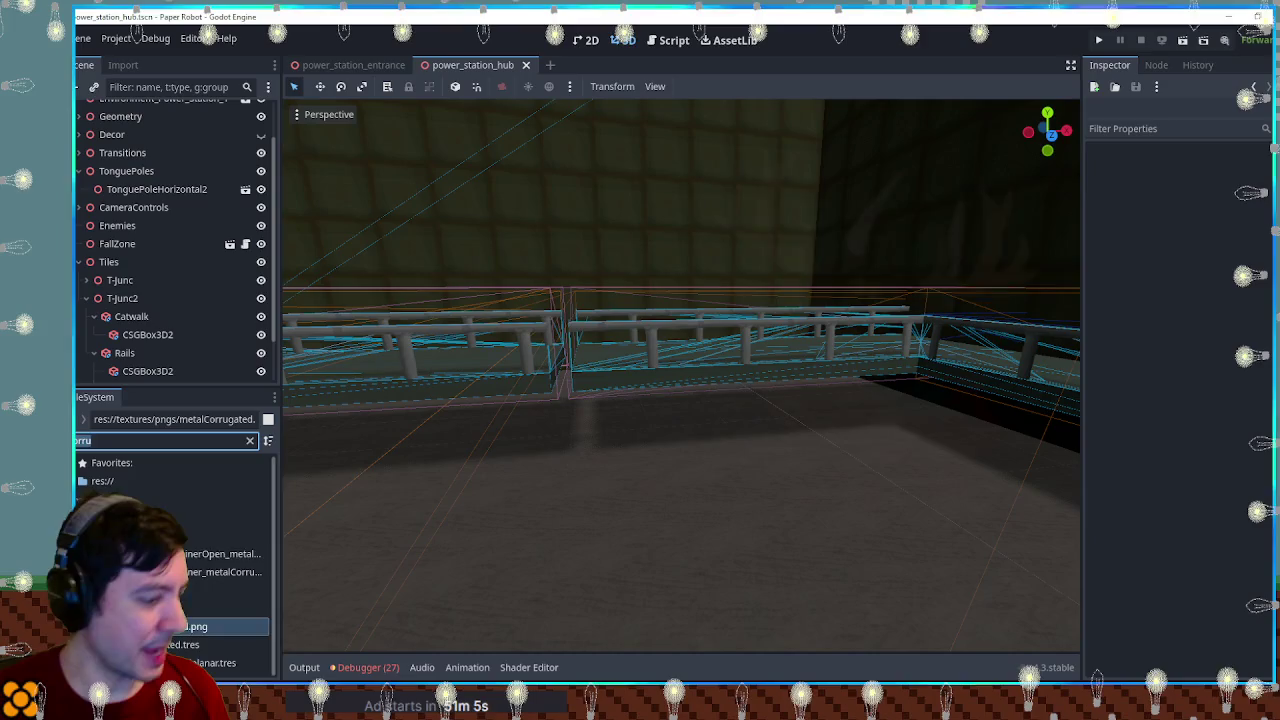
pyautogui.write('ameraz')
# Step: Add a CameraControlZone.tscn instance under the CameraControls node
pyautogui.press('BackSpace')
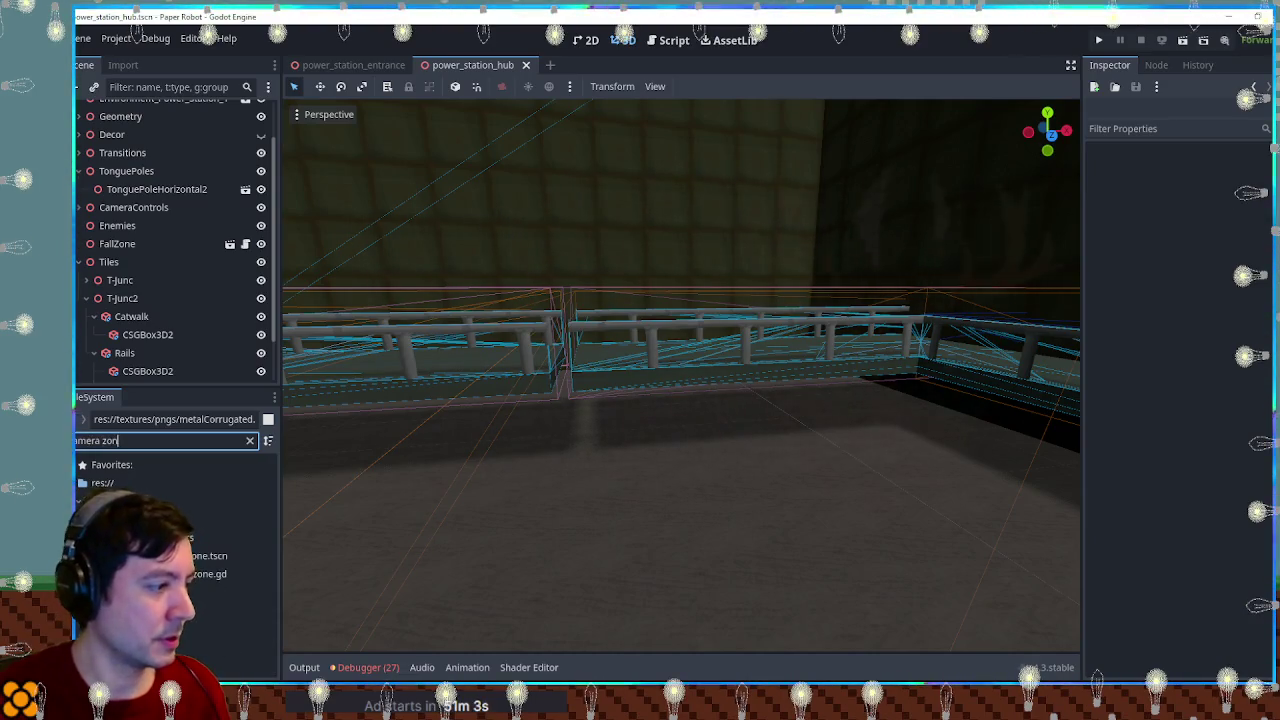
pyautogui.click(80, 207)
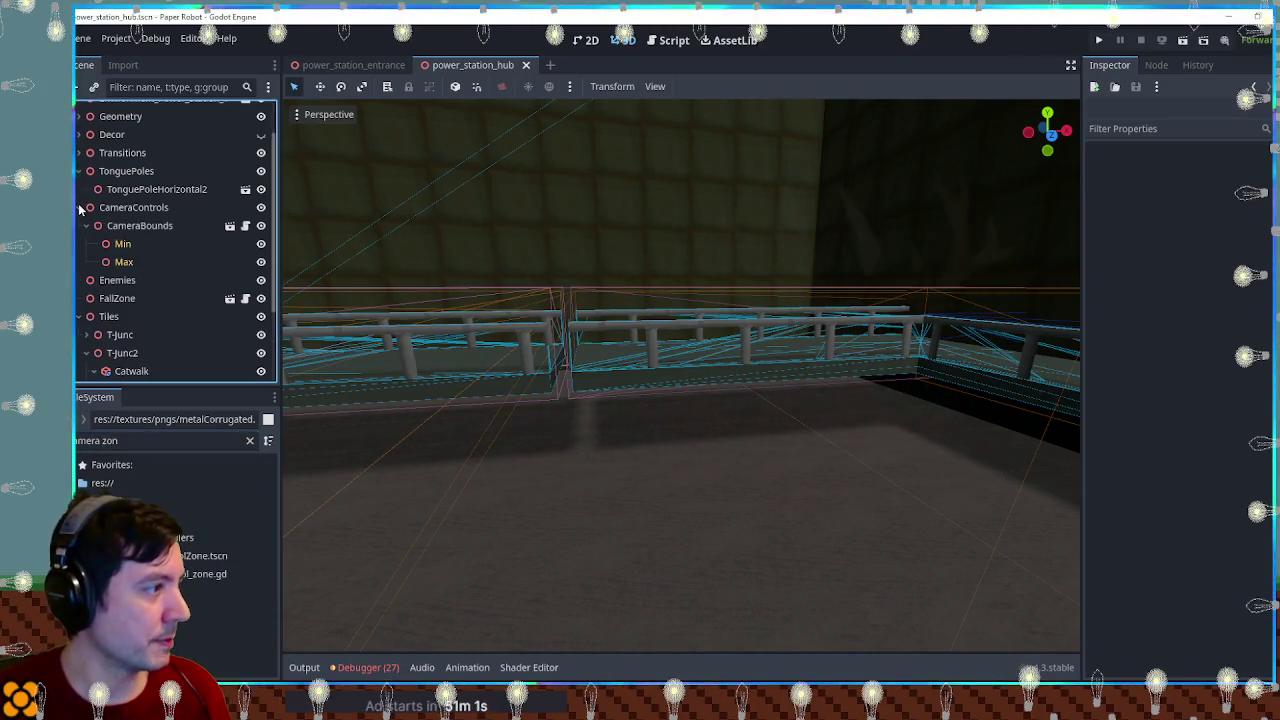
pyautogui.click(134, 207)
pyautogui.moveTo(200, 555)
pyautogui.mouseDown()
pyautogui.moveTo(180, 200)
pyautogui.moveTo(134, 207)
pyautogui.mouseUp()
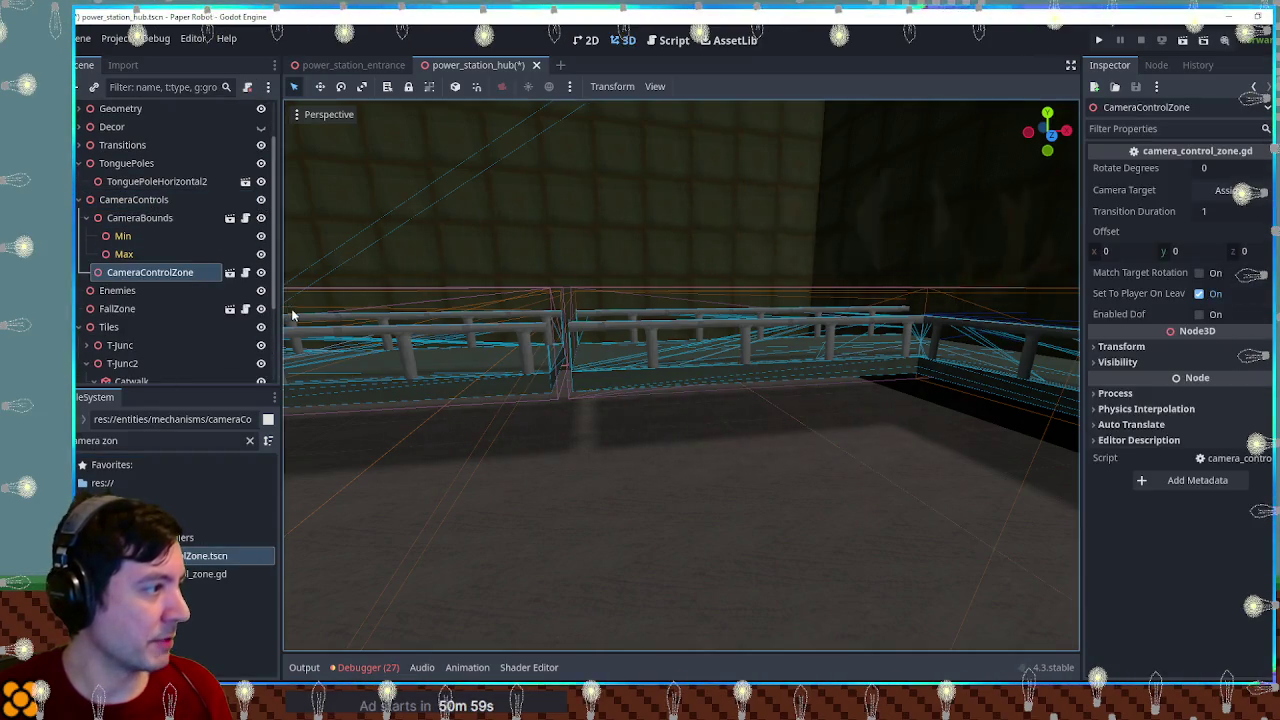
# Step: Scale the camera control zone to 20 on all axes
pyautogui.click(1152, 345)
pyautogui.click(1141, 461)
pyautogui.write('20')
pyautogui.scroll(-10, 871, 333)
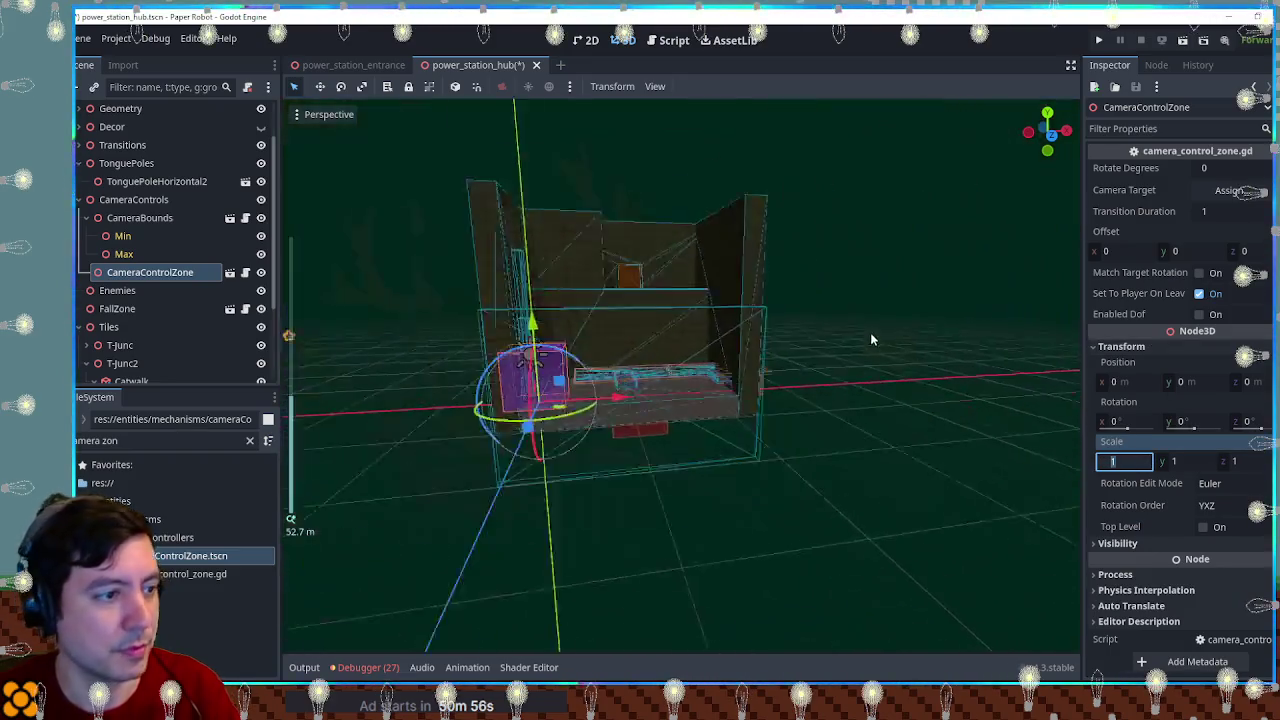
pyautogui.press('Return')
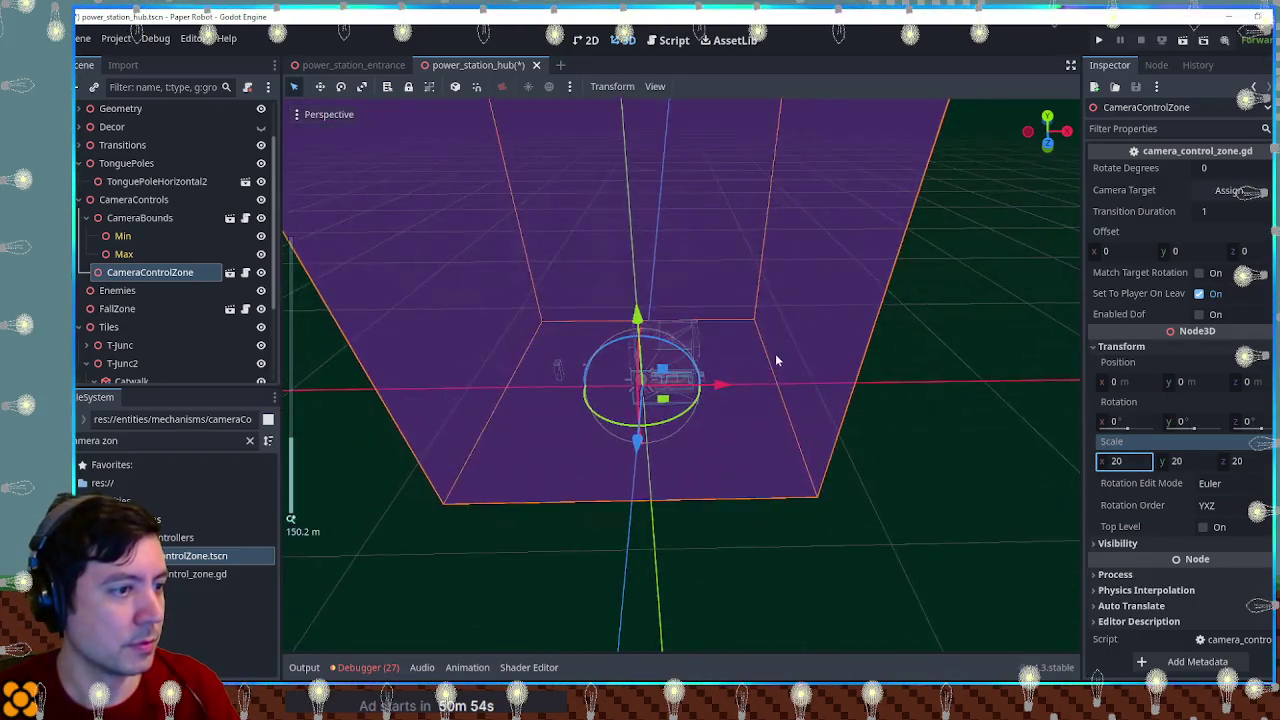
pyautogui.scroll(5, 713, 381)
# Step: Move the zone down over the catwalks, hide it in the editor, and begin editing its camera offset
pyautogui.moveTo(410, 378)
pyautogui.mouseDown()
pyautogui.moveTo(520, 540)
pyautogui.moveTo(572, 494)
pyautogui.mouseUp()
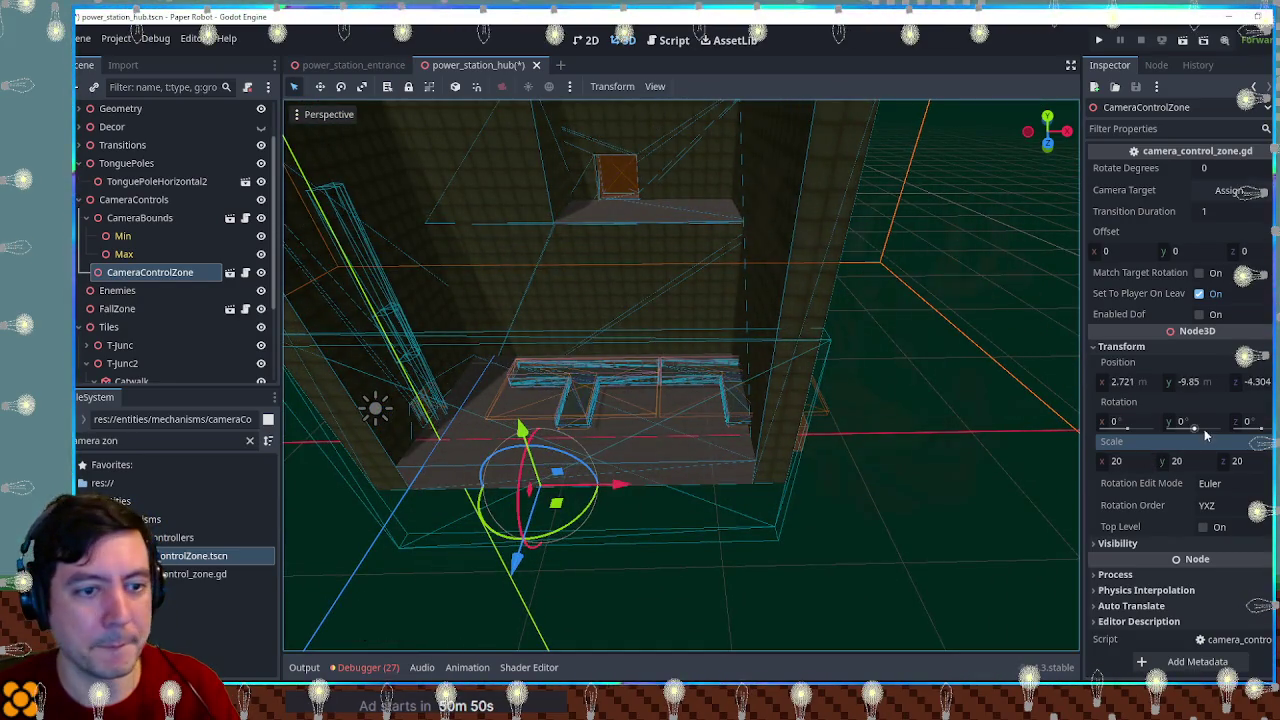
pyautogui.click(261, 272)
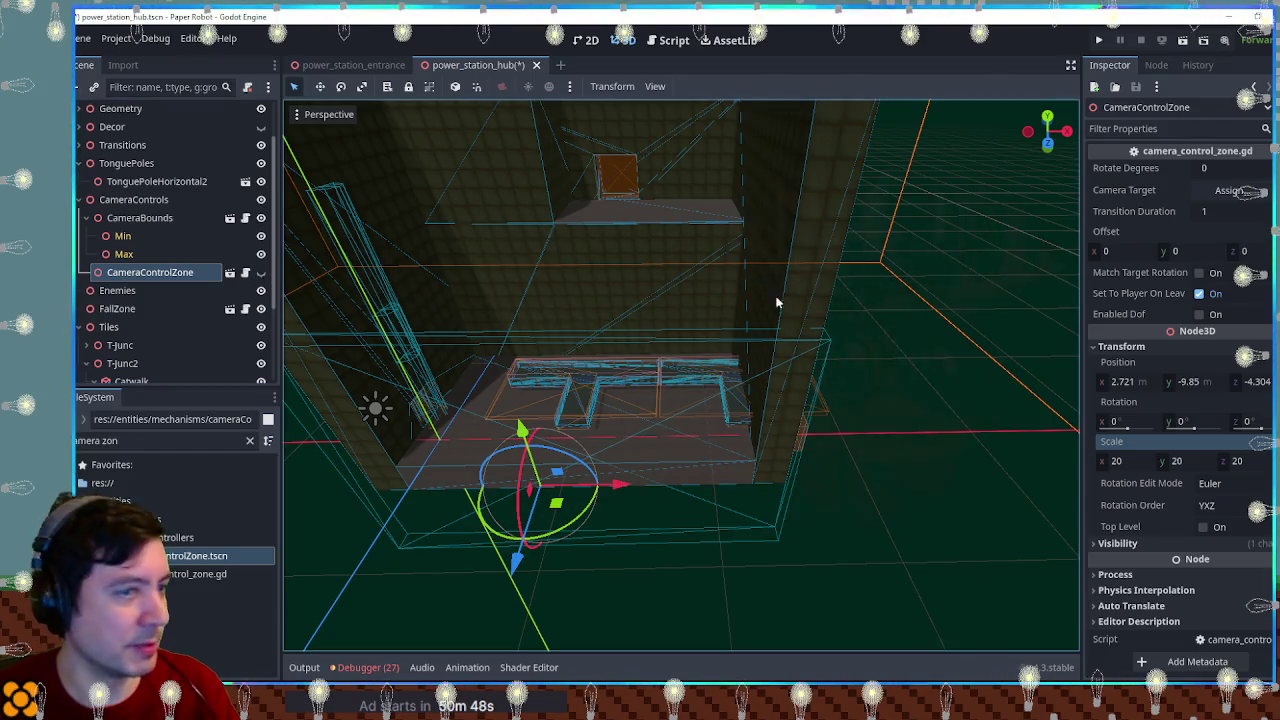
pyautogui.click(1200, 249)
pyautogui.write('4')
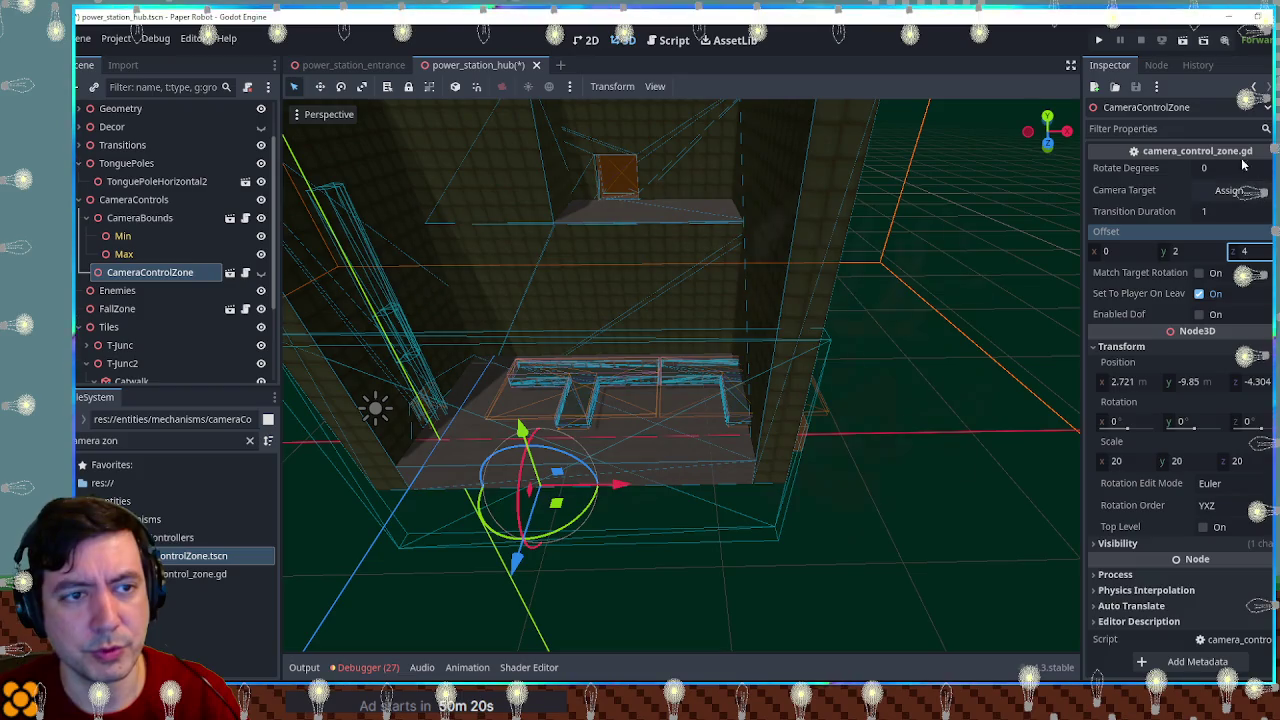
# Step: Open the camera_control_zone.gd script attached to the zone
pyautogui.click(247, 272)
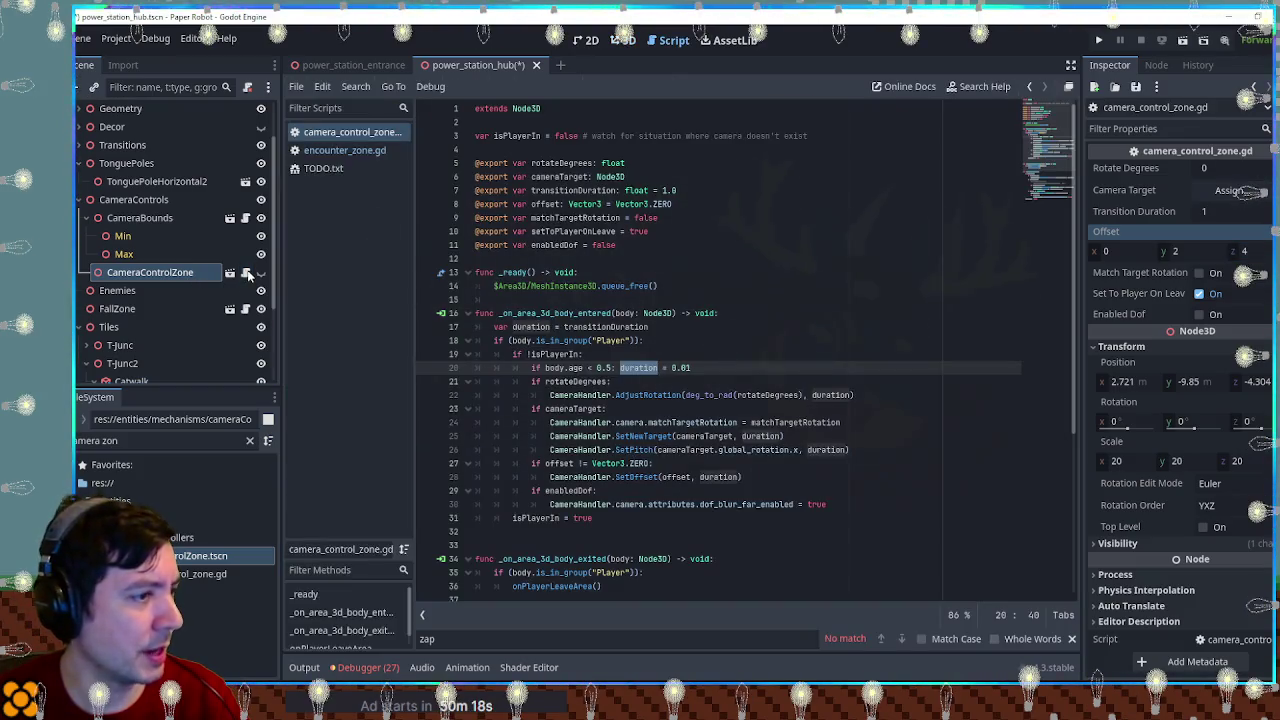
# Step: Read through camera_control_zone.gd, highlighting rotateDegrees, SetPitch, cameraTarget and global_rotation
pyautogui.click(567, 383)
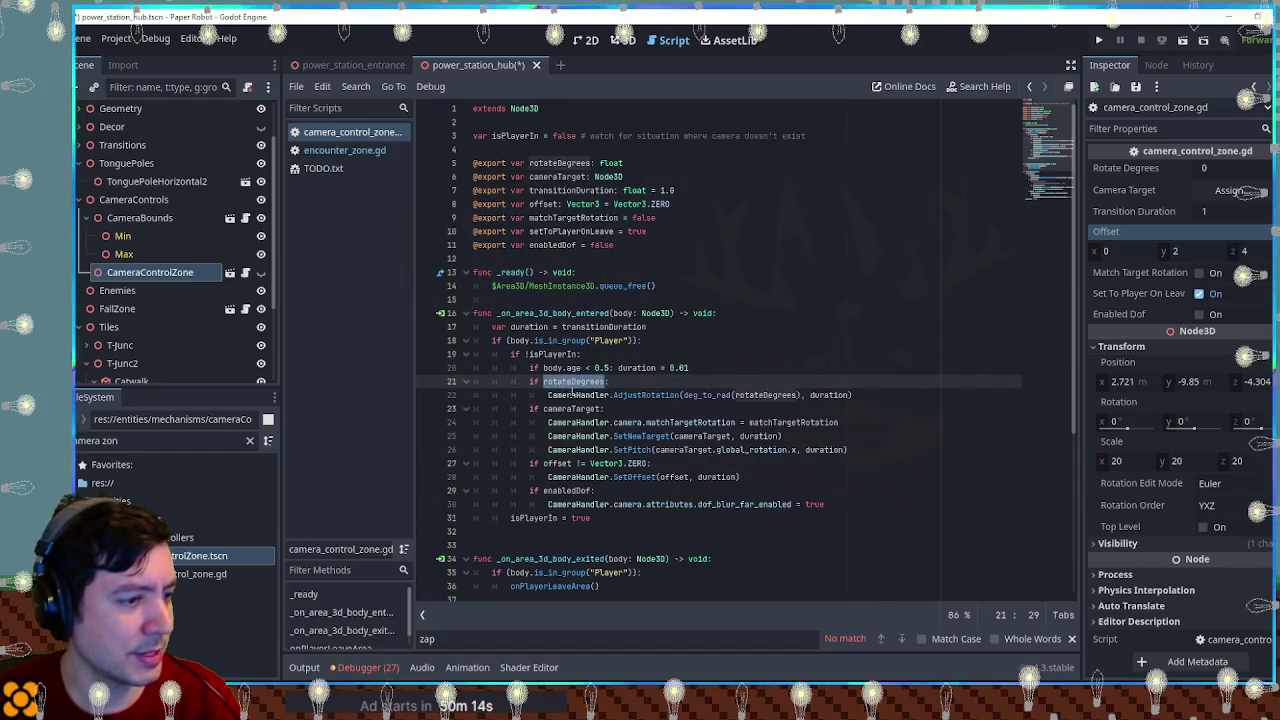
pyautogui.scroll(-6, 600, 396)
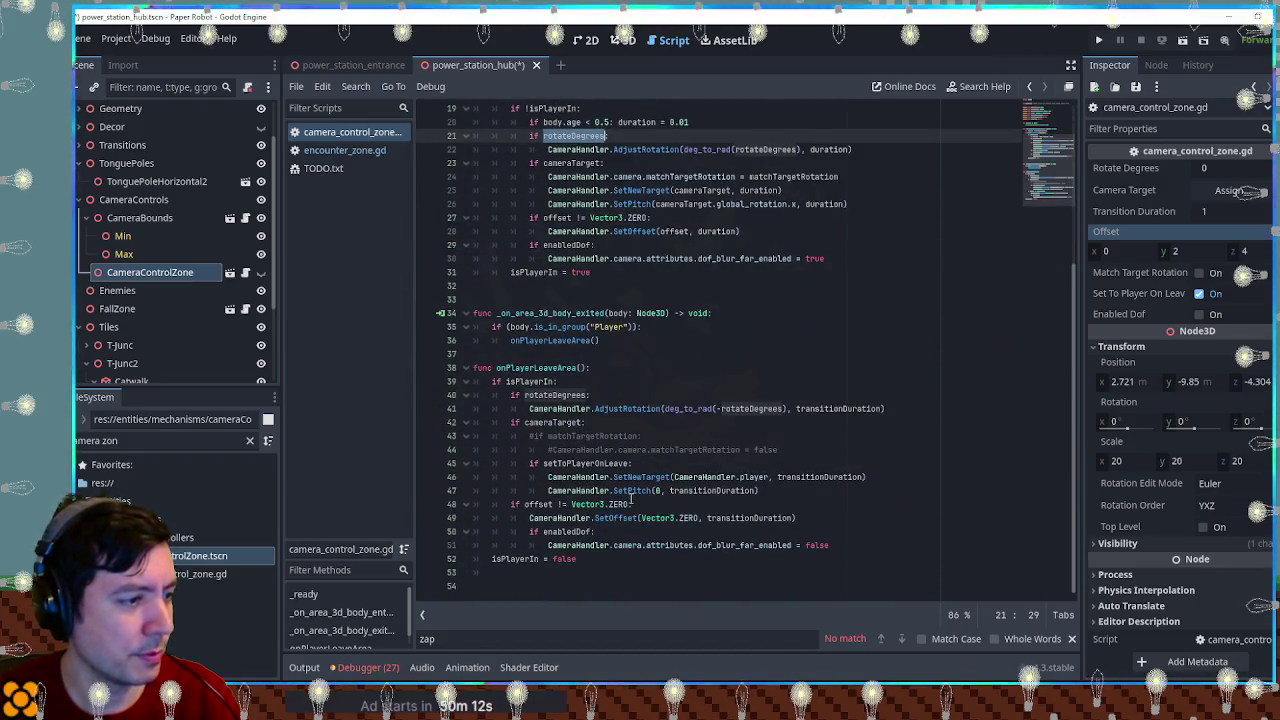
pyautogui.doubleClick(631, 491)
pyautogui.scroll(4, 635, 478)
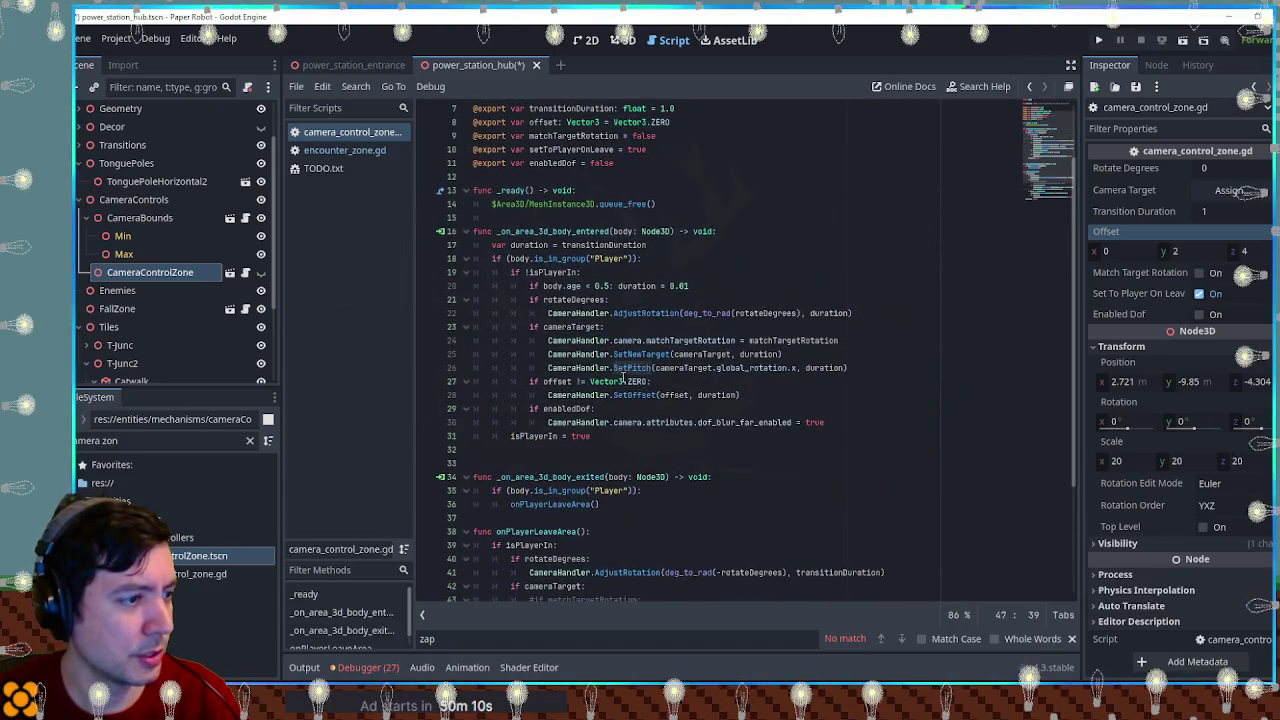
pyautogui.scroll(2, 627, 368)
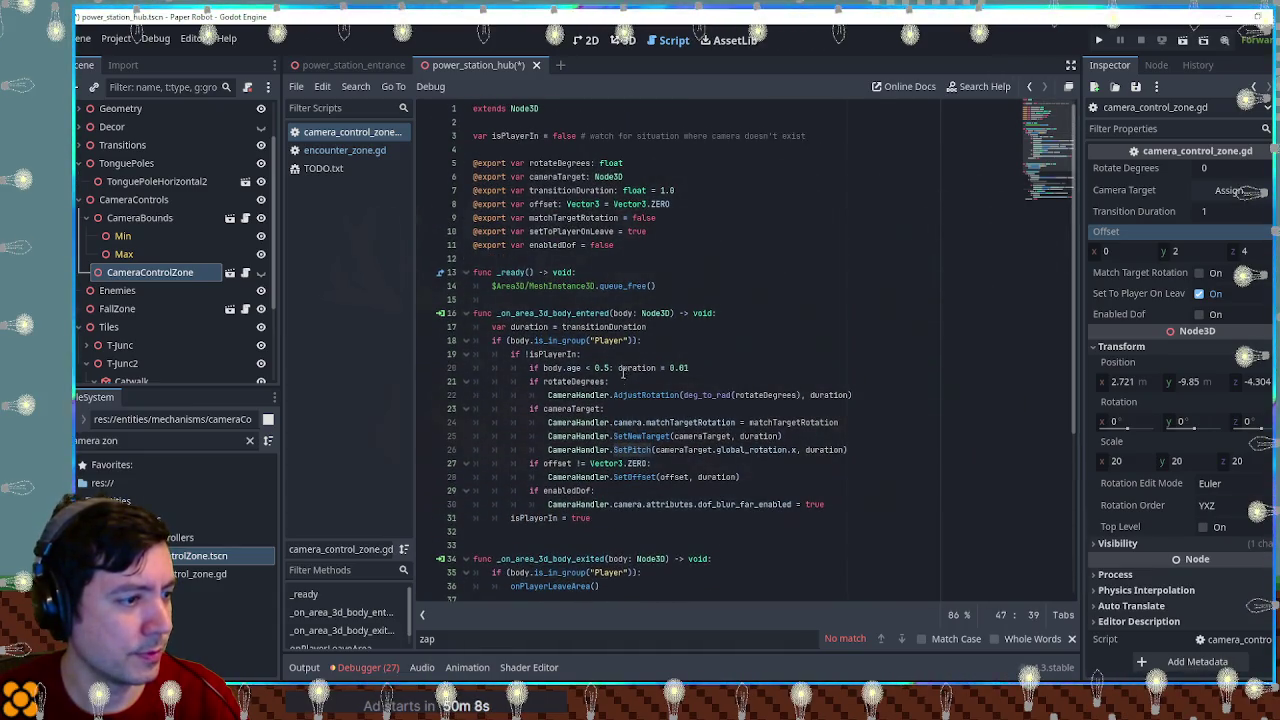
pyautogui.doubleClick(684, 450)
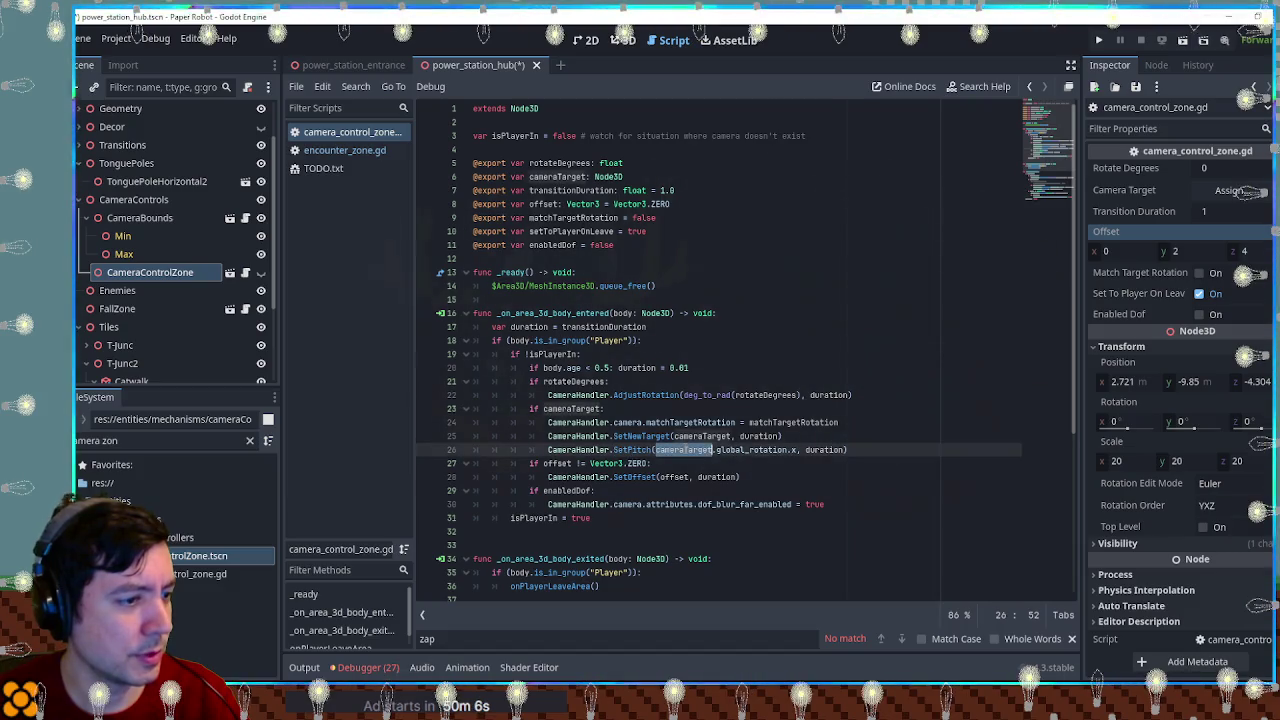
pyautogui.doubleClick(766, 450)
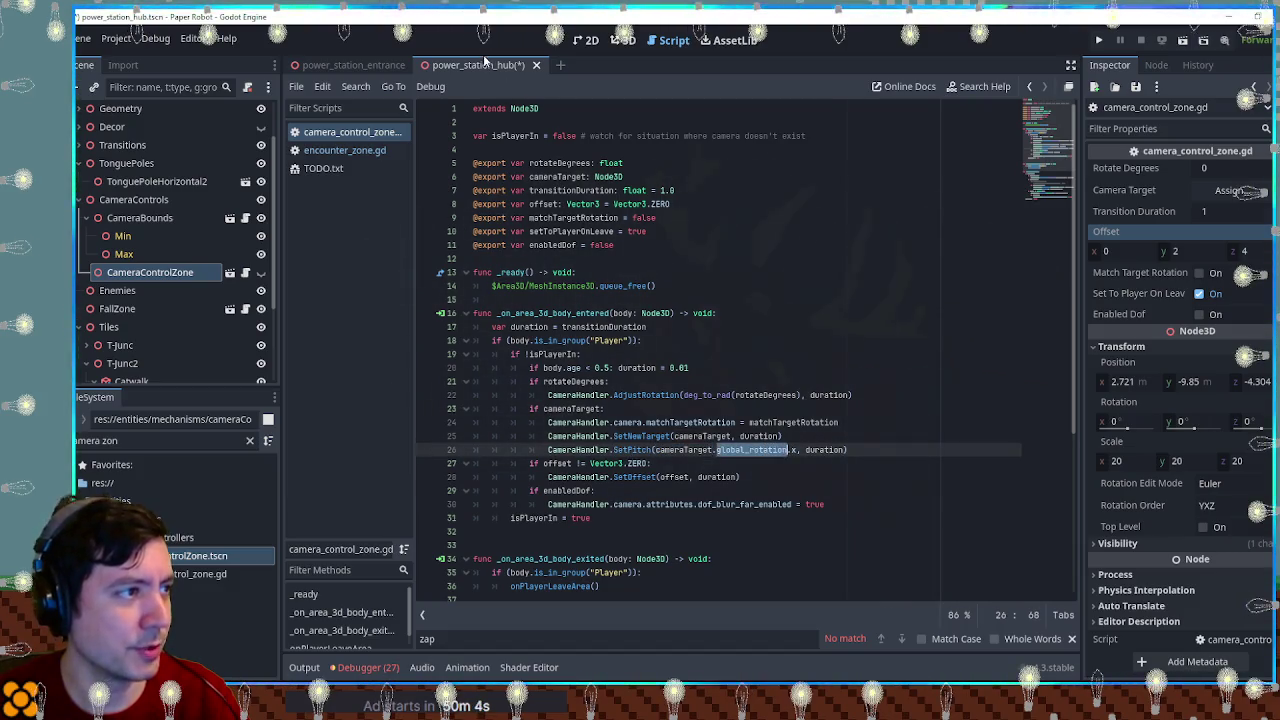
# Step: Close the script and save the hub scene back in the 3D view
pyautogui.middleClick(384, 132)
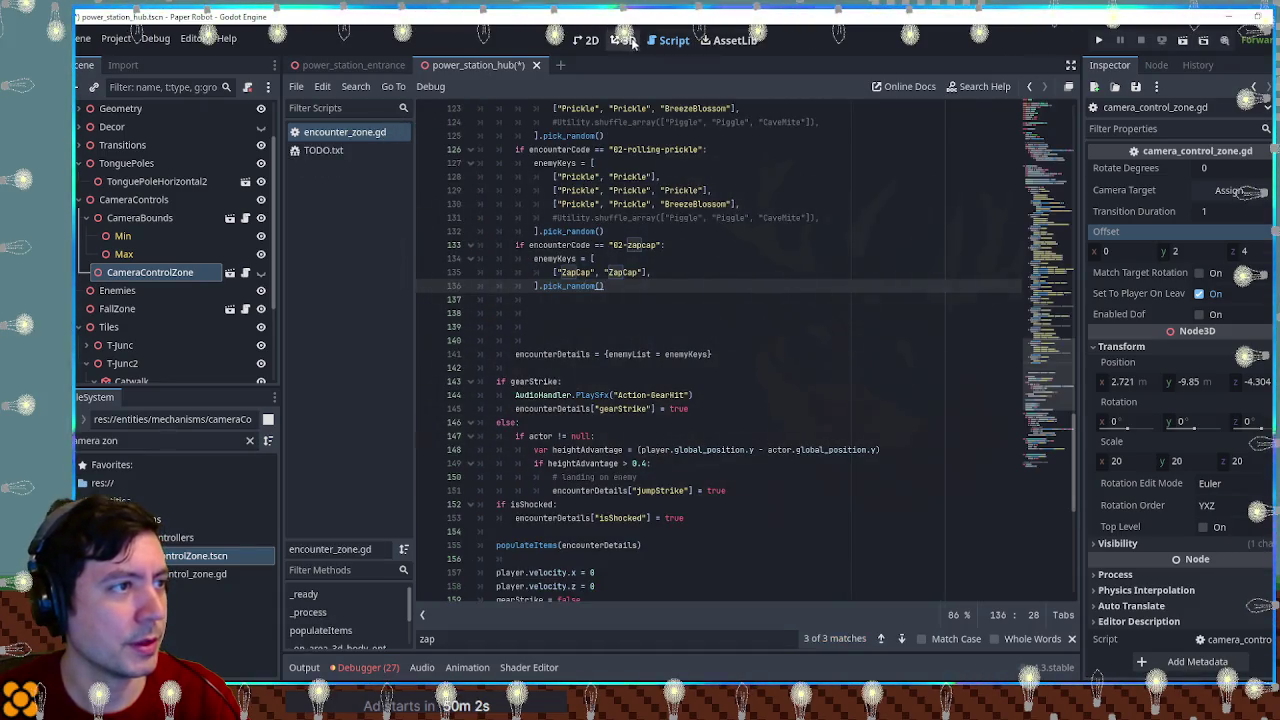
pyautogui.click(632, 42)
pyautogui.hotkey('ctrl', 's')
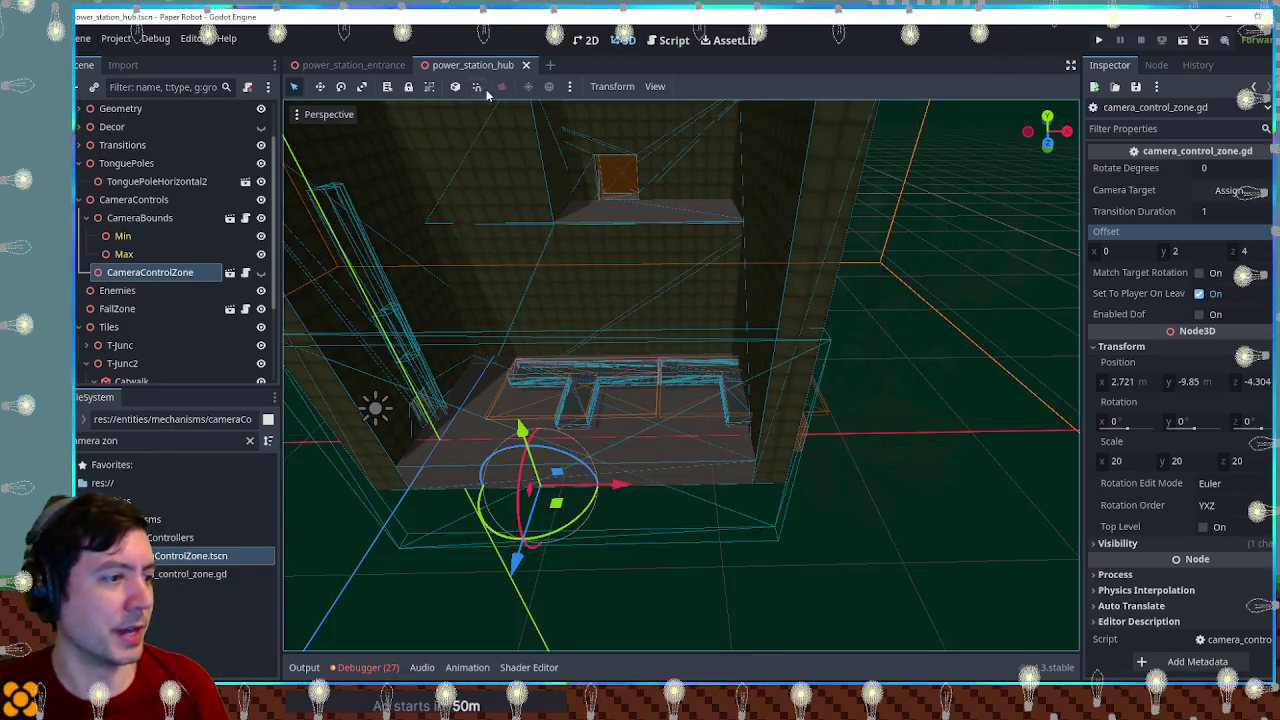
# Step: Playtest the hub, walking the robot through the room, up the ramp and along the upper walkway
pyautogui.press('F6')
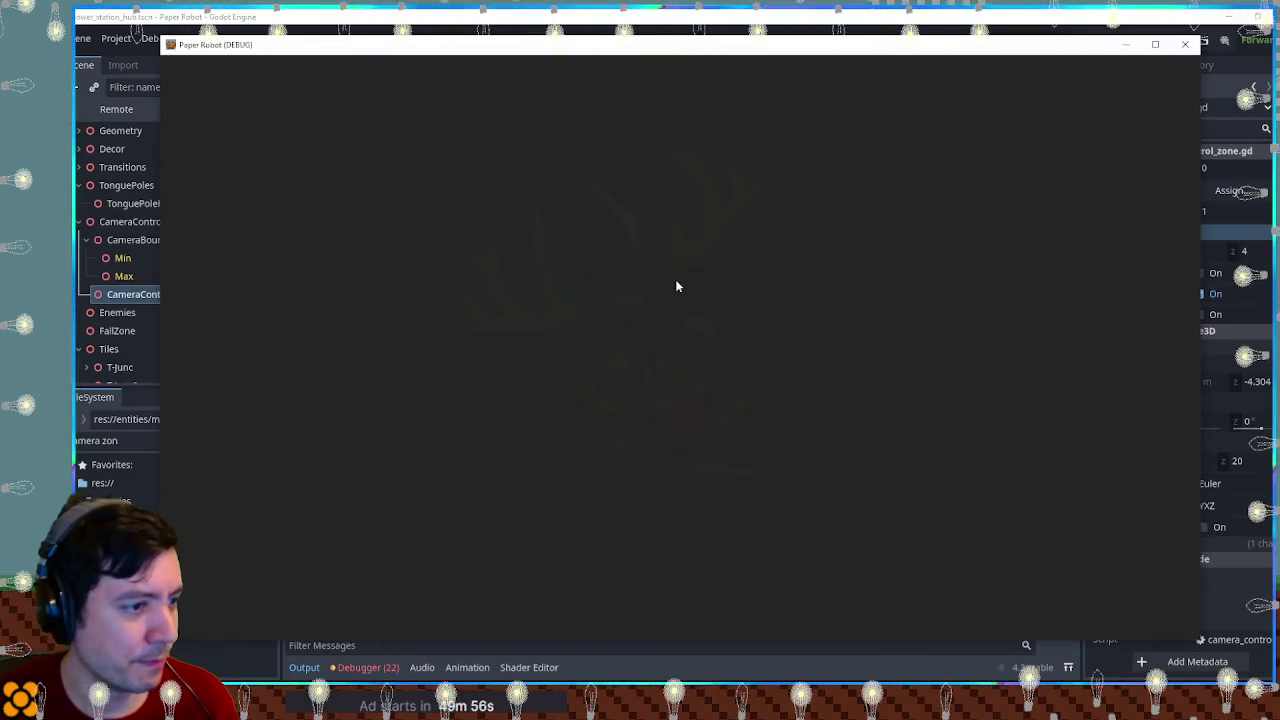
pyautogui.press('w')
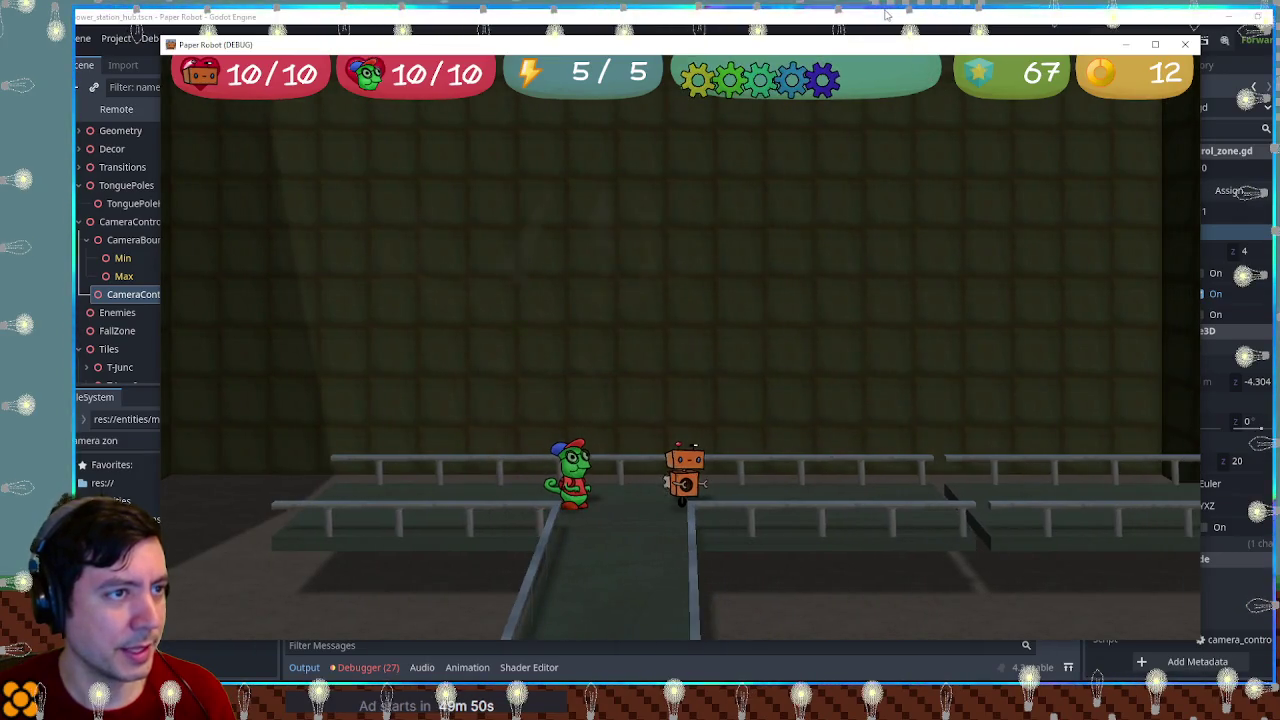
pyautogui.click(1229, 16)
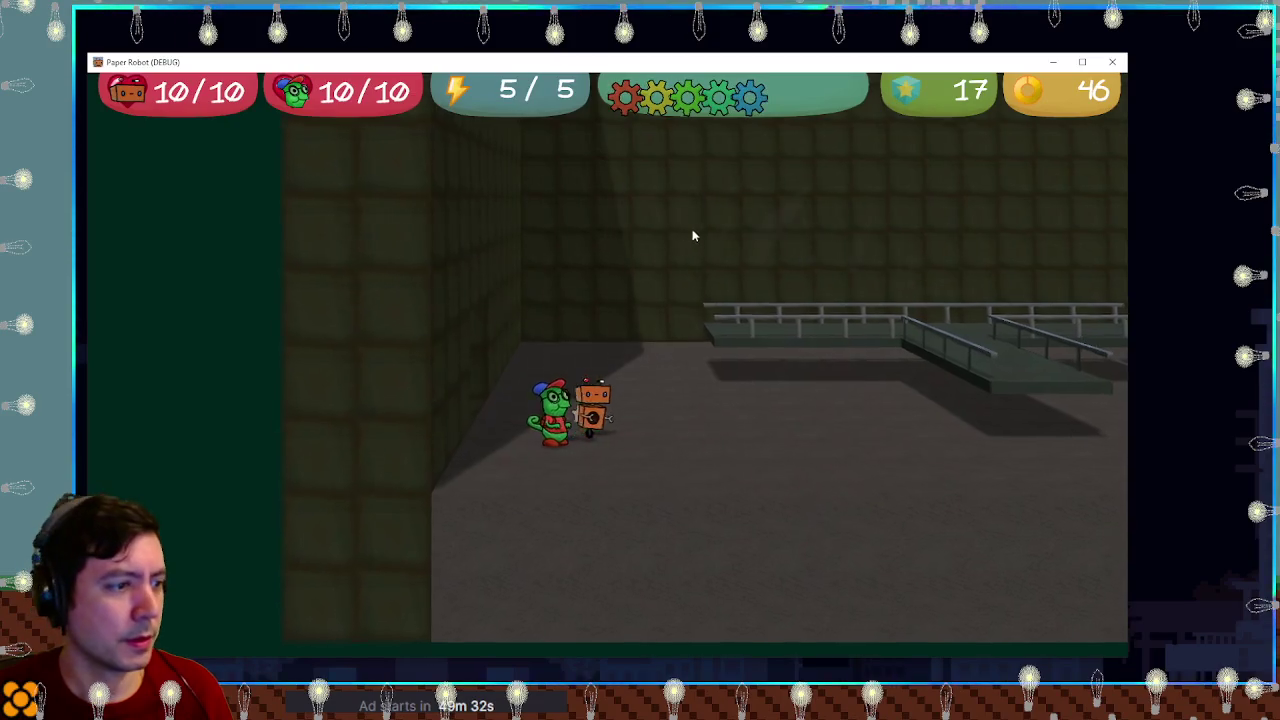
pyautogui.press('Right')
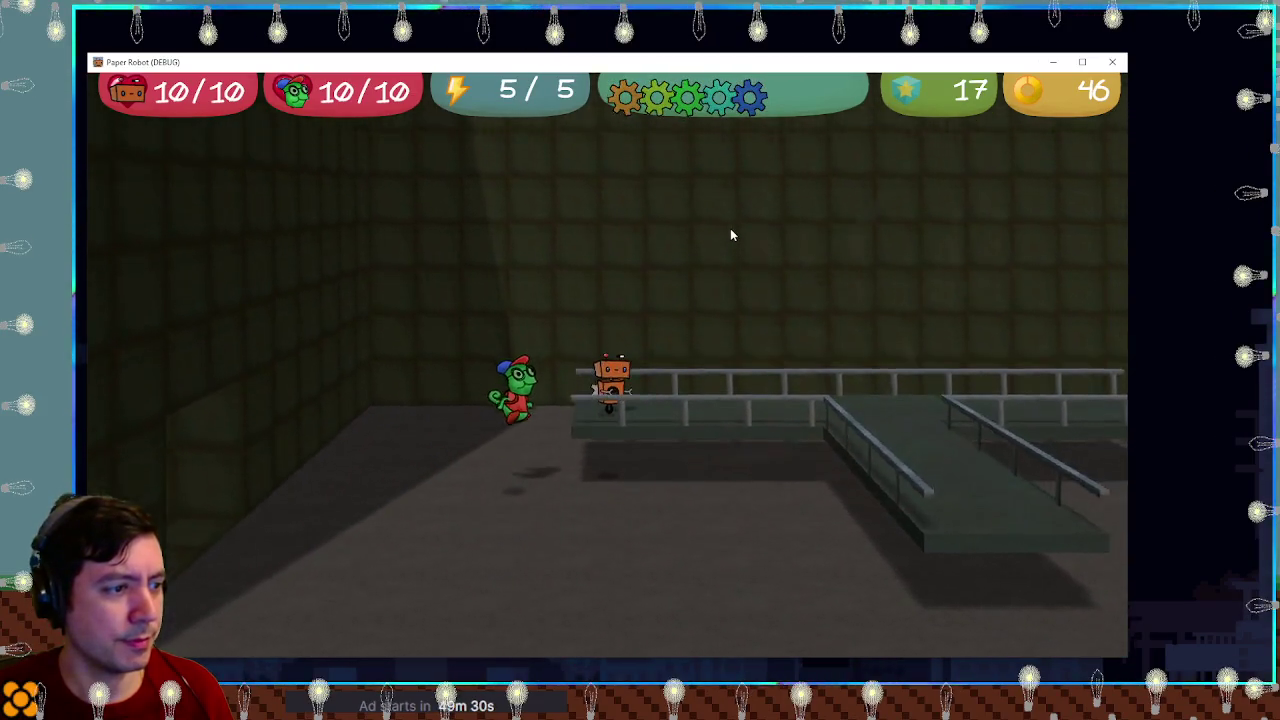
pyautogui.press('Right')
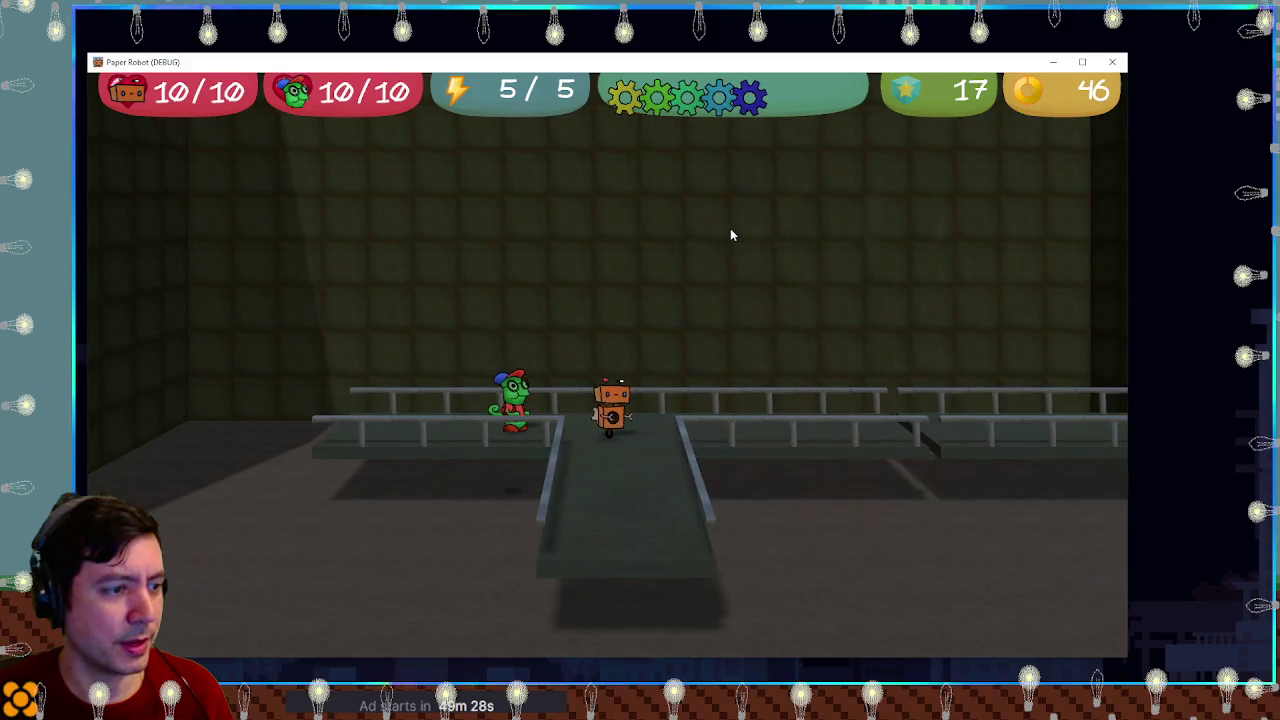
pyautogui.press('Left')
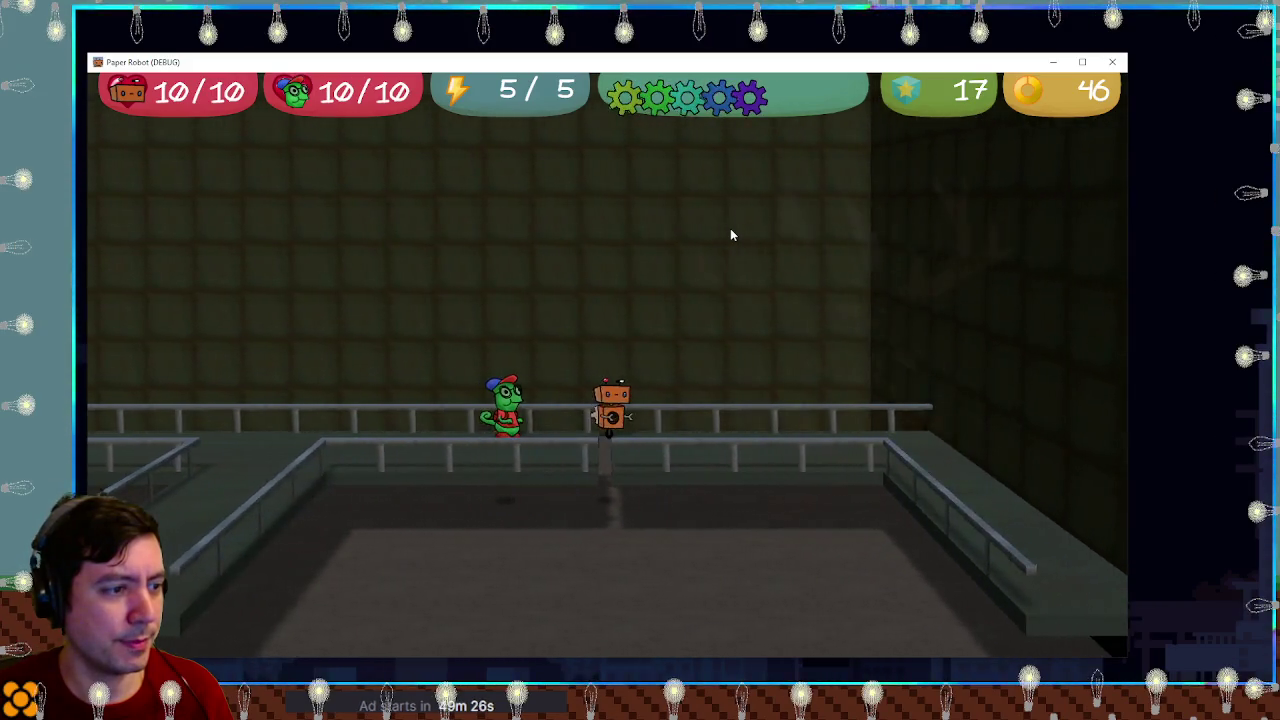
pyautogui.press('Up')
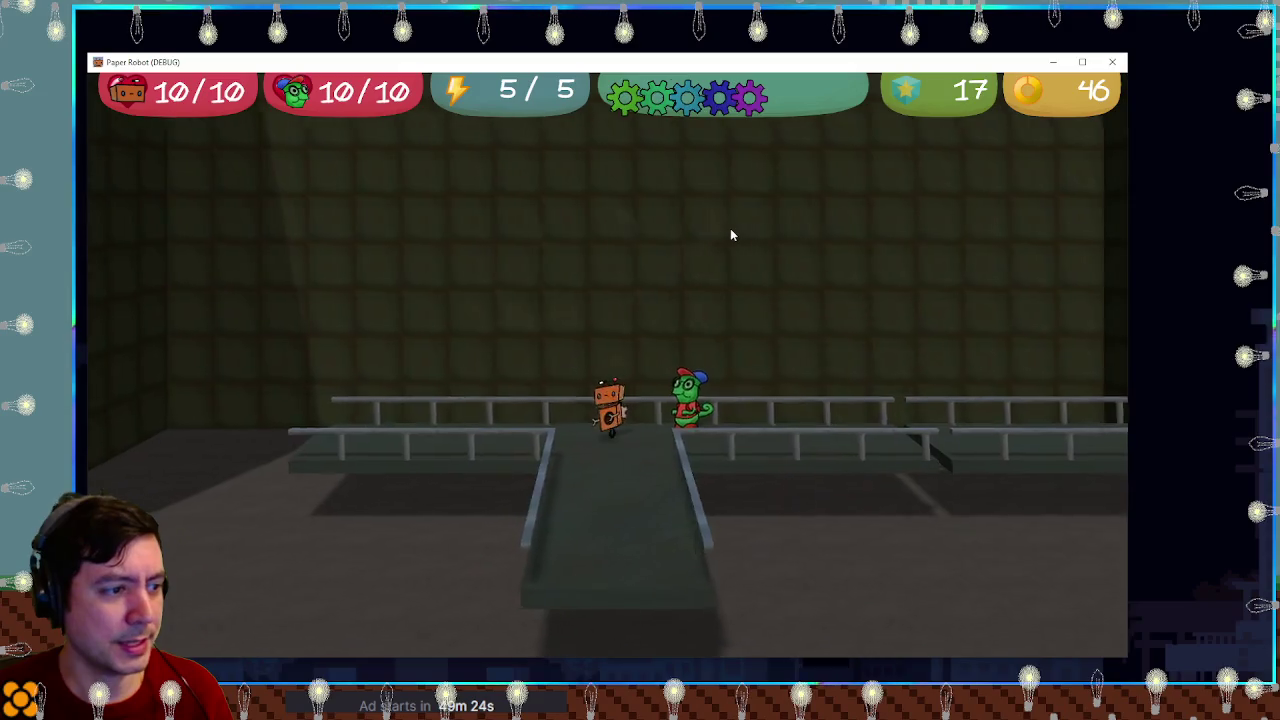
pyautogui.press('Left')
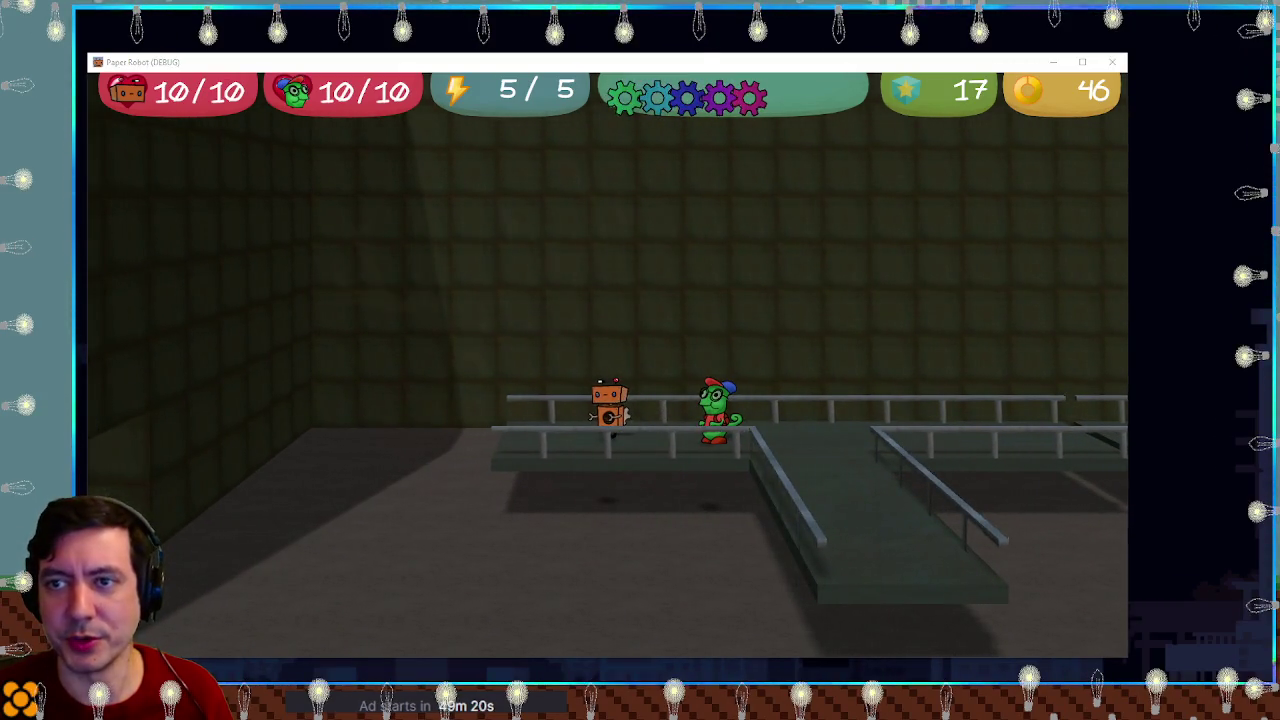
pyautogui.press('F8')
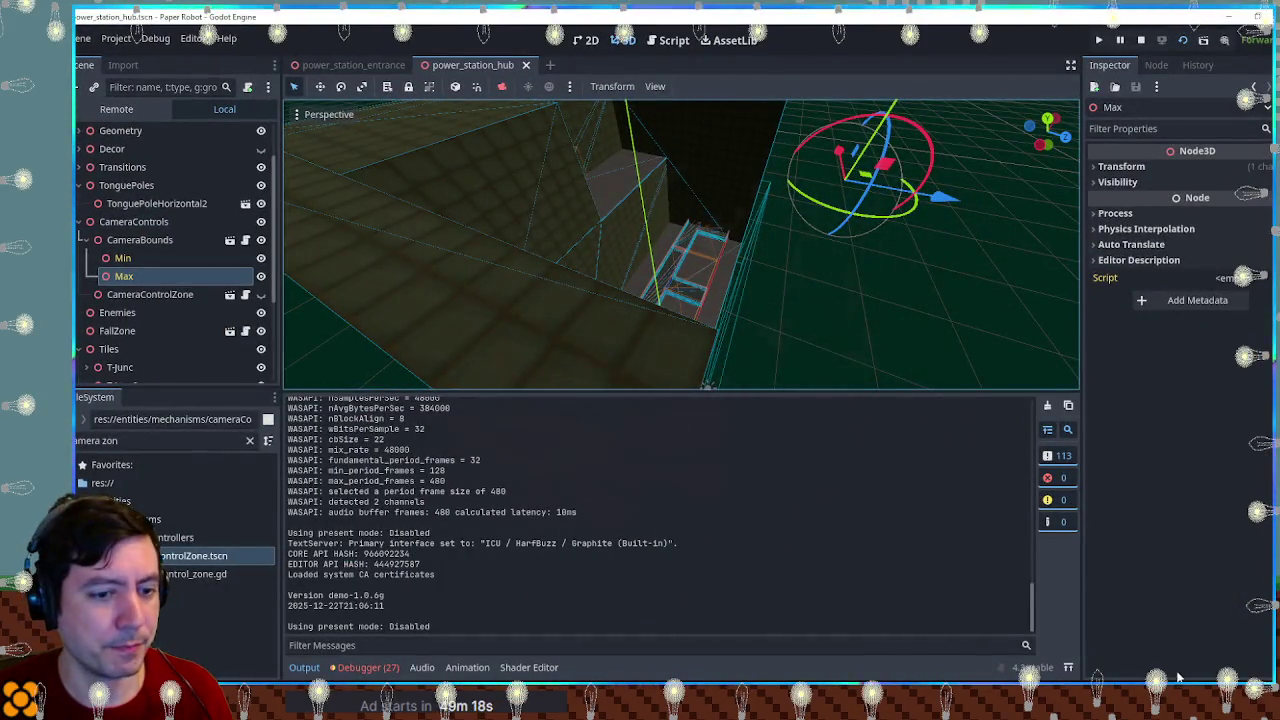
# Step: Continue testing the walkway with the robot and green character, then close the game
pyautogui.press('Left')
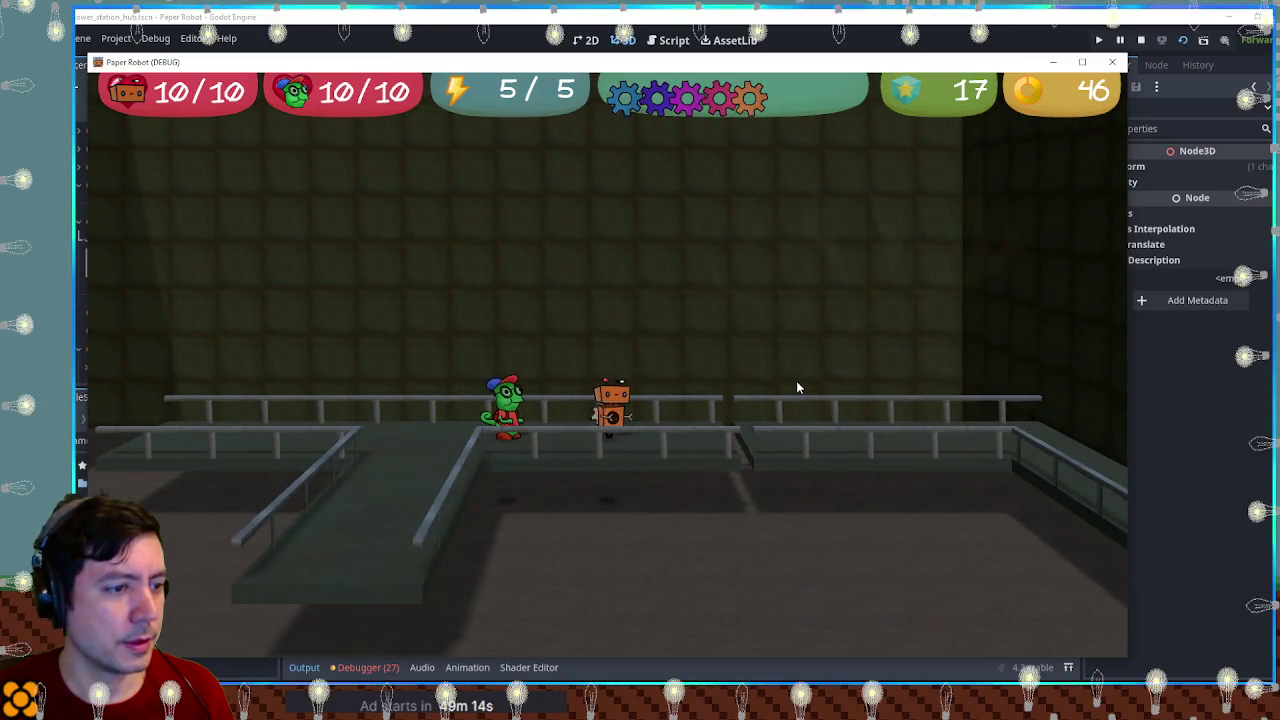
pyautogui.press('Right')
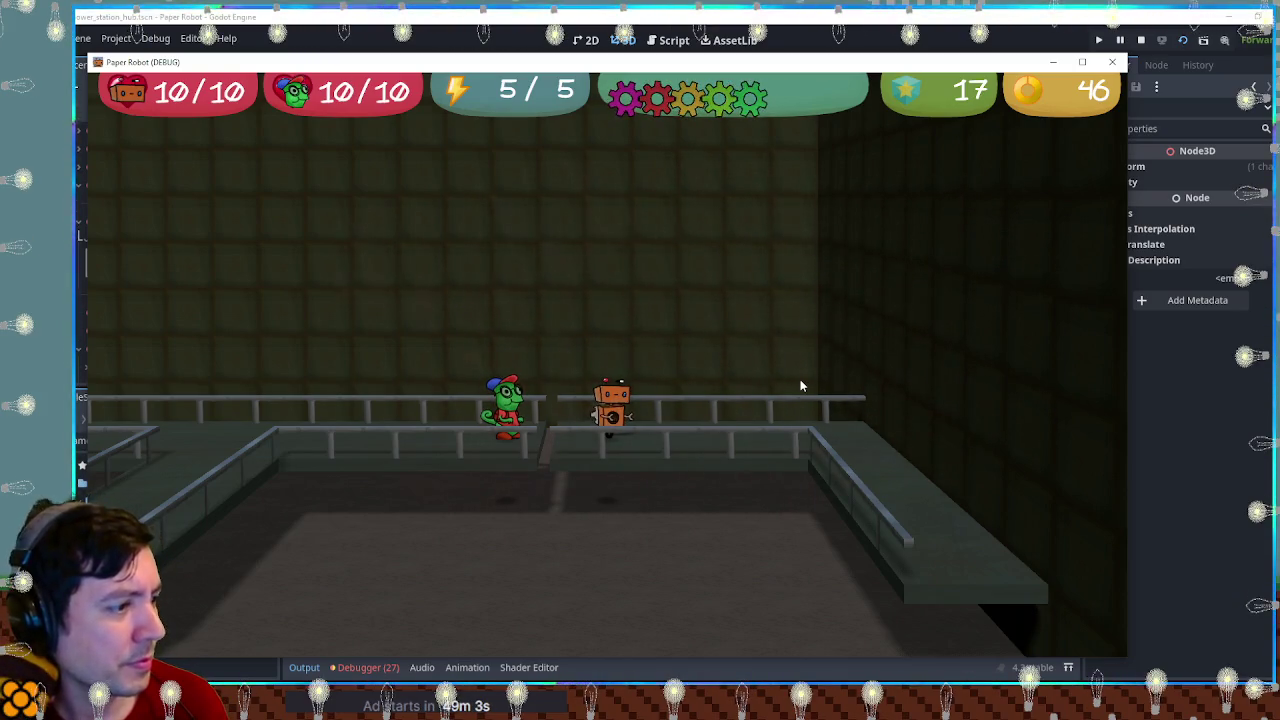
pyautogui.press('Right')
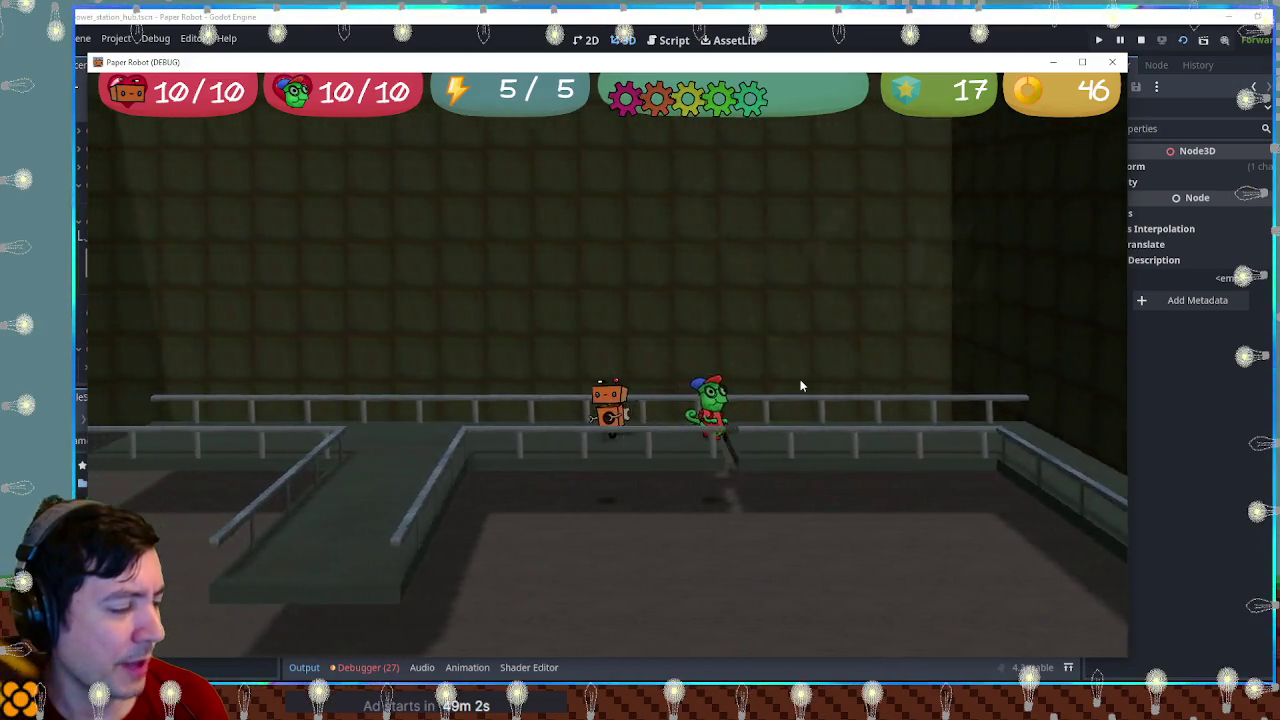
pyautogui.press('Left')
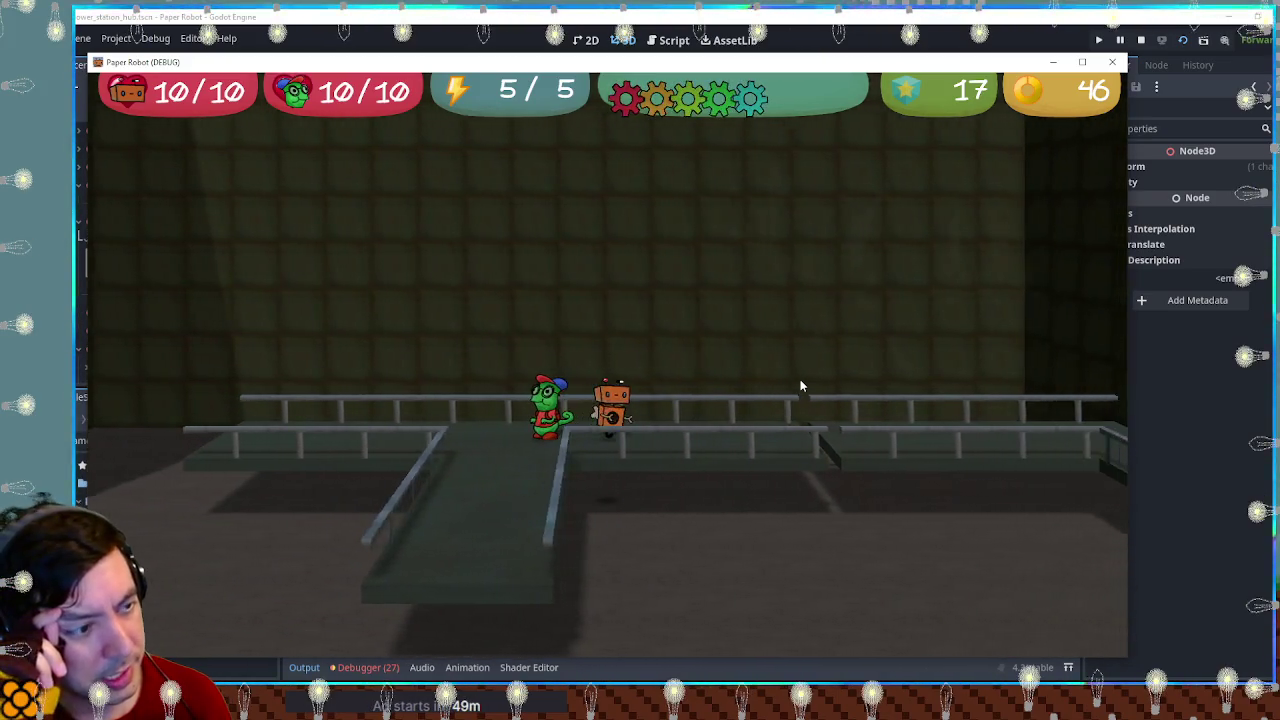
pyautogui.press('Right')
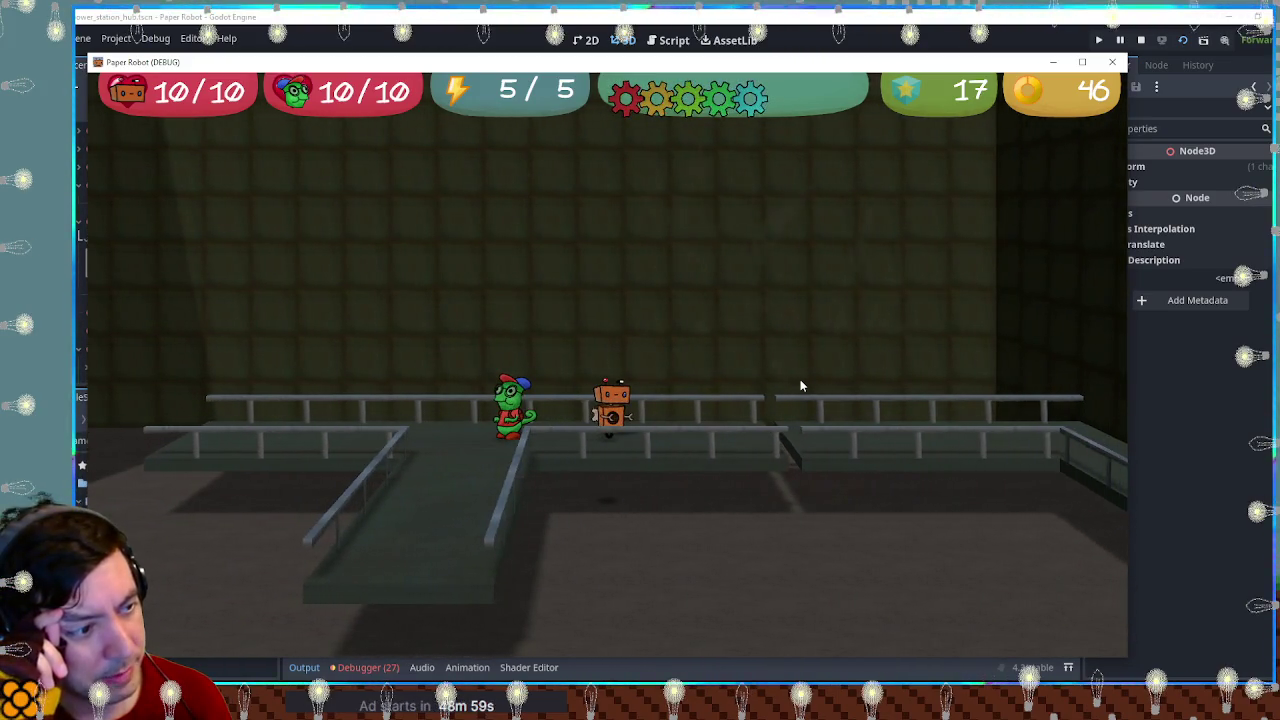
pyautogui.press('space')
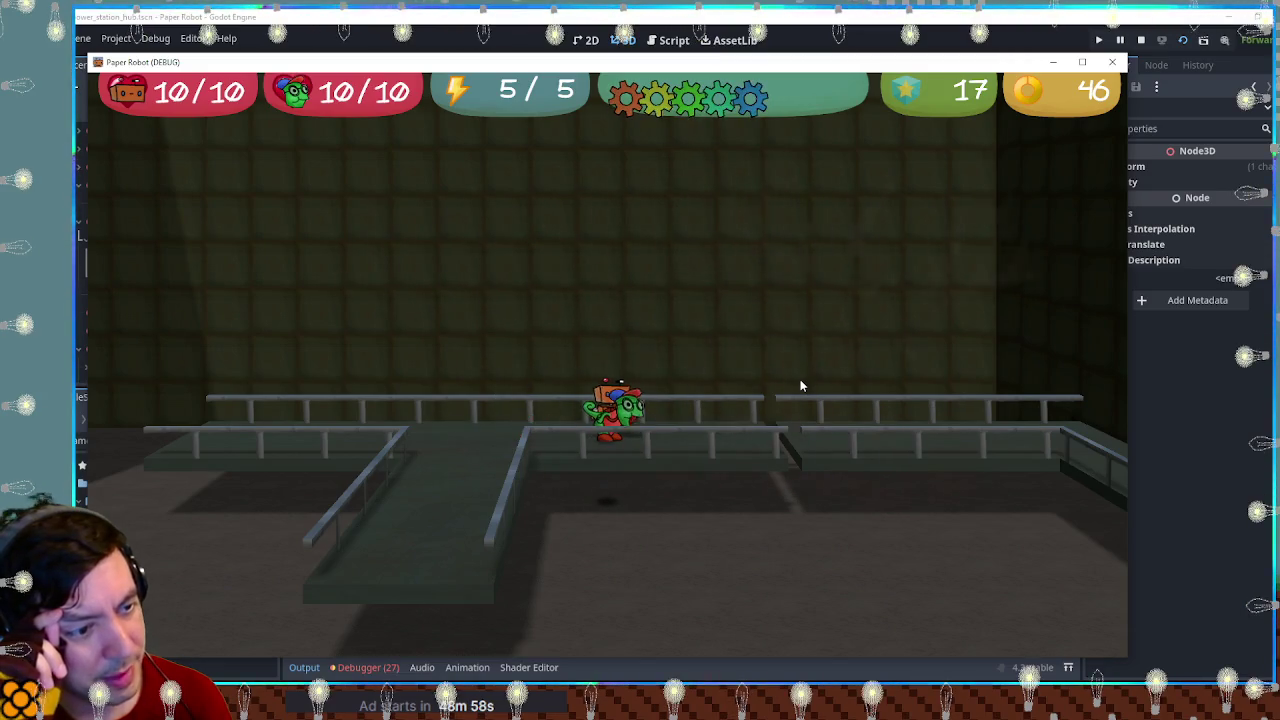
pyautogui.press('Left')
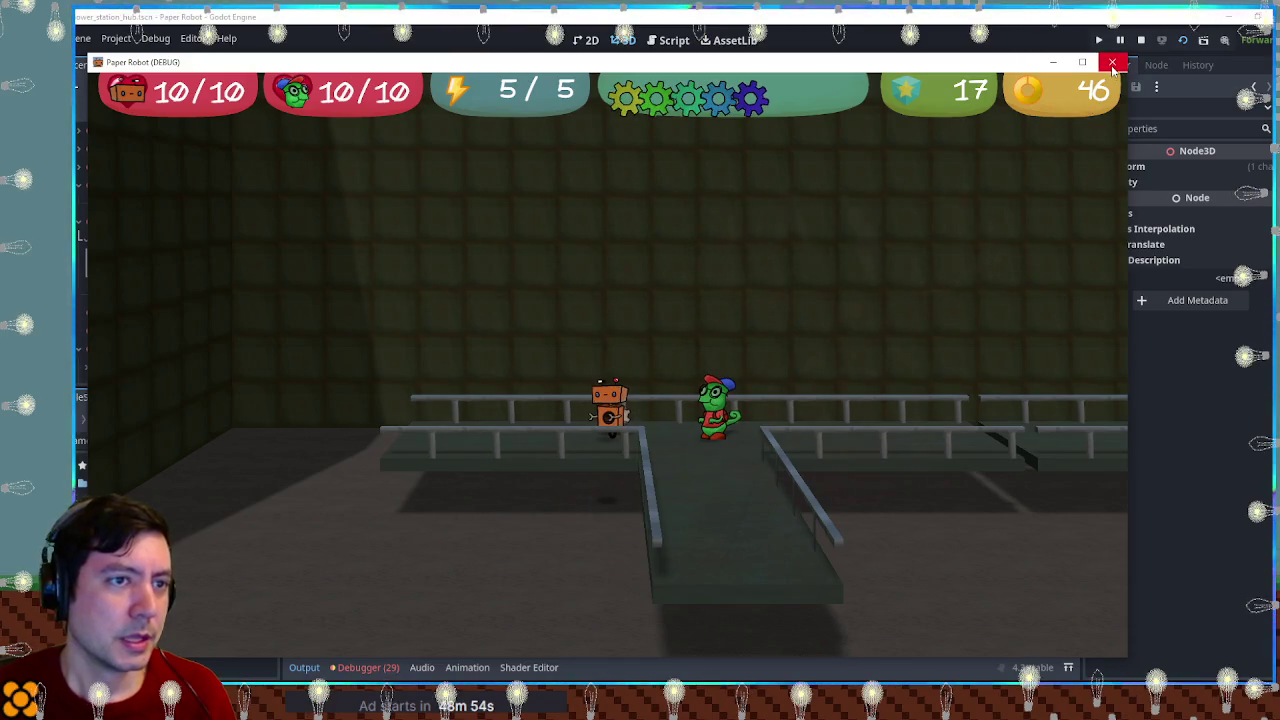
pyautogui.click(1112, 66)
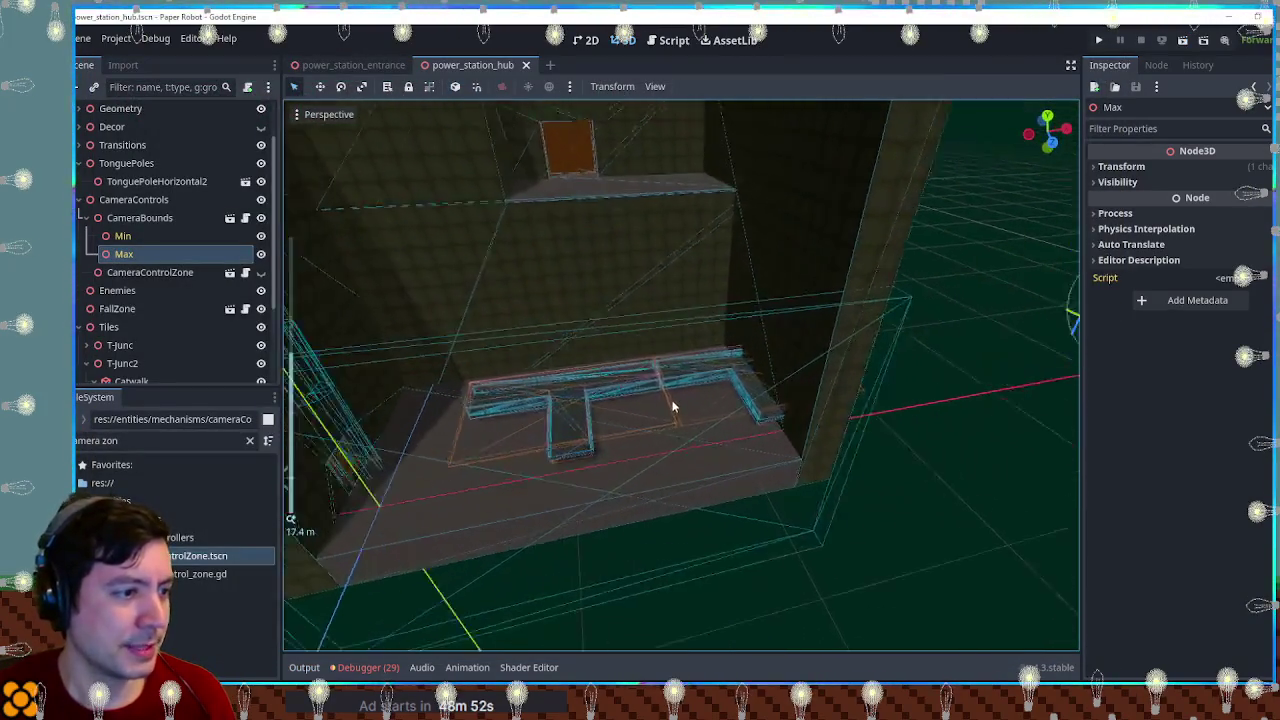
# Step: Delete the duplicate T-Junc2 tile and select the remaining T-Junc
pyautogui.scroll(3, 673, 407)
pyautogui.click(568, 372)
pyautogui.click(120, 316)
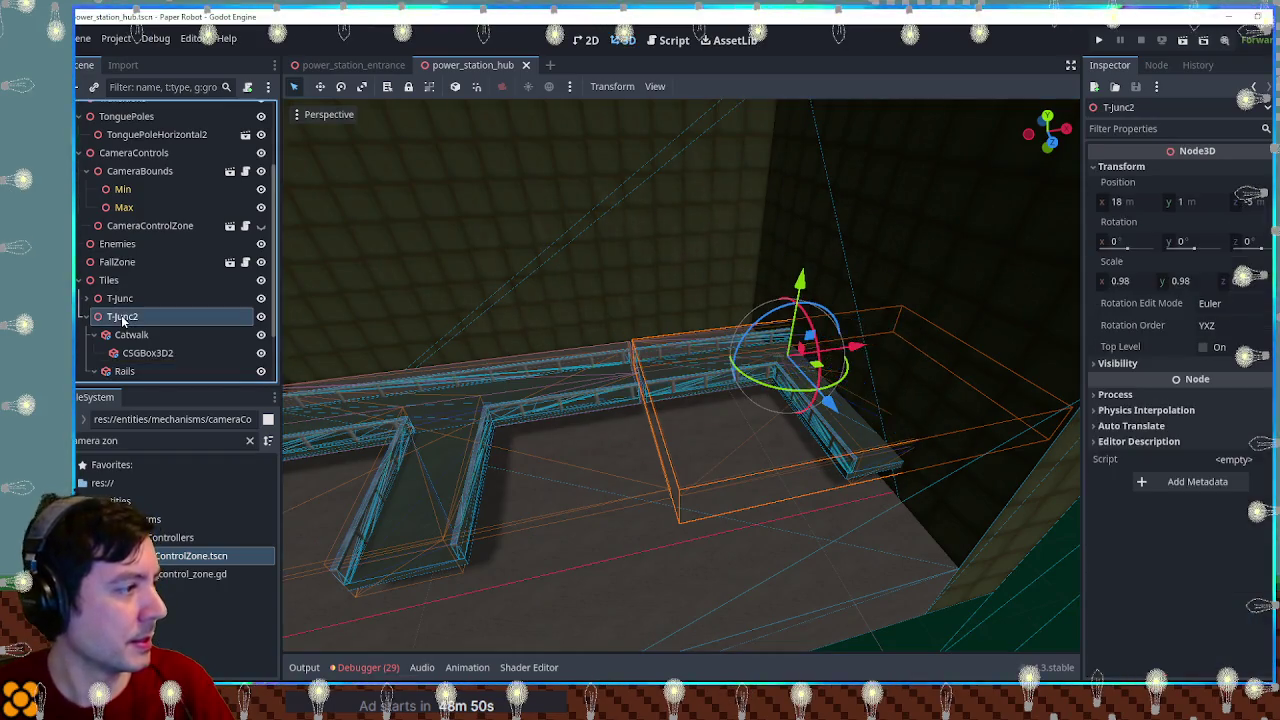
pyautogui.press('Delete')
pyautogui.press('Return')
pyautogui.click(122, 371)
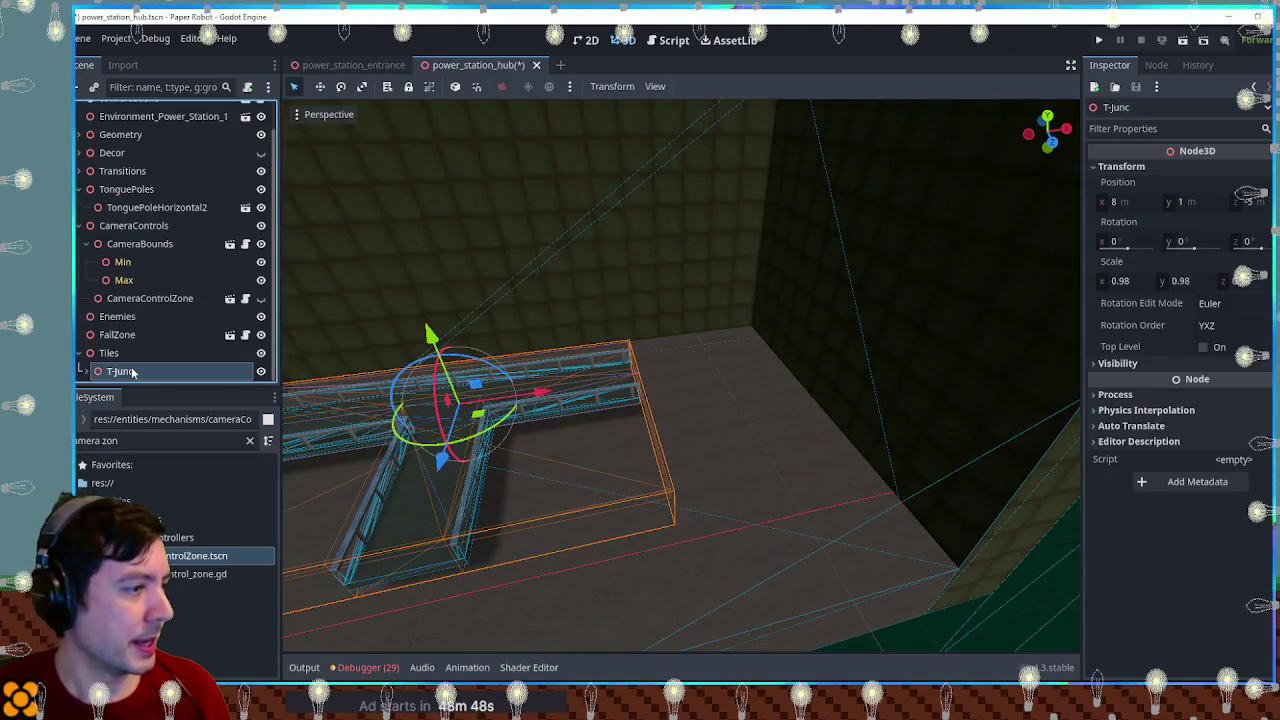
# Step: Set the T-Junc tile's position to 0, 0, 0
pyautogui.click(1125, 201)
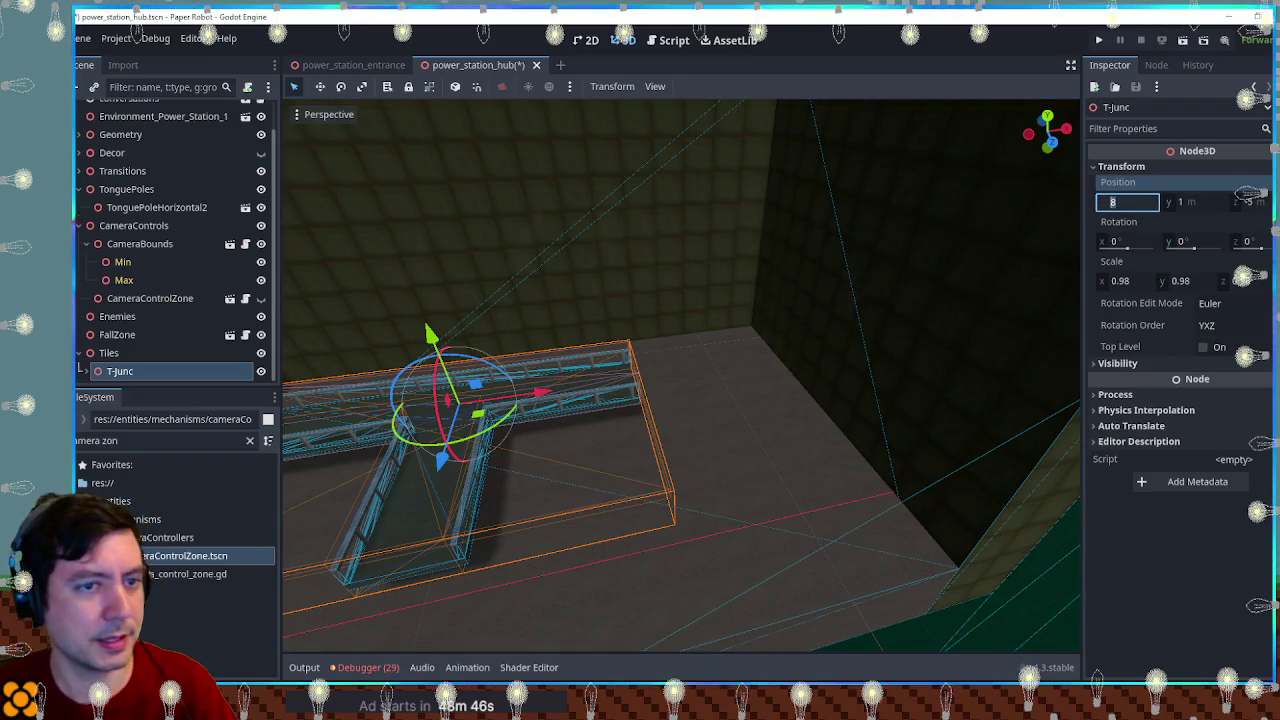
pyautogui.write('0')
pyautogui.press('Tab')
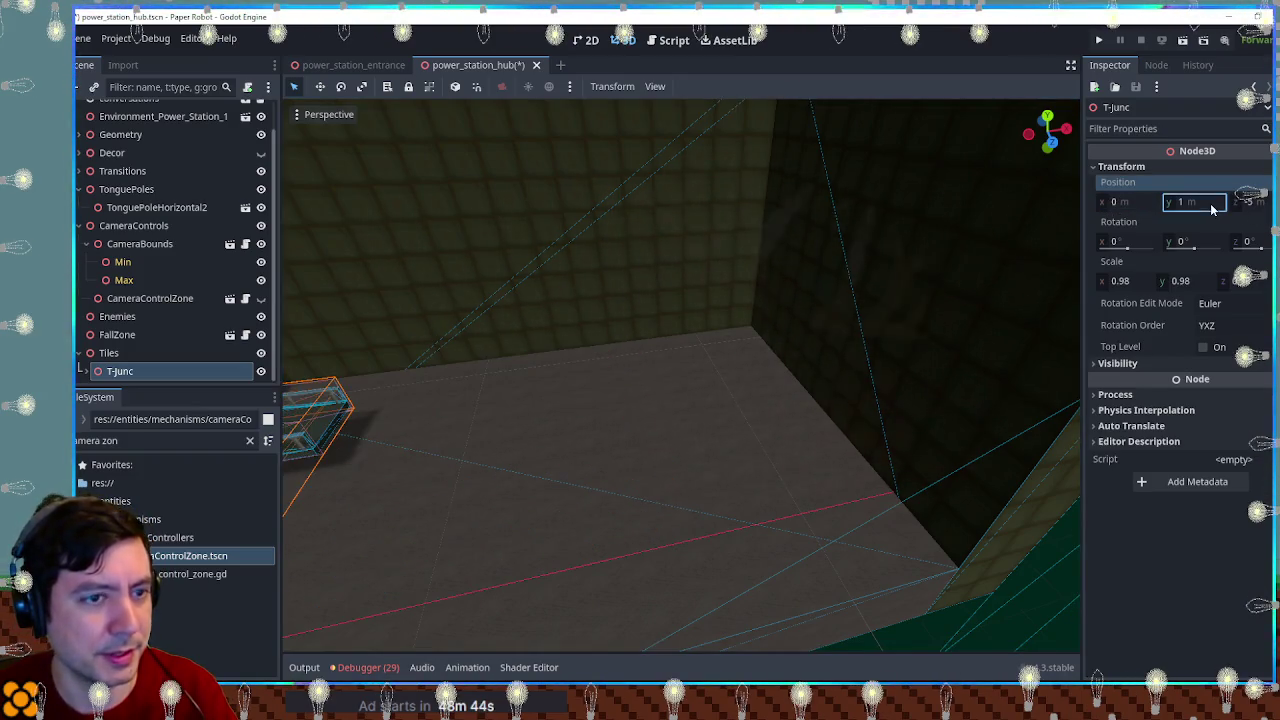
pyautogui.write('0')
pyautogui.press('Tab')
# Step: Save the T-Junc branch as its own scene named tile_t_junc.tscn
pyautogui.rightClick(170, 371)
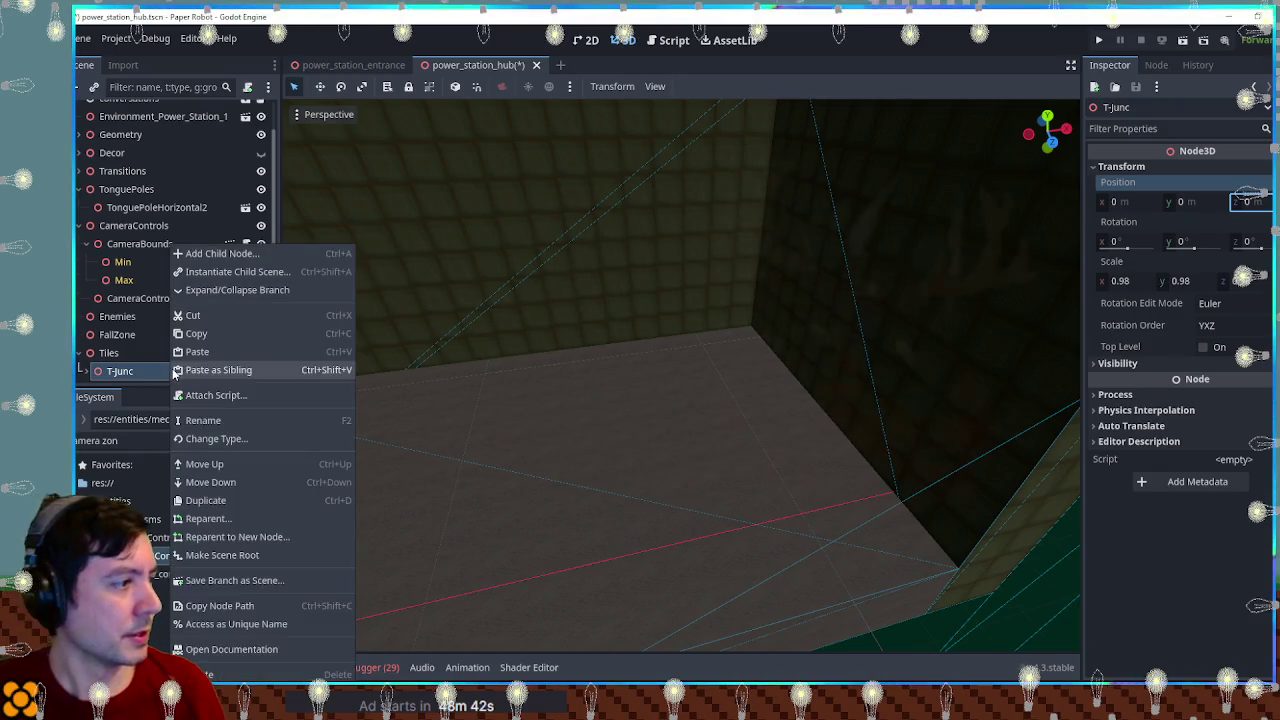
pyautogui.click(245, 579)
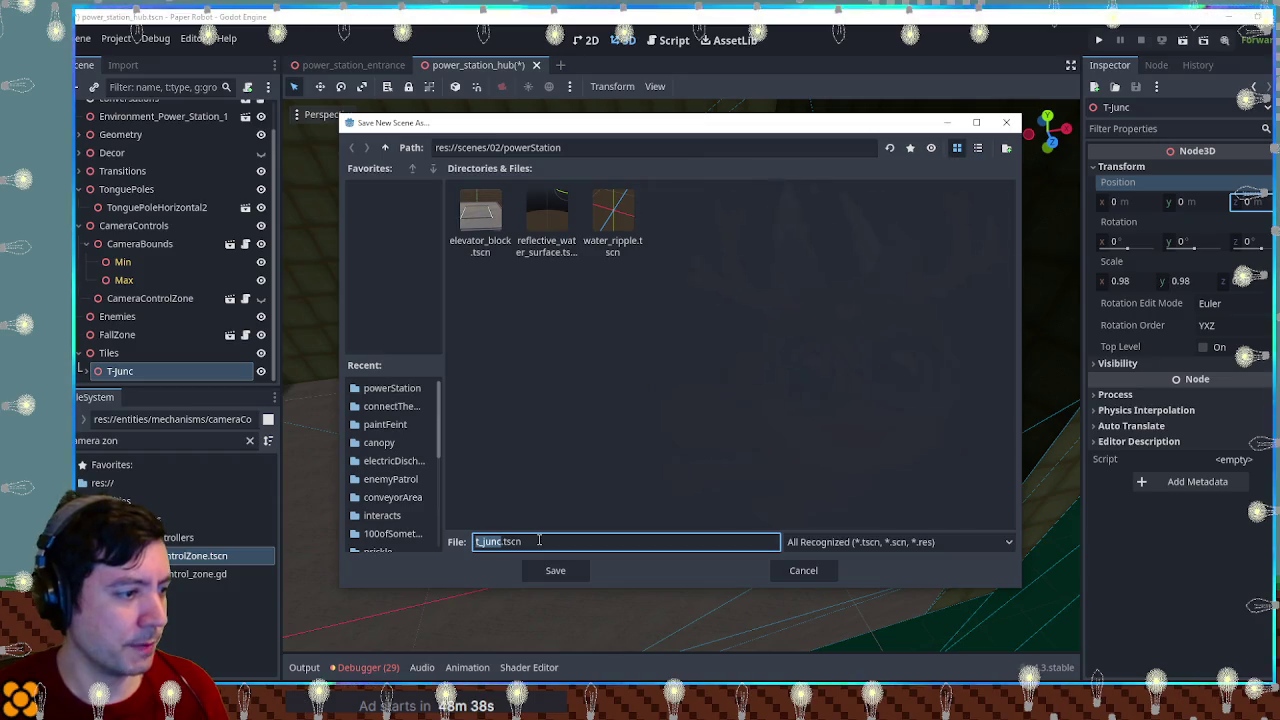
pyautogui.press('Home')
pyautogui.write('tile_')
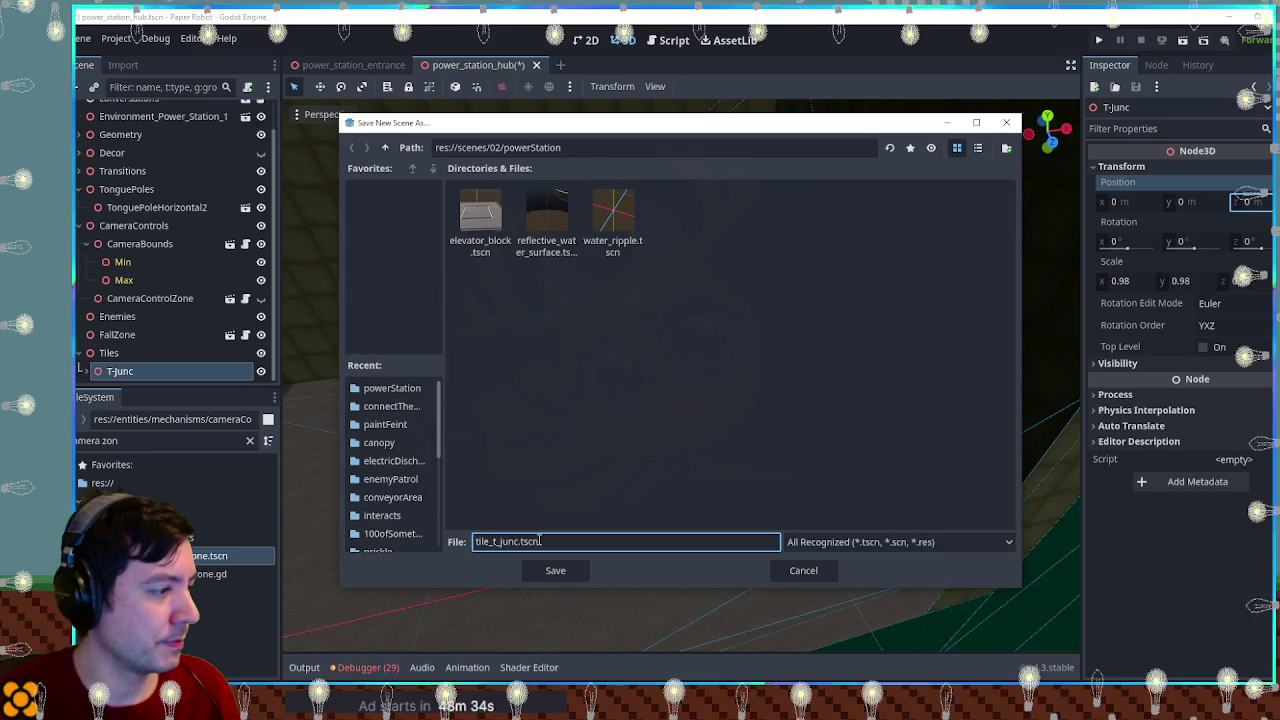
pyautogui.press('Return')
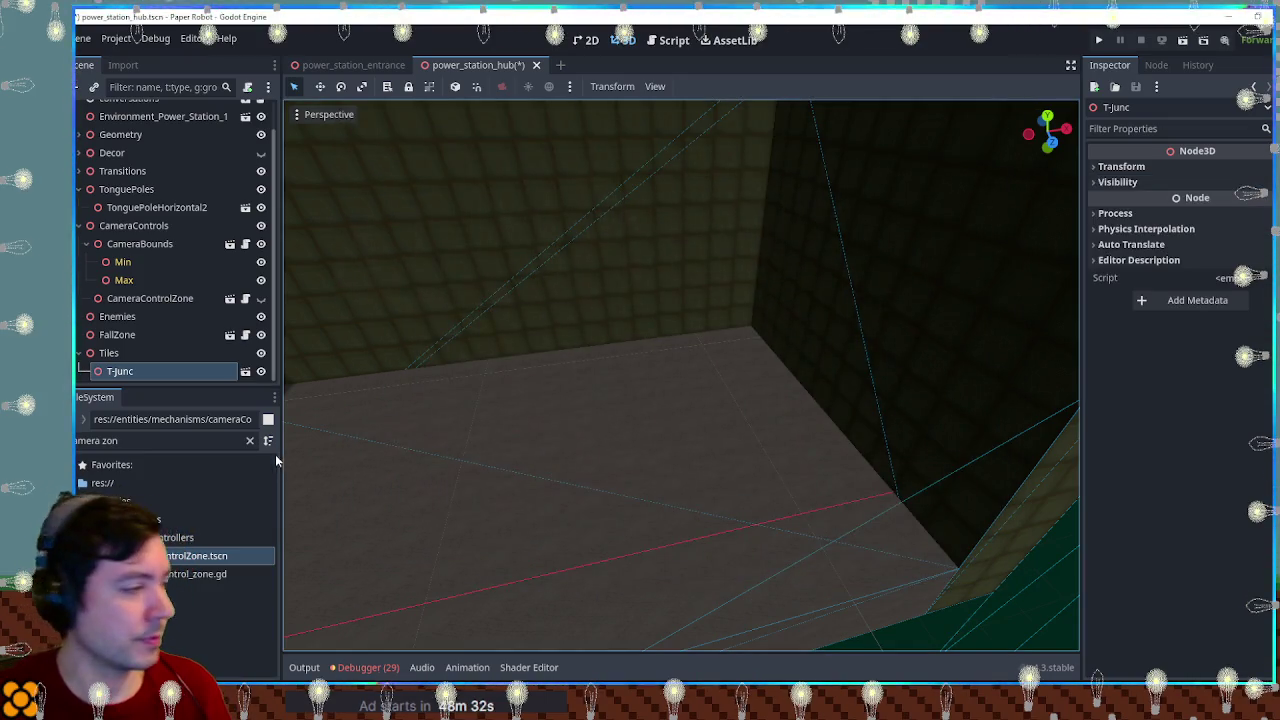
# Step: Place T-Junc at position 8, 1, -5 and save the hub scene
pyautogui.click(1122, 166)
pyautogui.click(1128, 203)
pyautogui.write('8')
pyautogui.press('Tab')
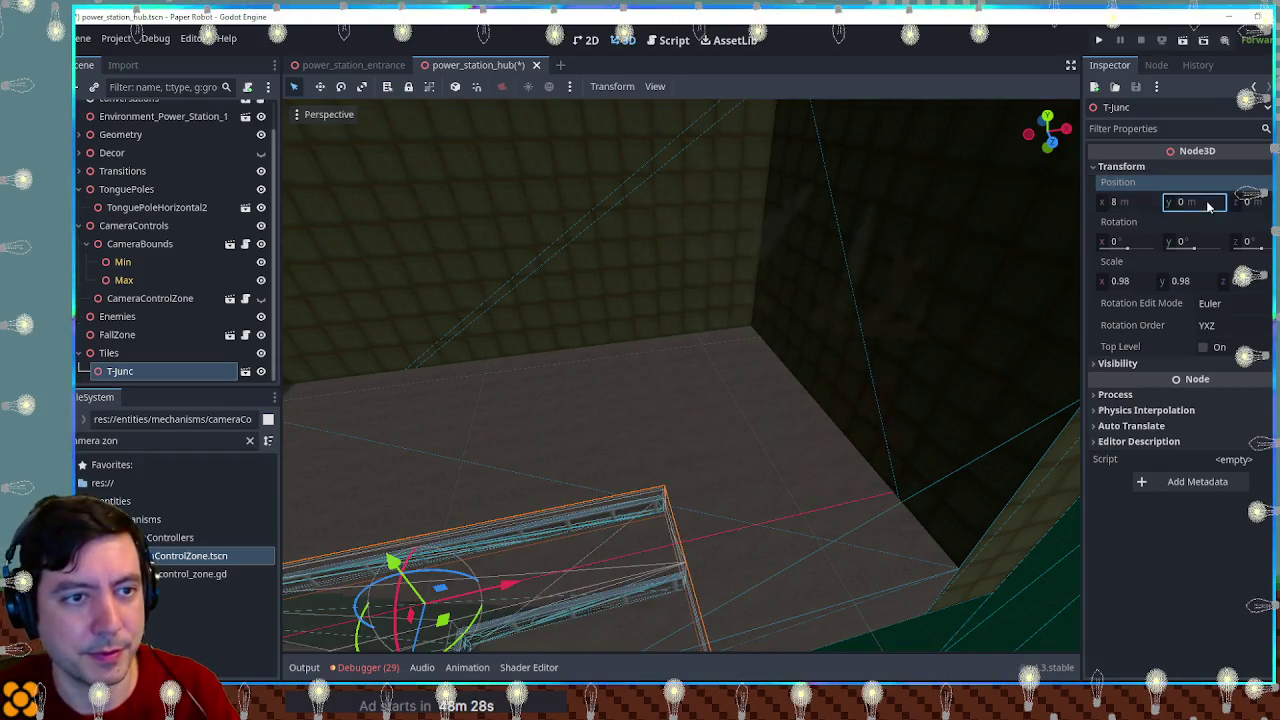
pyautogui.write('1')
pyautogui.press('Tab')
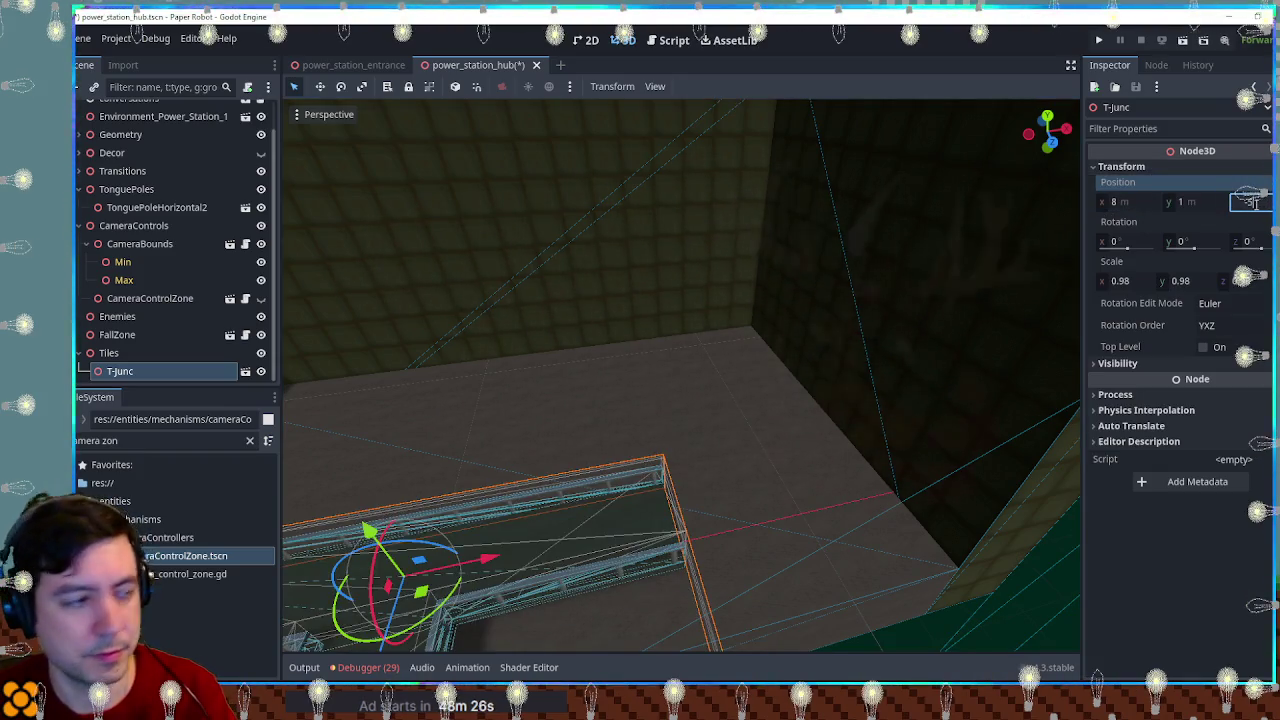
pyautogui.write('-5')
pyautogui.press('Return')
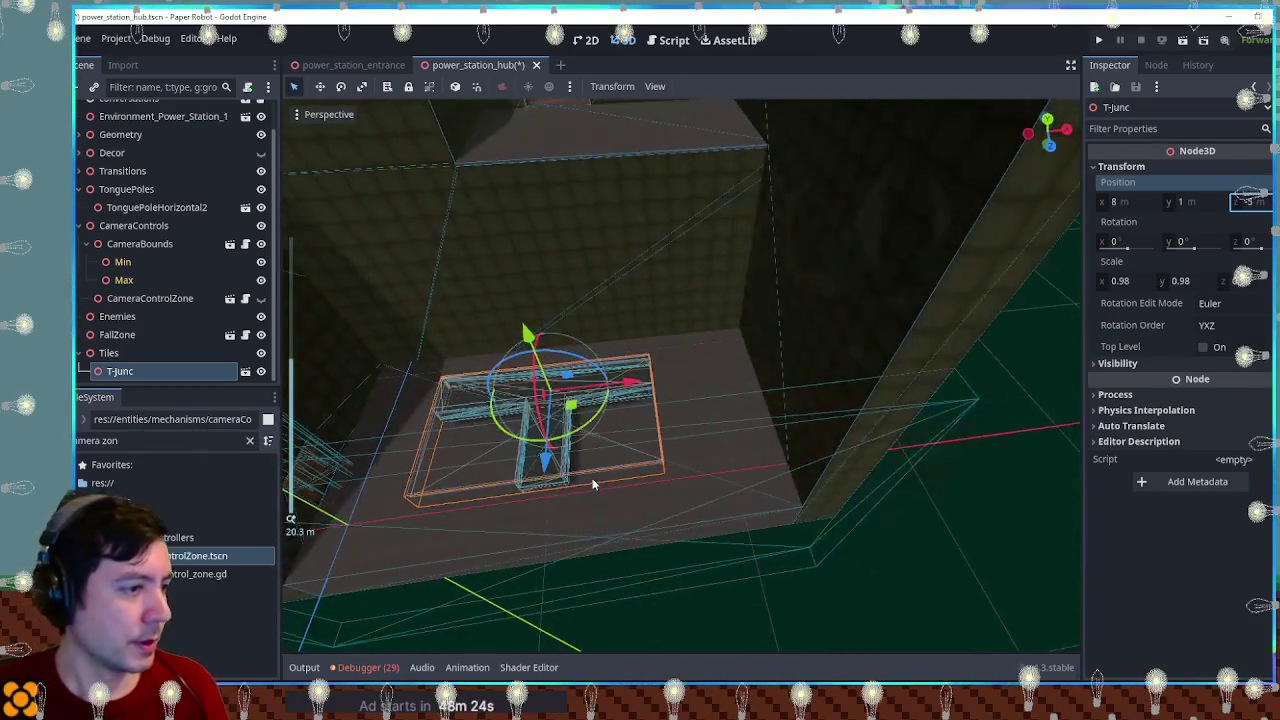
pyautogui.hotkey('ctrl', 's')
# Step: Duplicate T-Junc into T-Junc2, shift the tiles along X and Z, and save
pyautogui.moveTo(635, 390)
pyautogui.mouseDown()
pyautogui.moveTo(700, 392)
pyautogui.moveTo(600, 392)
pyautogui.moveTo(810, 392)
pyautogui.moveTo(715, 428)
pyautogui.moveTo(677, 423)
pyautogui.mouseUp()
pyautogui.hotkey('ctrl', 'd')
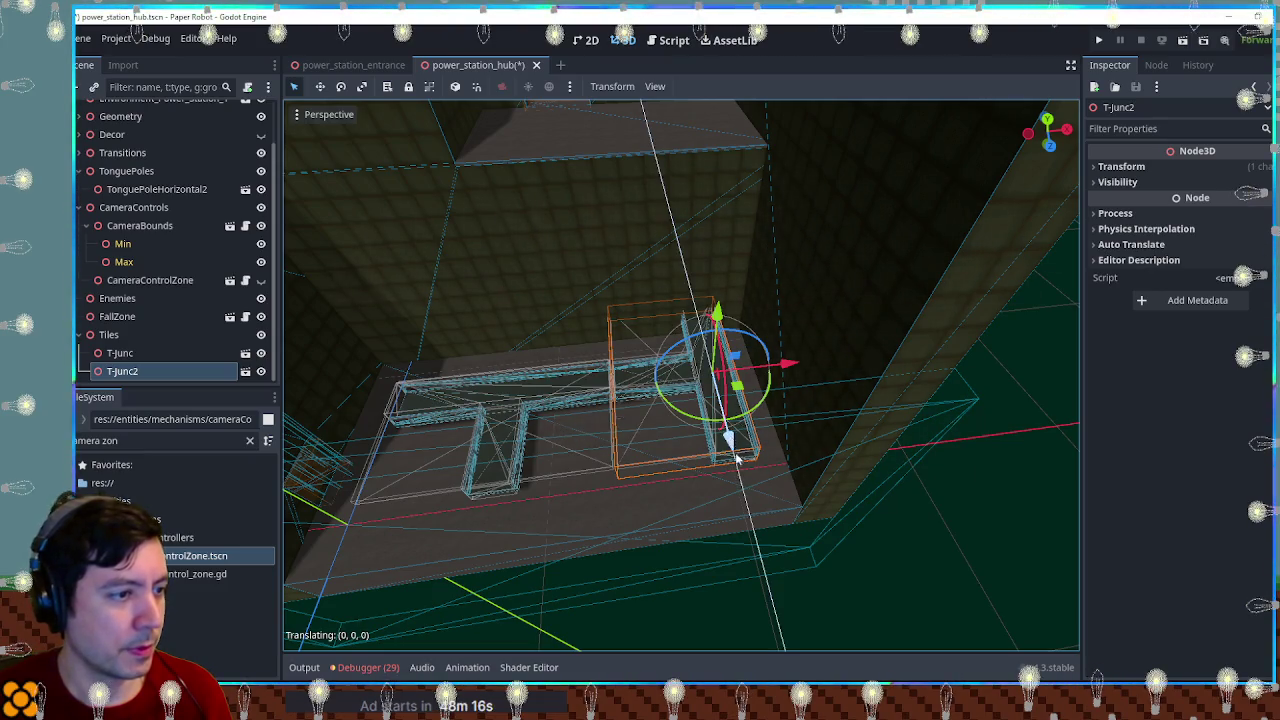
pyautogui.moveTo(733, 455); pyautogui.dragTo(745, 483)
pyautogui.click(500, 398)
pyautogui.moveTo(491, 471)
pyautogui.mouseDown()
pyautogui.moveTo(491, 486)
pyautogui.moveTo(723, 551)
pyautogui.mouseUp()
pyautogui.click(637, 430)
pyautogui.hotkey('ctrl', 's')
# Step: Look along the catwalk rails, then open the tile_t_junc scene
pyautogui.scroll(5, 625, 447)
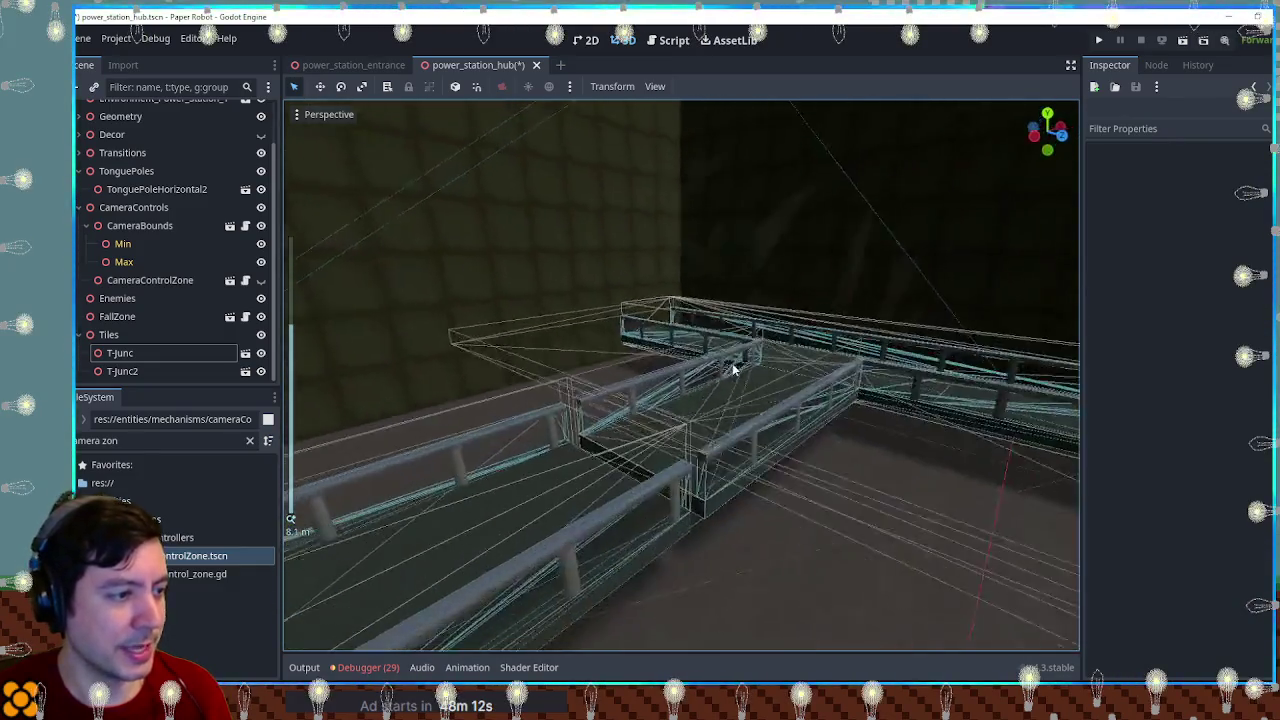
pyautogui.moveTo(603, 396)
pyautogui.mouseDown()
pyautogui.moveTo(773, 370)
pyautogui.moveTo(749, 309)
pyautogui.moveTo(515, 110)
pyautogui.mouseUp()
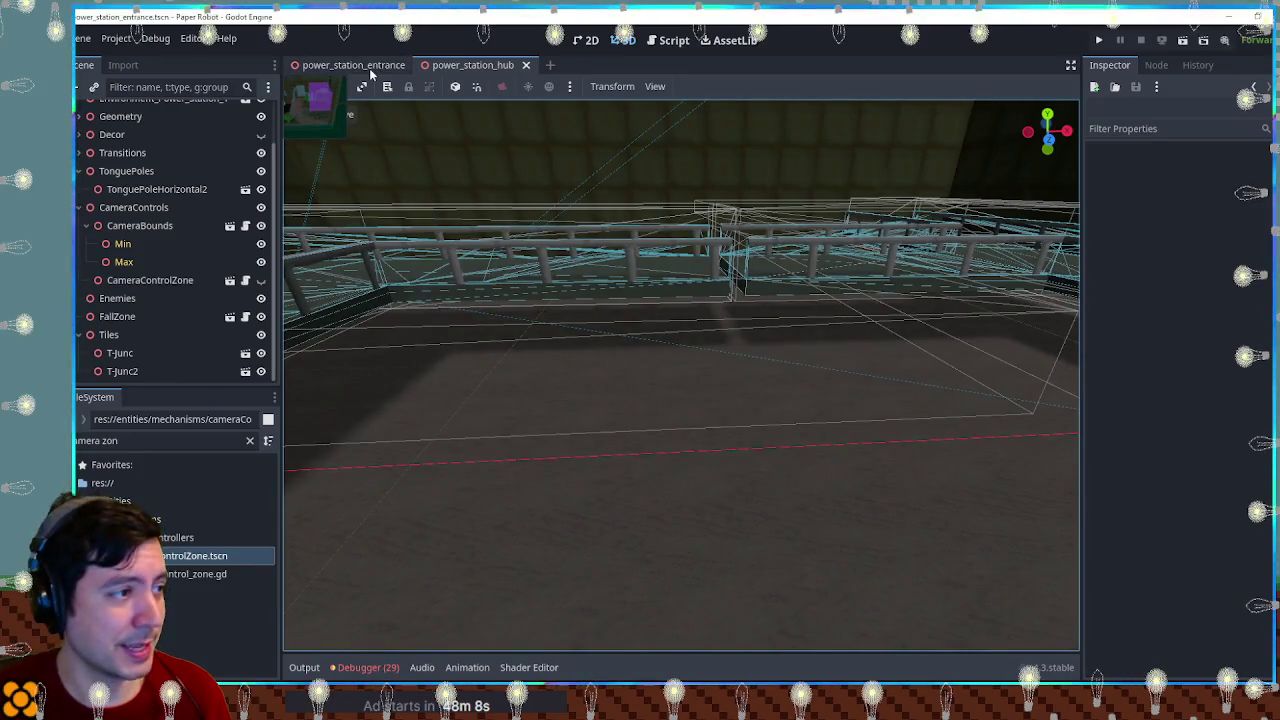
pyautogui.click(355, 65)
pyautogui.click(489, 65)
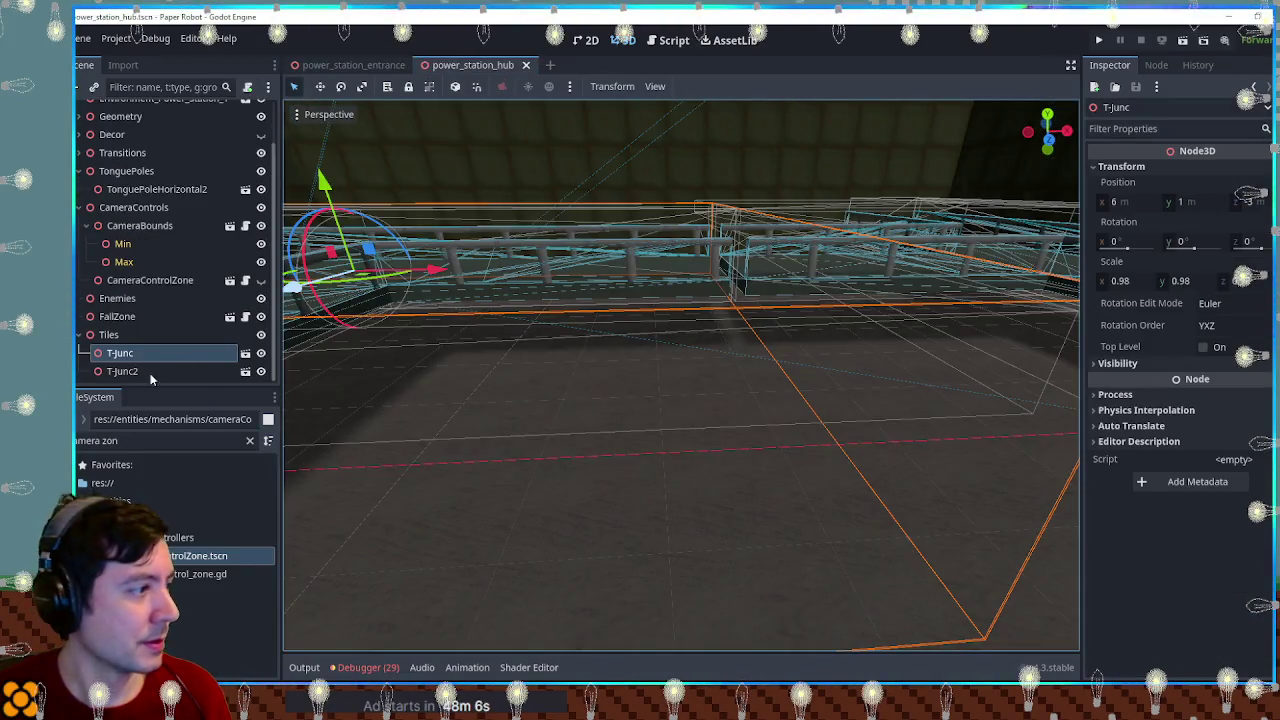
pyautogui.click(245, 348)
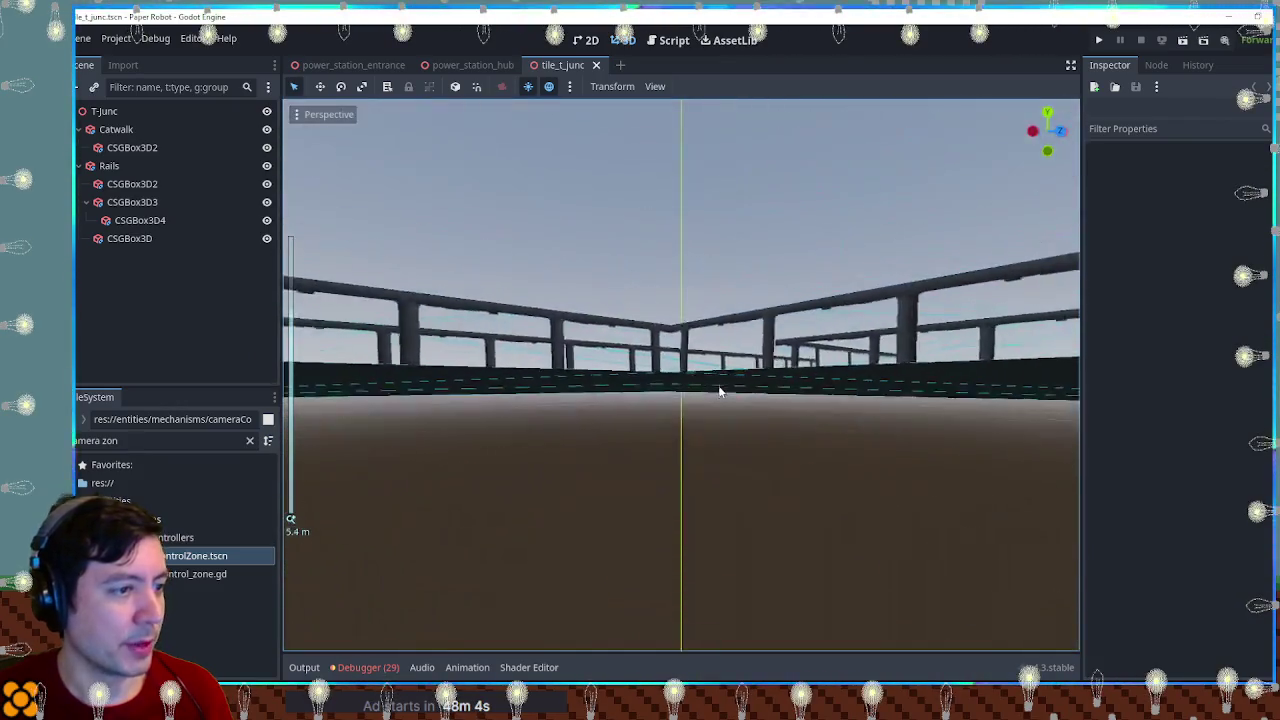
# Step: Add a Node3D named Wires under the T-Junc root
pyautogui.scroll(-6, 700, 400)
pyautogui.moveTo(855, 473)
pyautogui.mouseDown()
pyautogui.moveTo(566, 417)
pyautogui.moveTo(603, 443)
pyautogui.moveTo(691, 433)
pyautogui.mouseUp()
pyautogui.scroll(5, 691, 433)
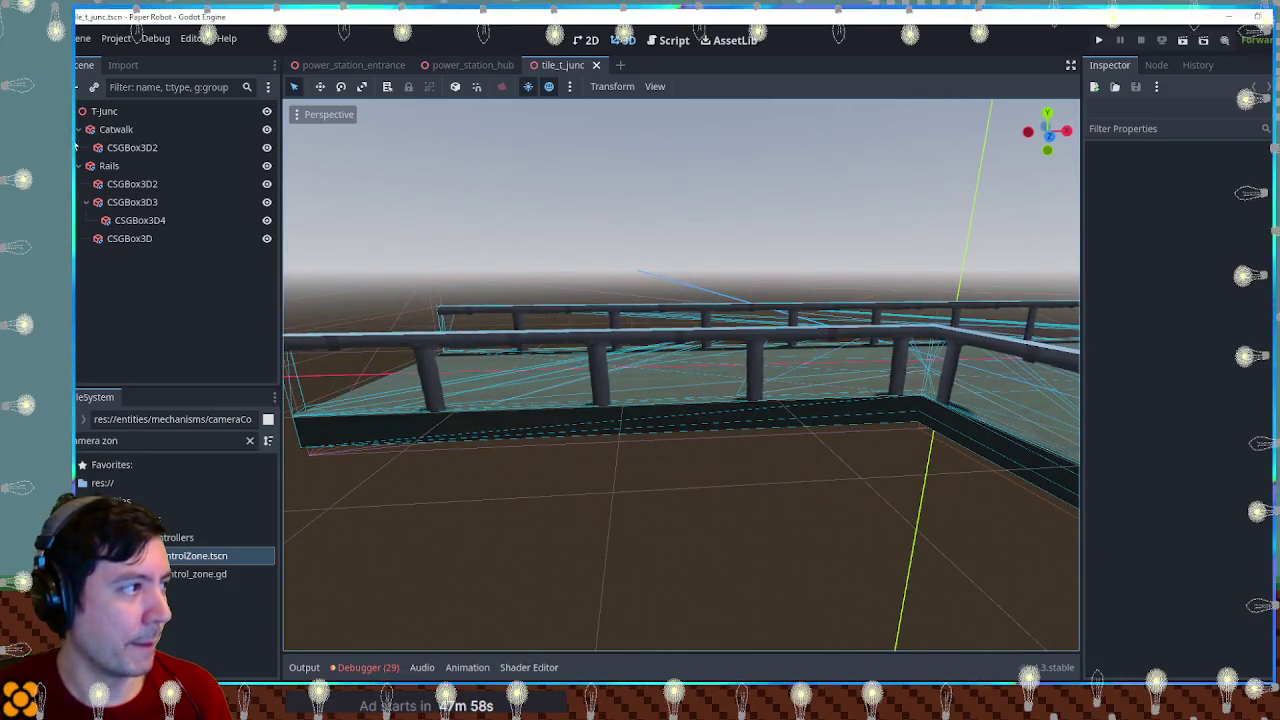
pyautogui.click(78, 129)
pyautogui.click(78, 147)
pyautogui.click(104, 111)
pyautogui.hotkey('ctrl', 'a')
pyautogui.write('node')
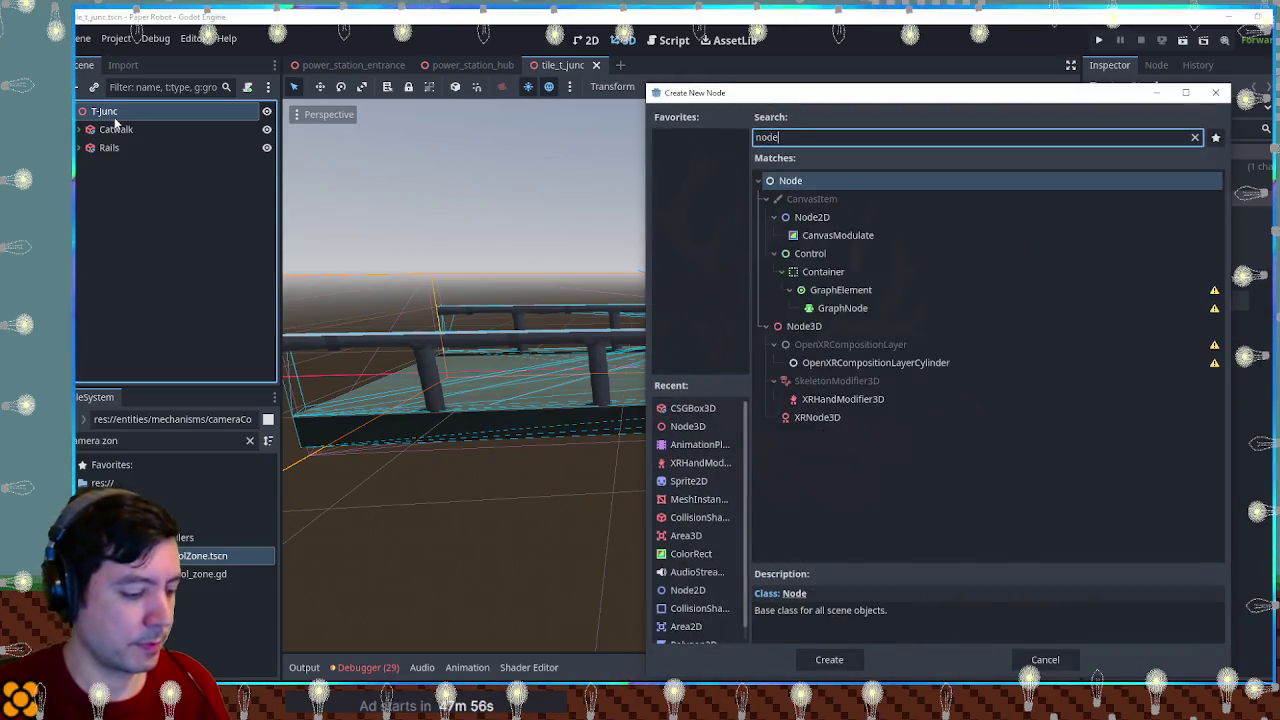
pyautogui.write('3d')
pyautogui.press('Return')
pyautogui.press('F2')
pyautogui.write('W')
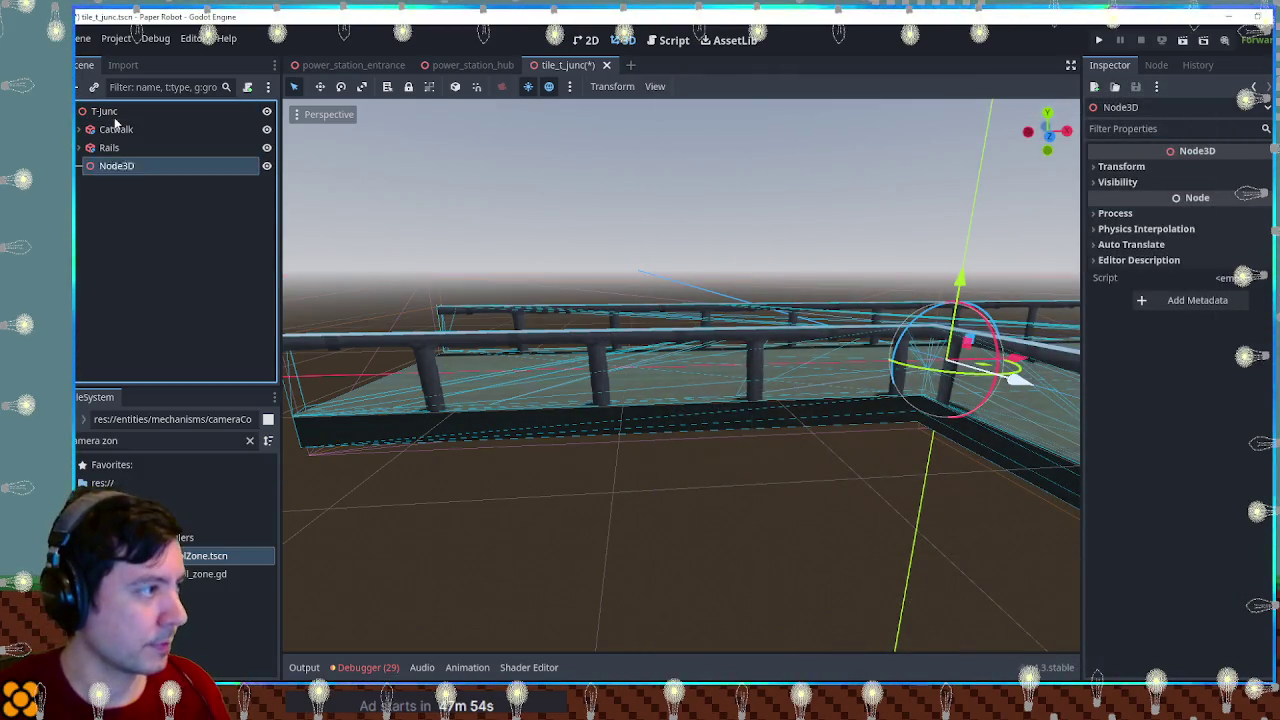
pyautogui.press('Return')
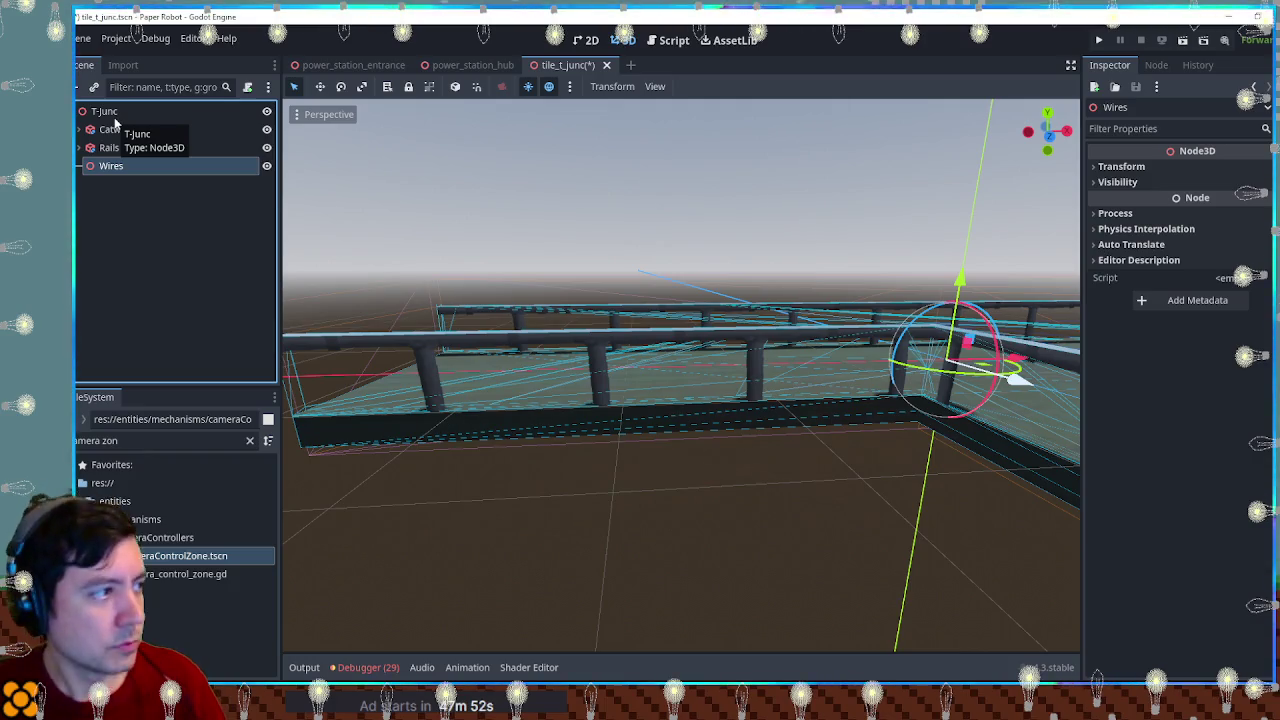
# Step: Create a Path3D child under the Wires node
pyautogui.moveTo(614, 423); pyautogui.dragTo(551, 334)
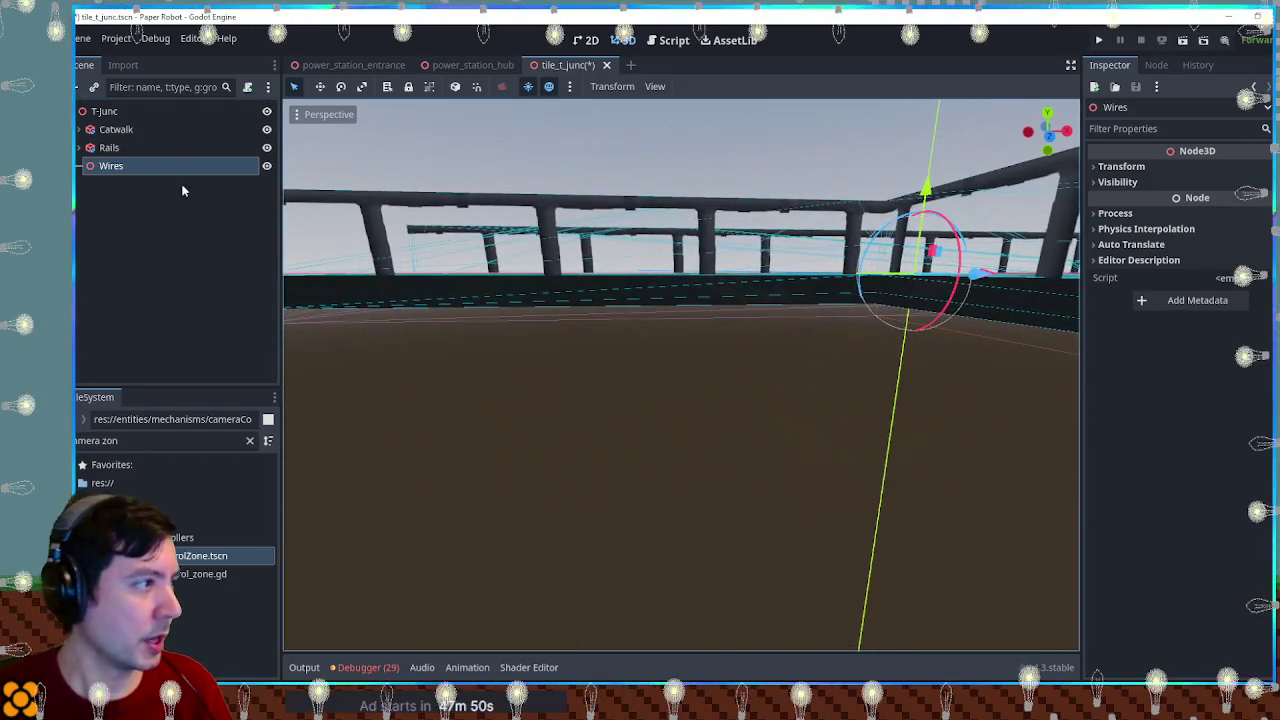
pyautogui.hotkey('ctrl', 'a')
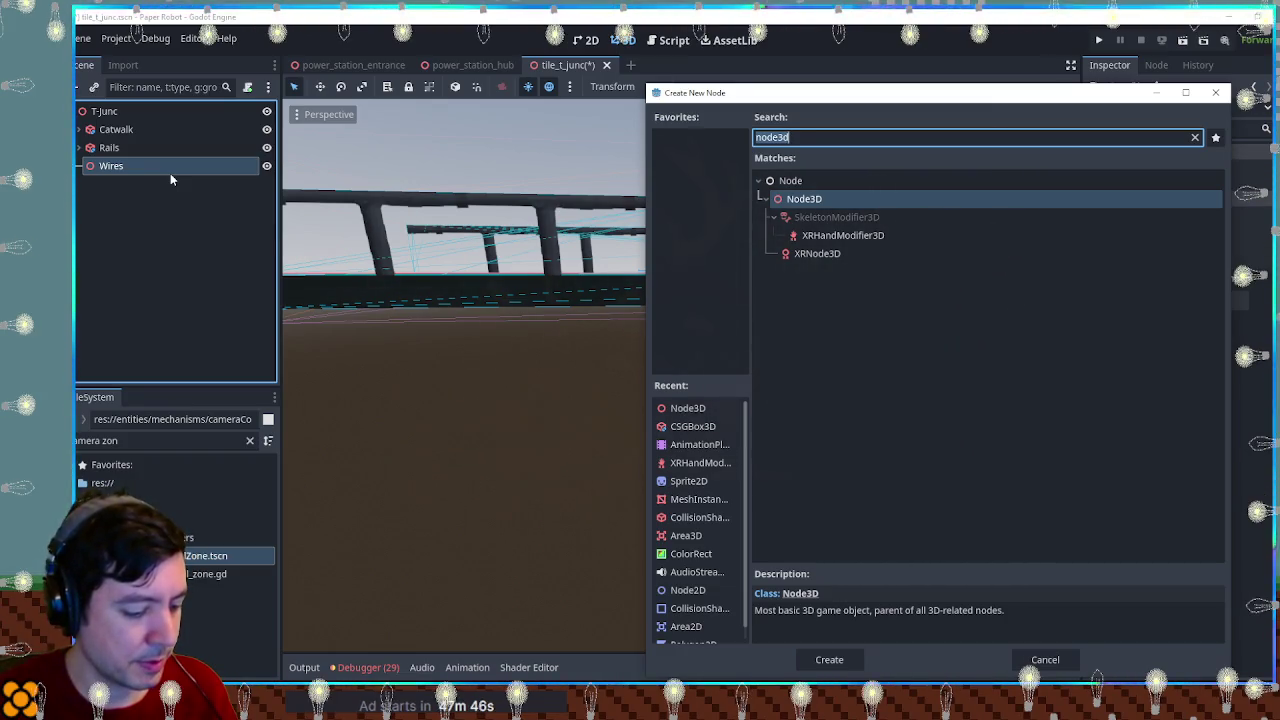
pyautogui.write('path3')
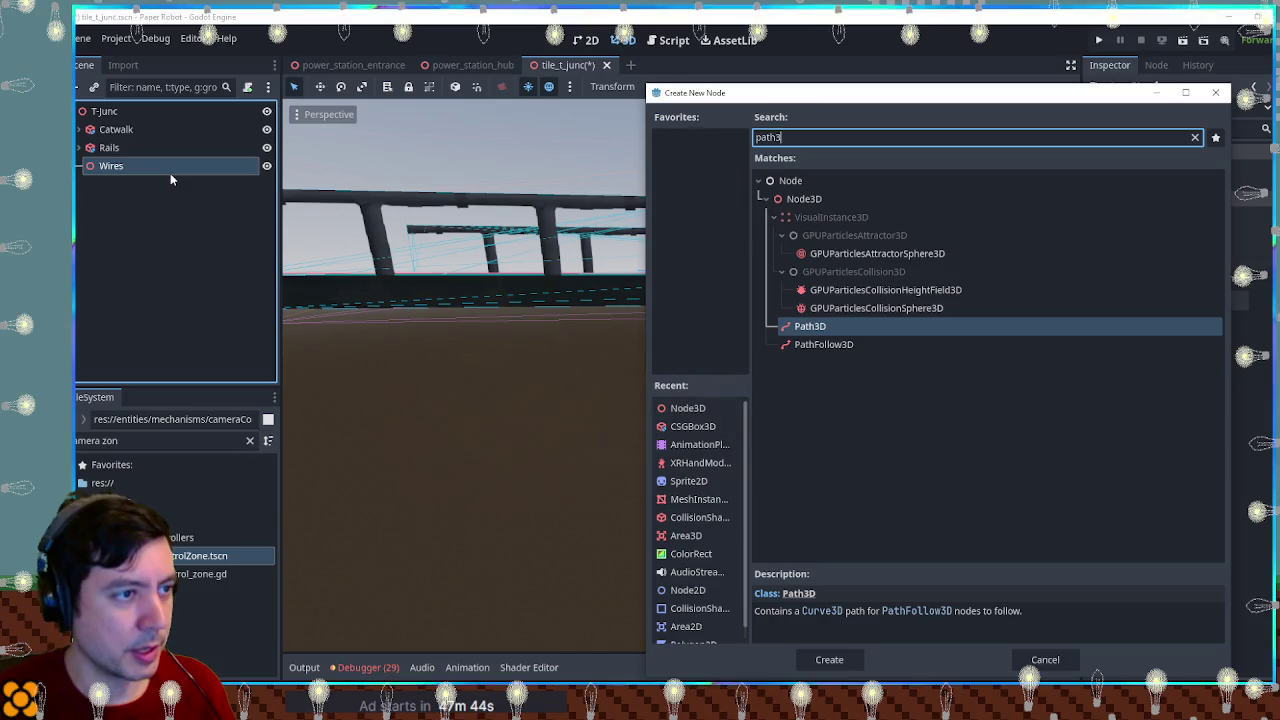
pyautogui.press('Return')
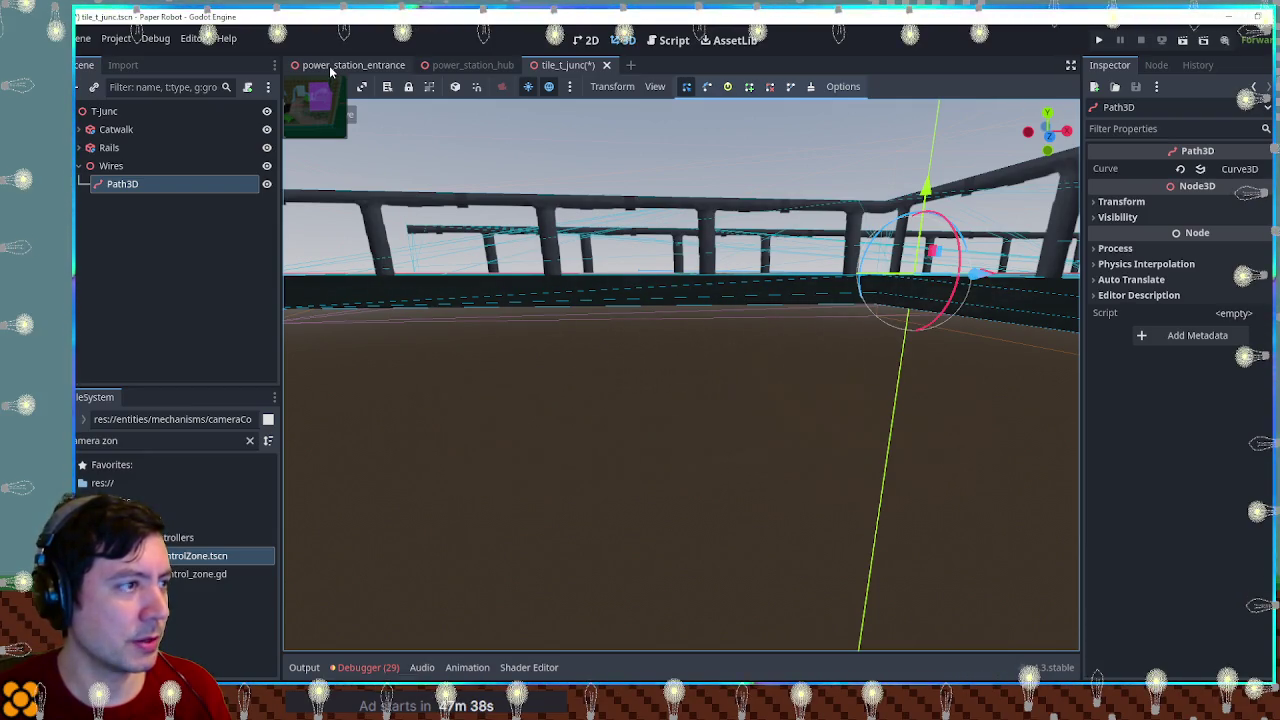
pyautogui.click(115, 167)
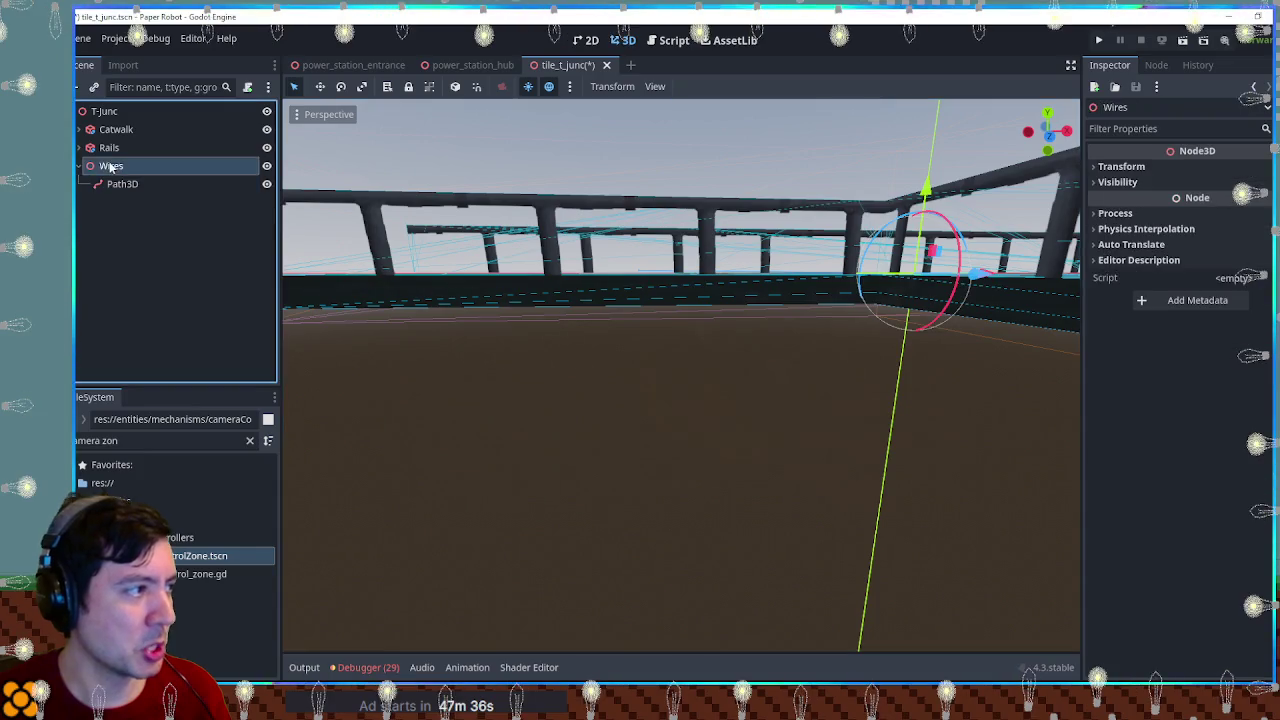
# Step: Copy the curved Wire3 from power_station_entrance and paste it under Wires
pyautogui.click(360, 65)
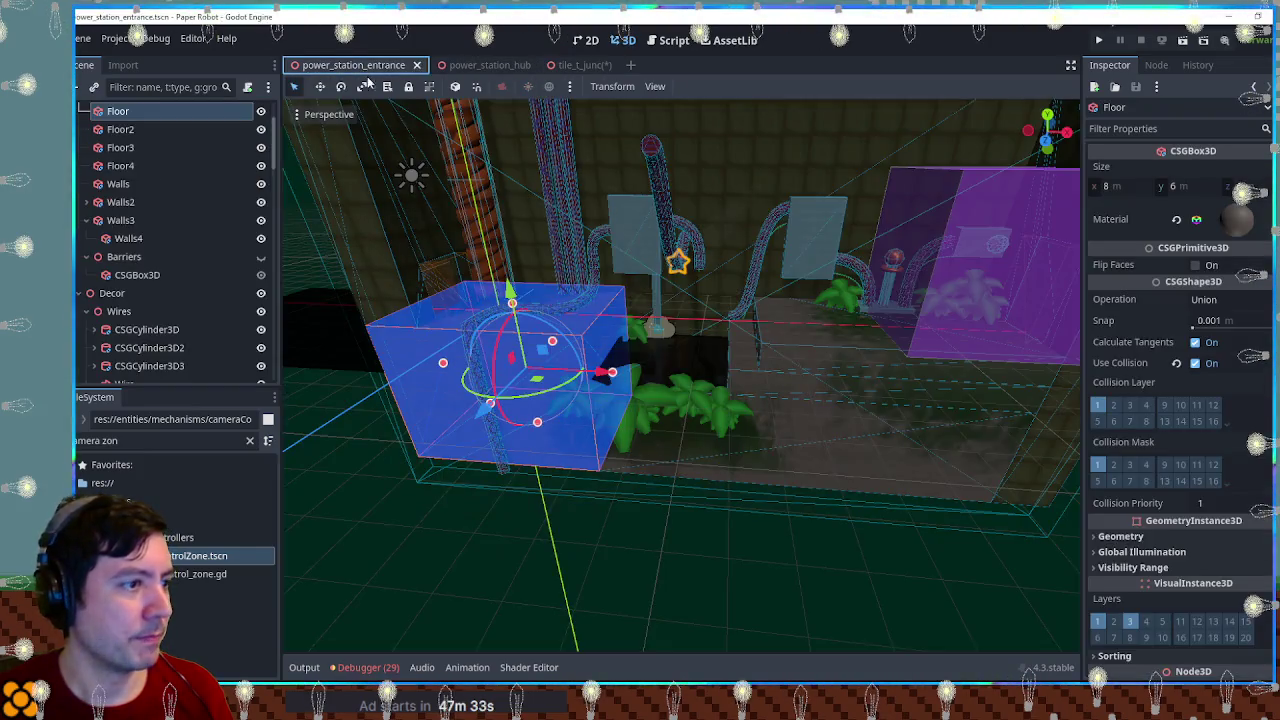
pyautogui.click(660, 185)
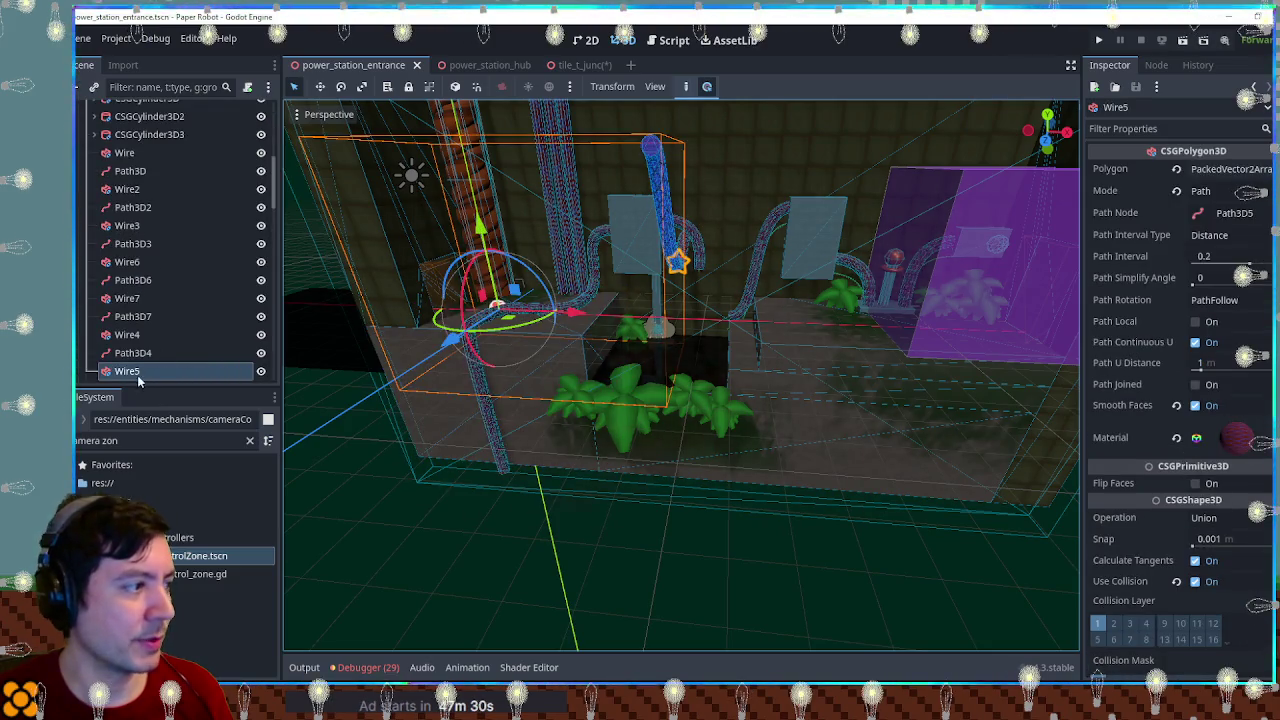
pyautogui.click(754, 266)
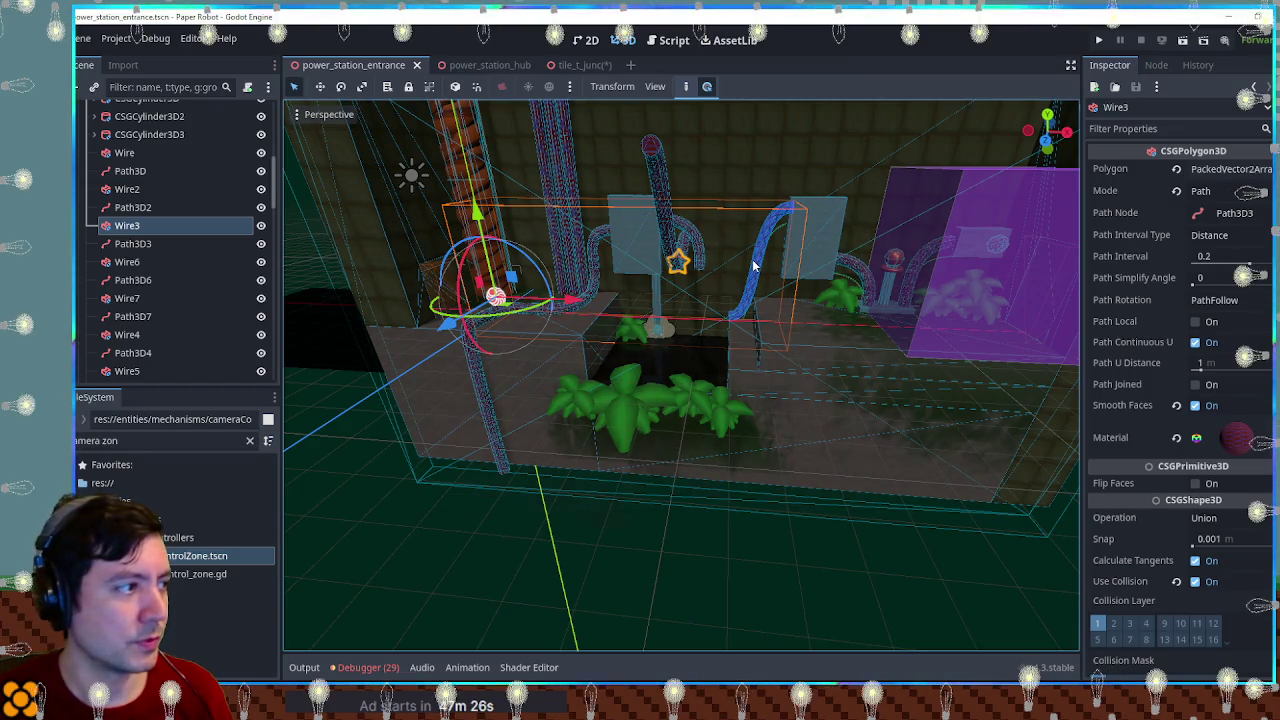
pyautogui.click(583, 65)
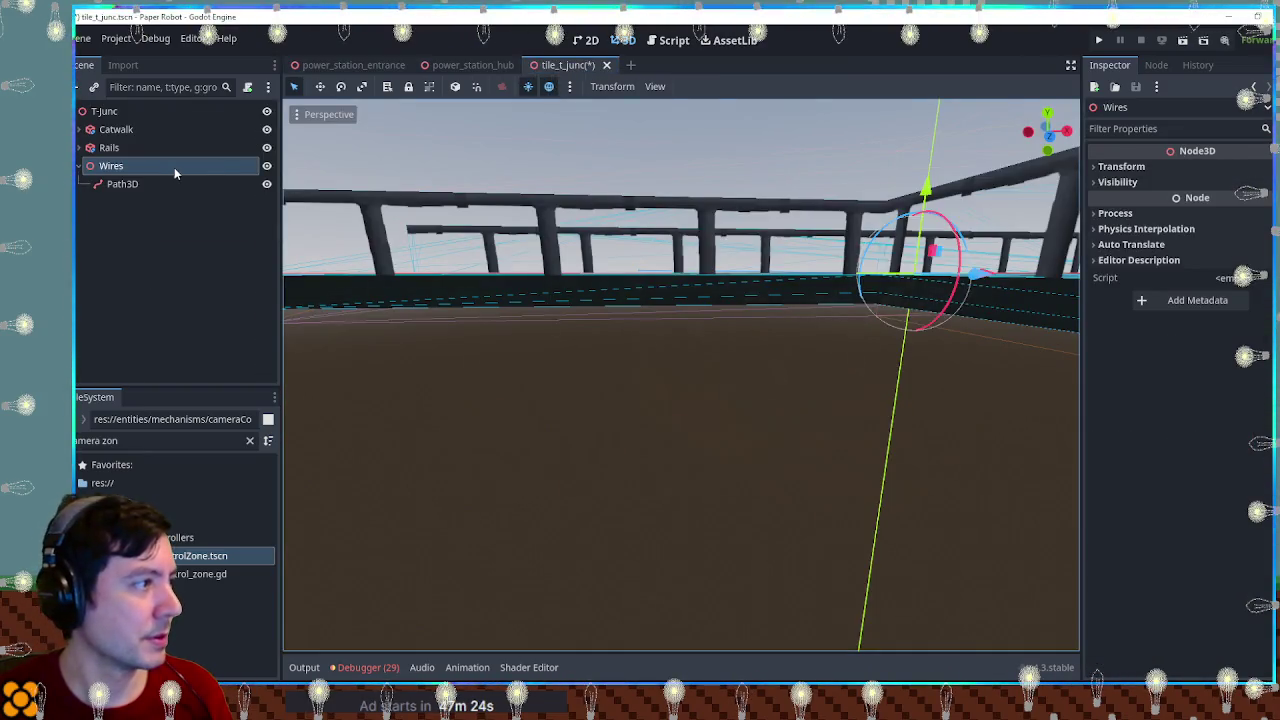
pyautogui.hotkey('ctrl', 'v')
pyautogui.press('f')
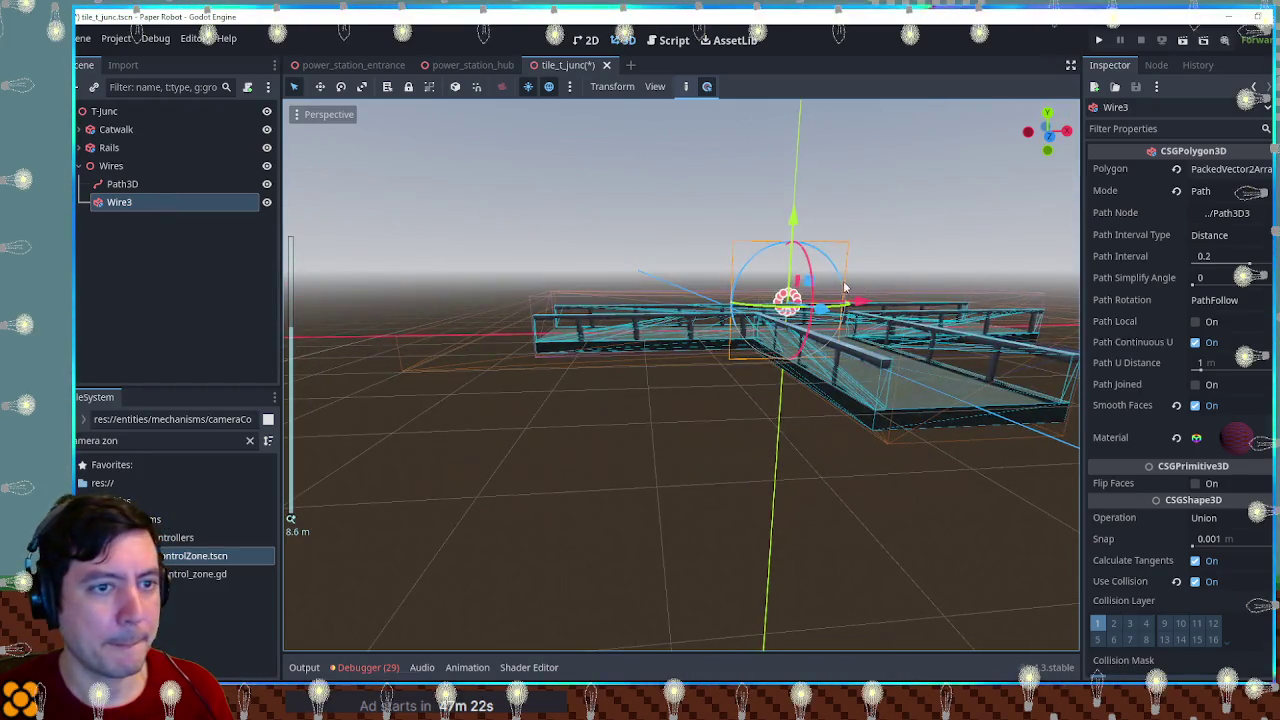
# Step: Reset Wire3's position to the origin
pyautogui.scroll(-5, 1130, 497)
pyautogui.click(1147, 530)
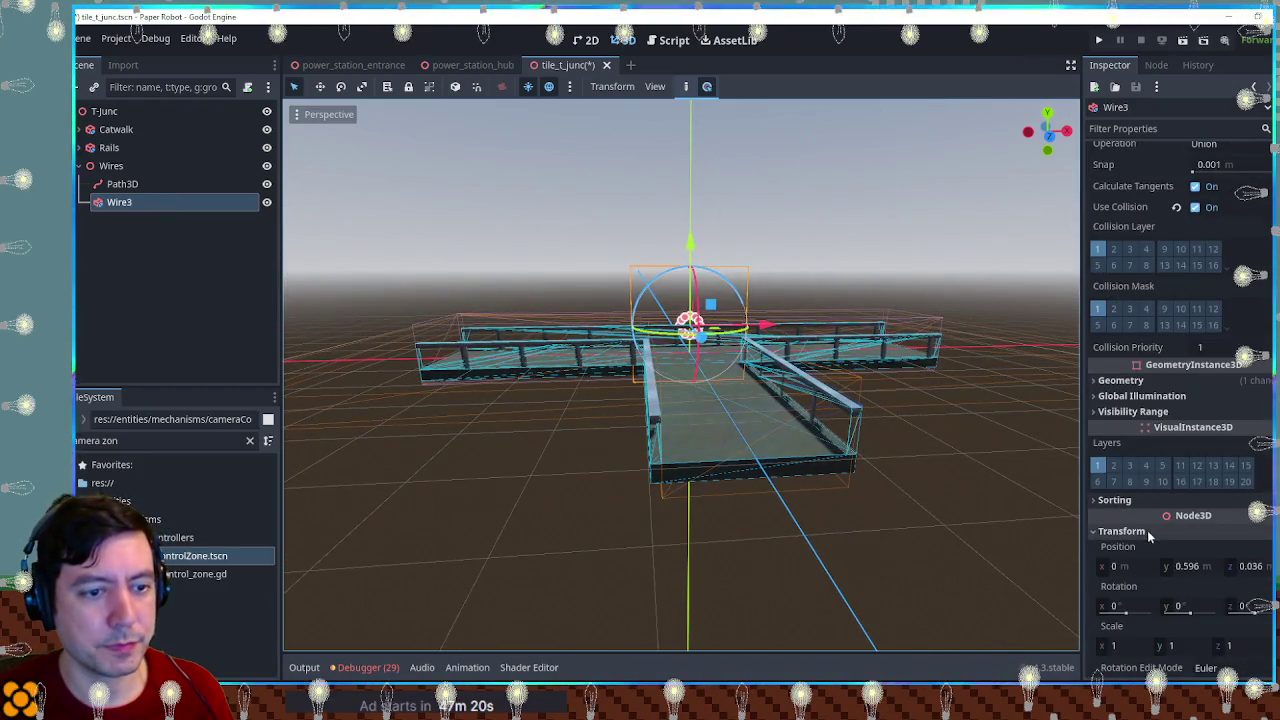
pyautogui.click(1262, 546)
# Step: Assign Path3D as Wire3's path node, then select Path3D
pyautogui.scroll(5, 794, 430)
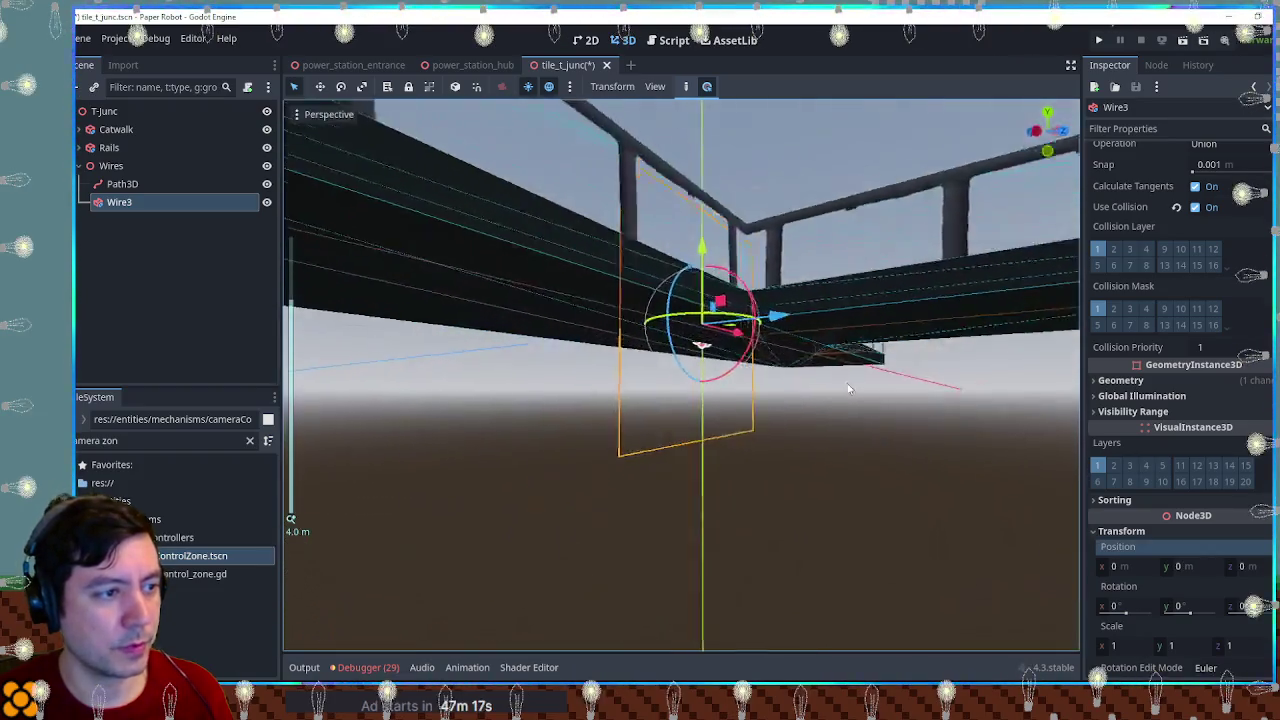
pyautogui.moveTo(848, 388); pyautogui.dragTo(764, 434)
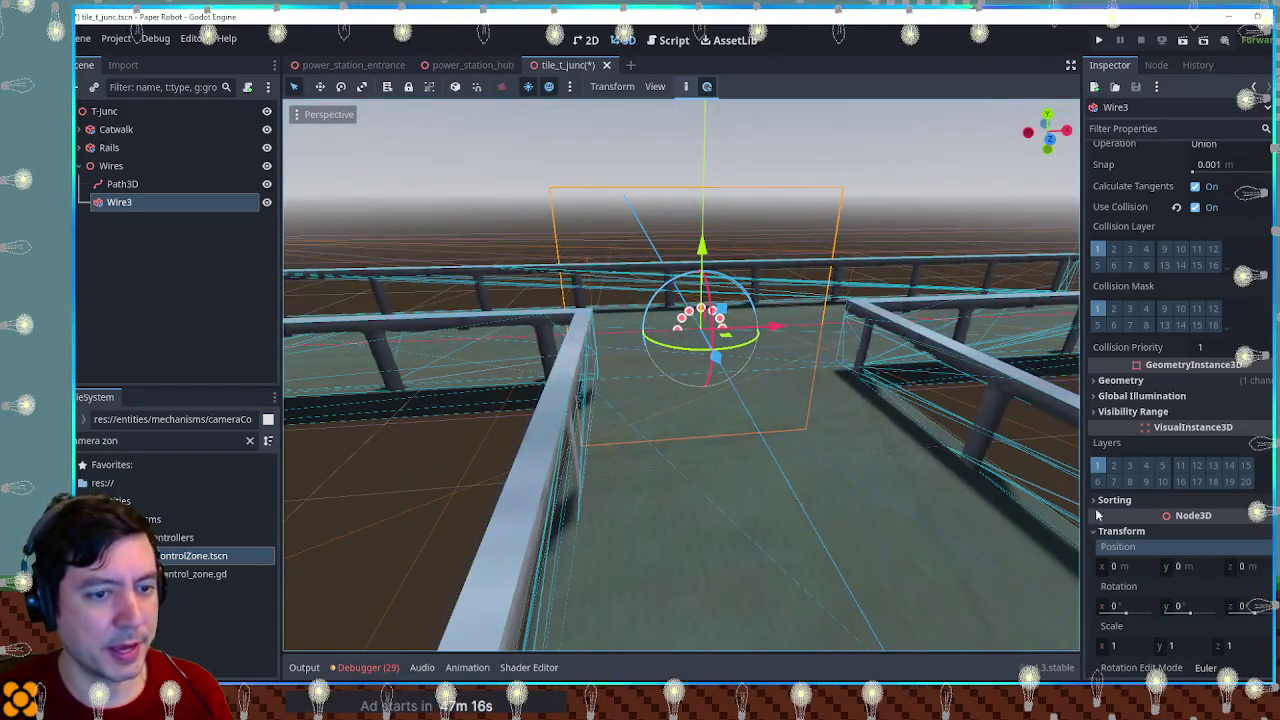
pyautogui.scroll(-4, 1163, 508)
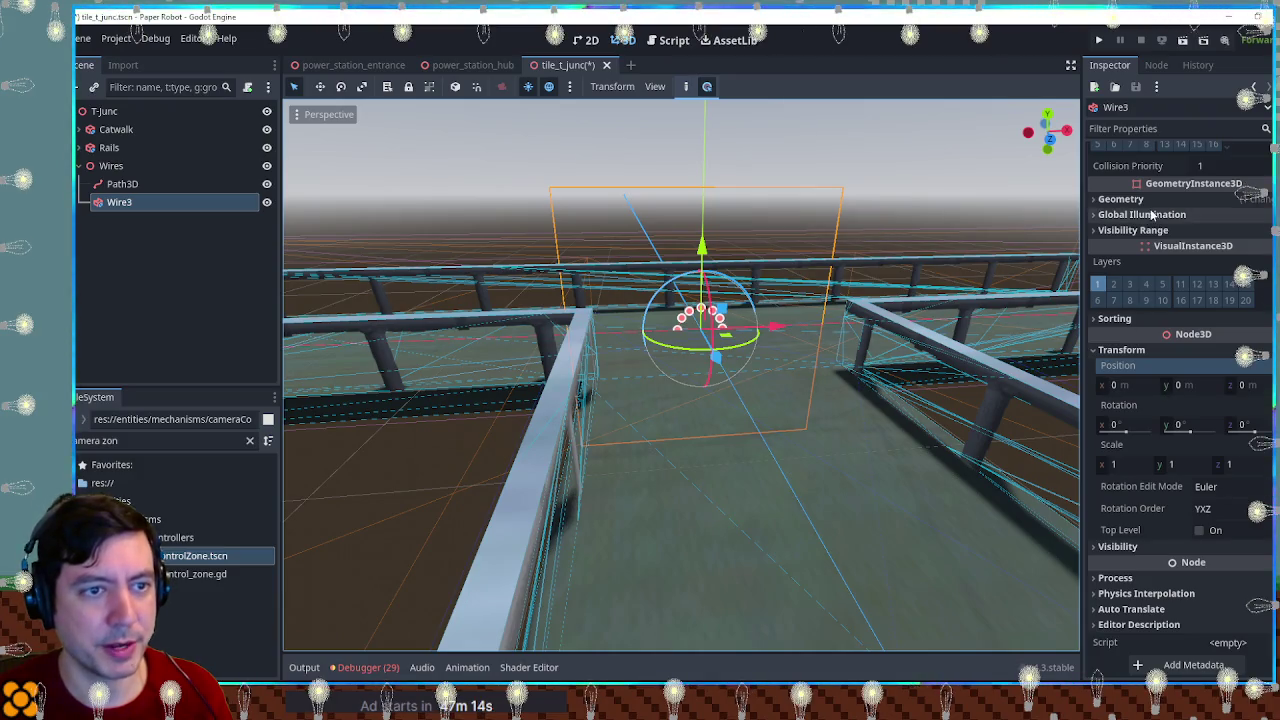
pyautogui.scroll(10, 1167, 265)
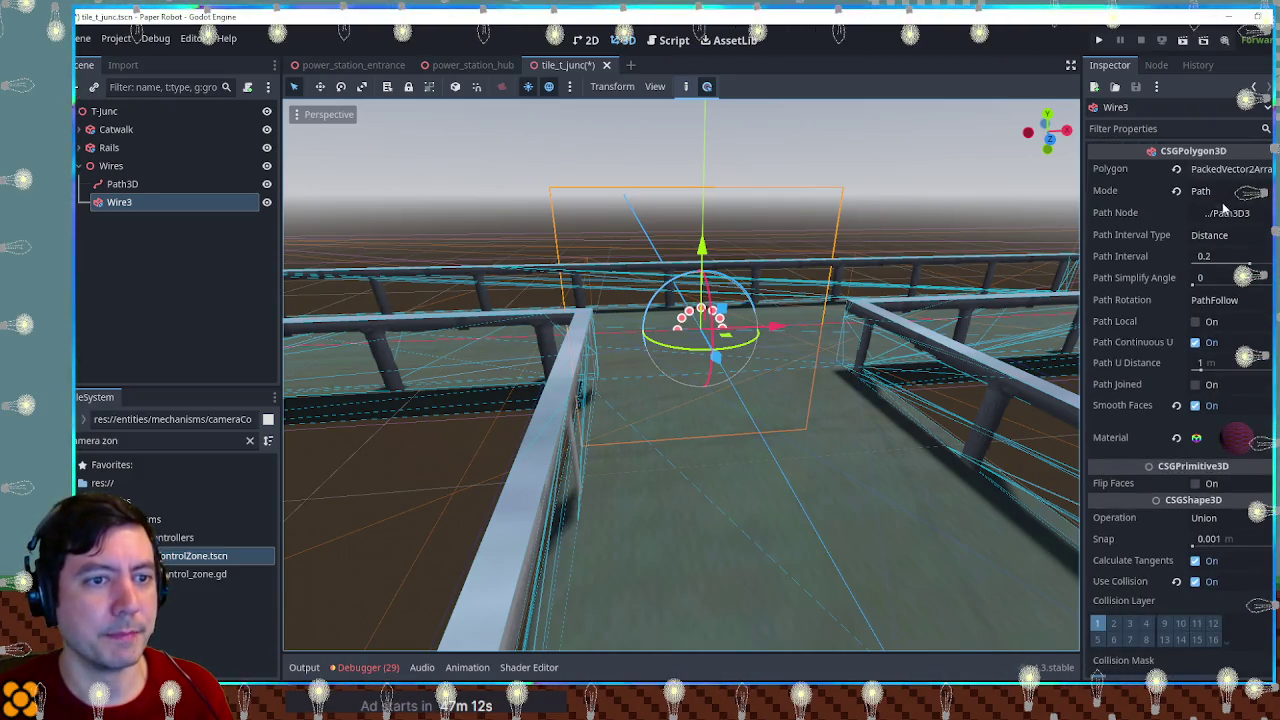
pyautogui.moveTo(122, 184); pyautogui.dragTo(1218, 214)
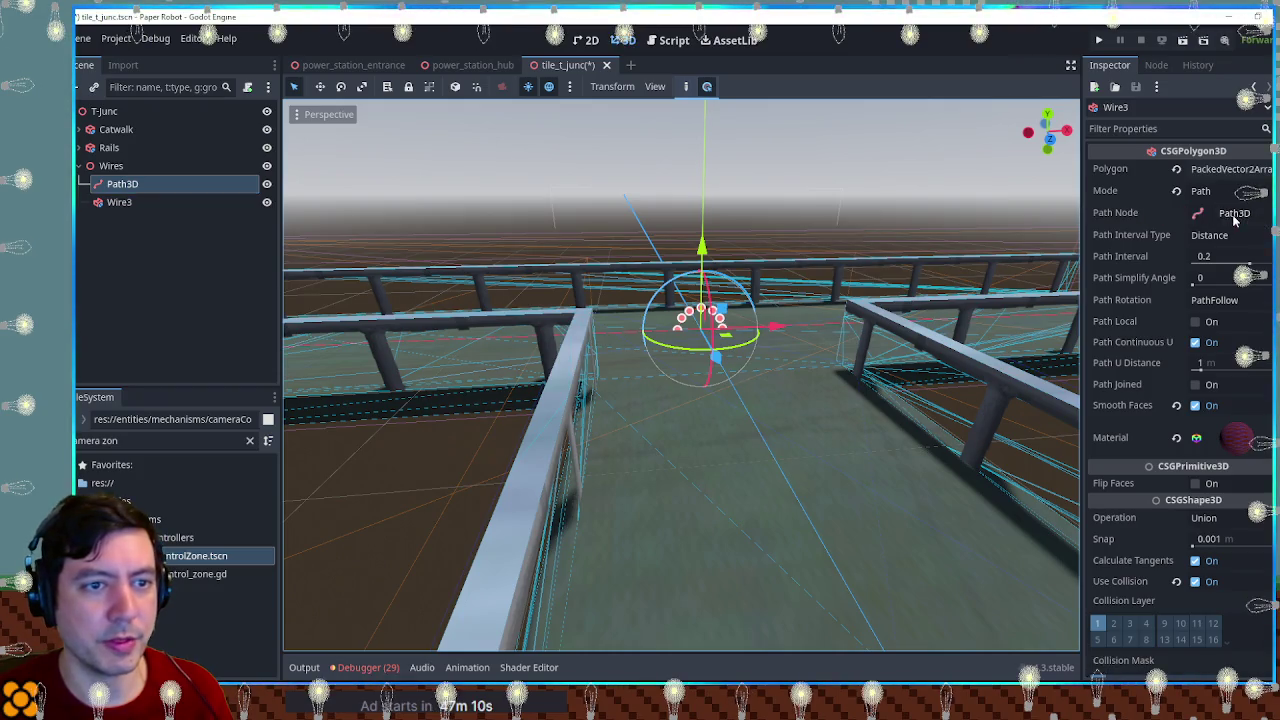
pyautogui.click(122, 184)
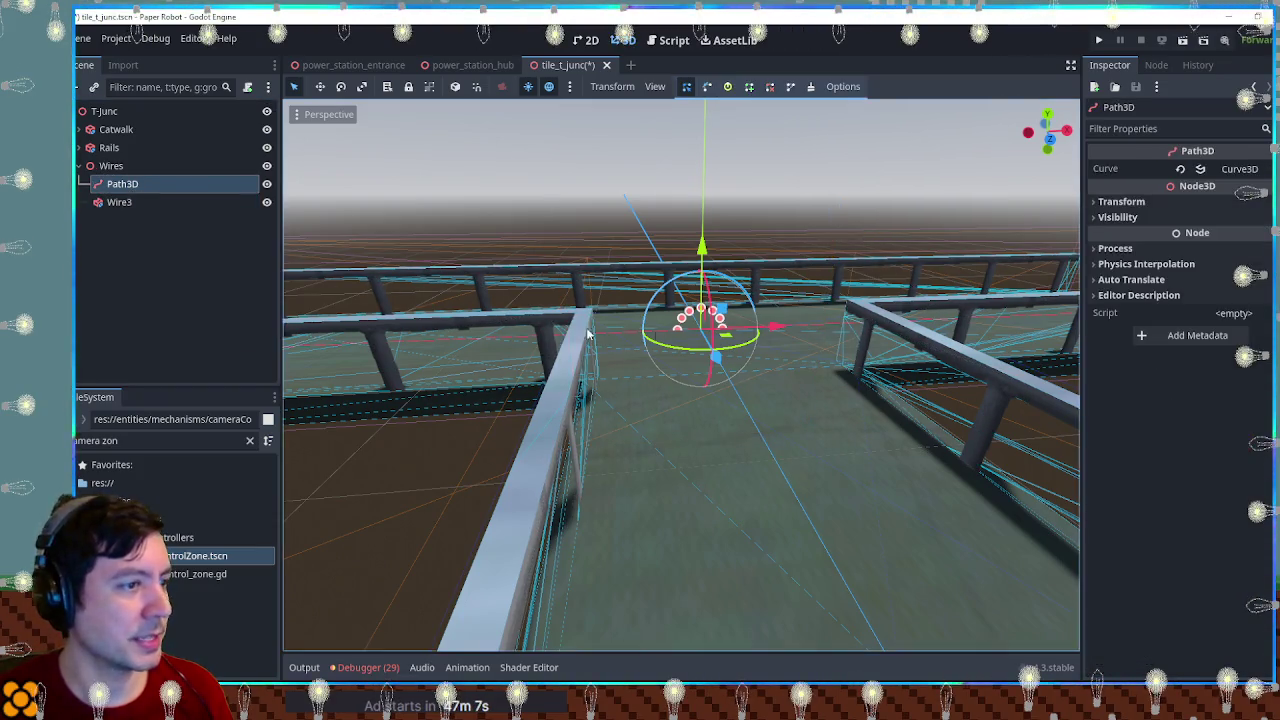
# Step: Add two points to the Path3D curve and set their x positions to -5 and 5
pyautogui.scroll(-5, 503, 323)
pyautogui.click(1236, 169)
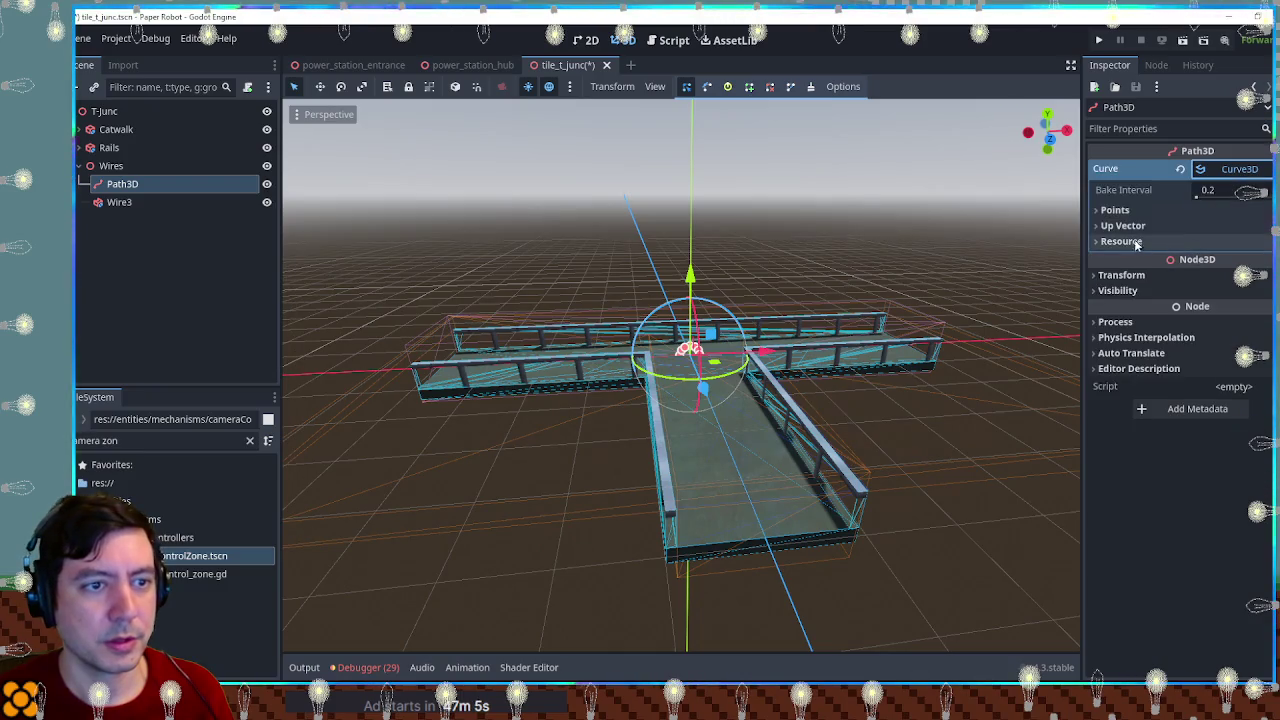
pyautogui.click(1115, 210)
pyautogui.click(1190, 230)
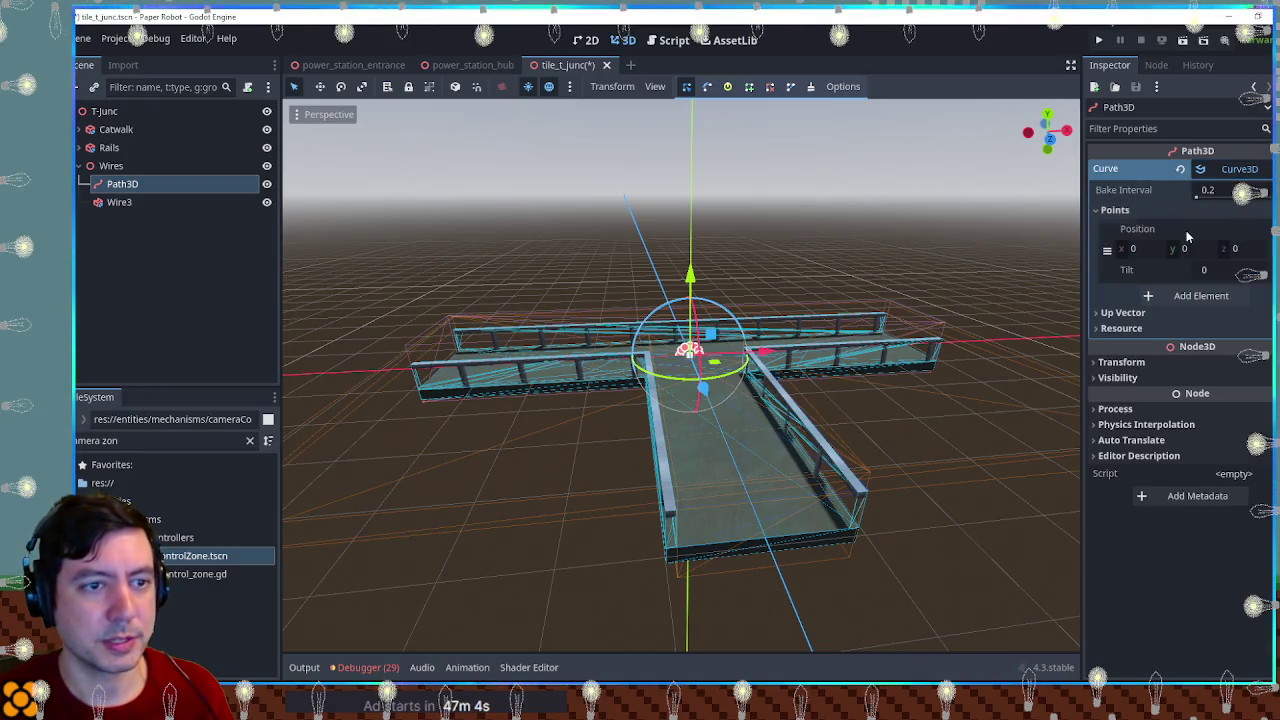
pyautogui.click(1190, 300)
pyautogui.moveTo(650, 320); pyautogui.dragTo(650, 375)
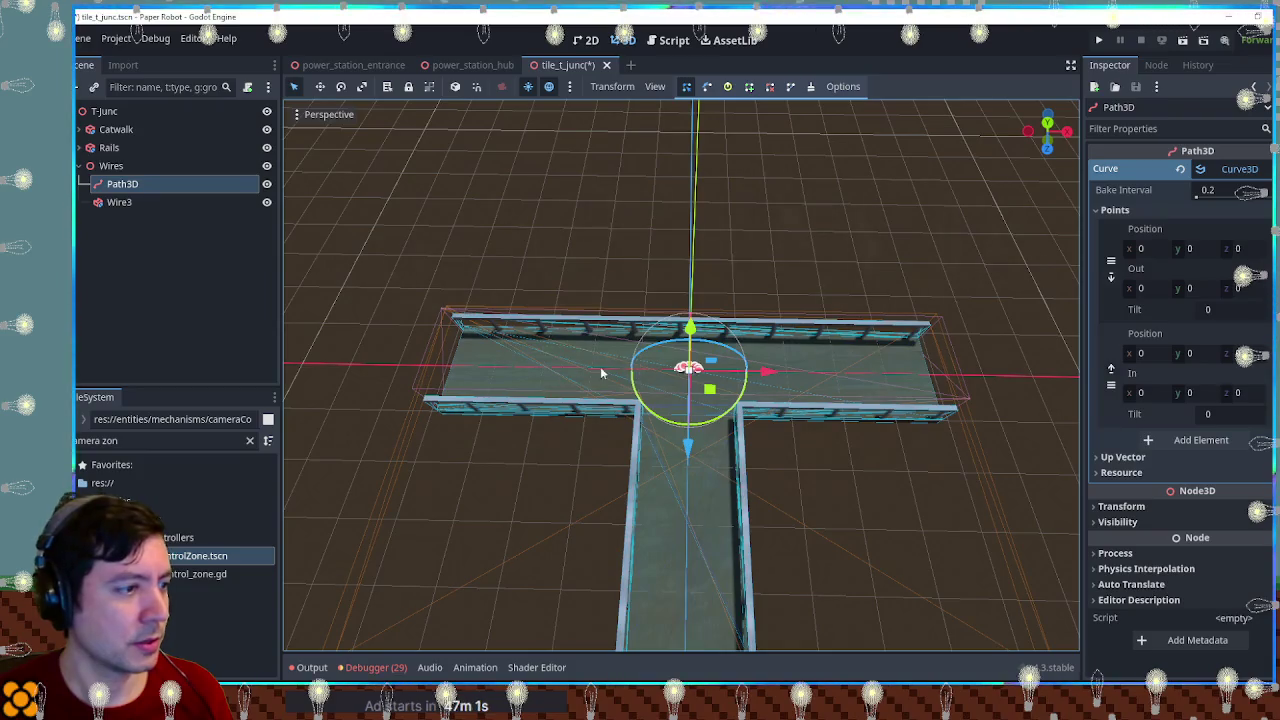
pyautogui.click(1146, 248)
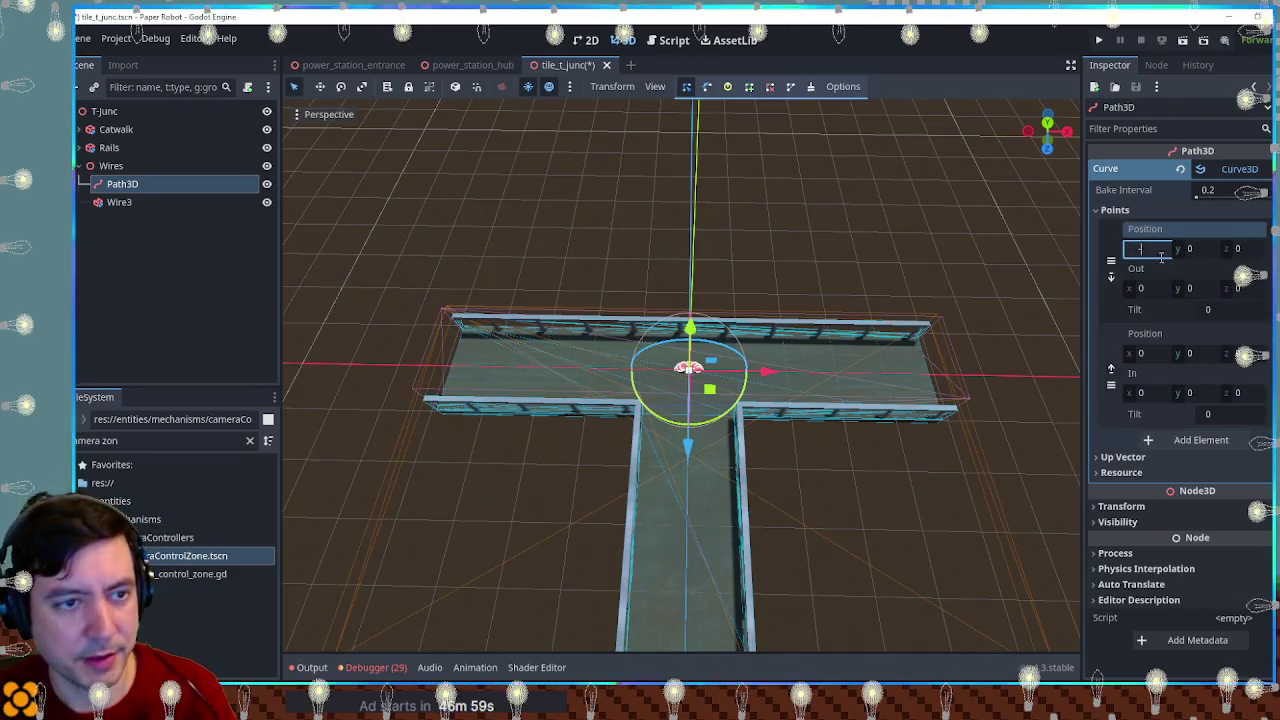
pyautogui.write('-5')
pyautogui.press('Return')
pyautogui.click(1150, 353)
pyautogui.write('5')
pyautogui.press('Return')
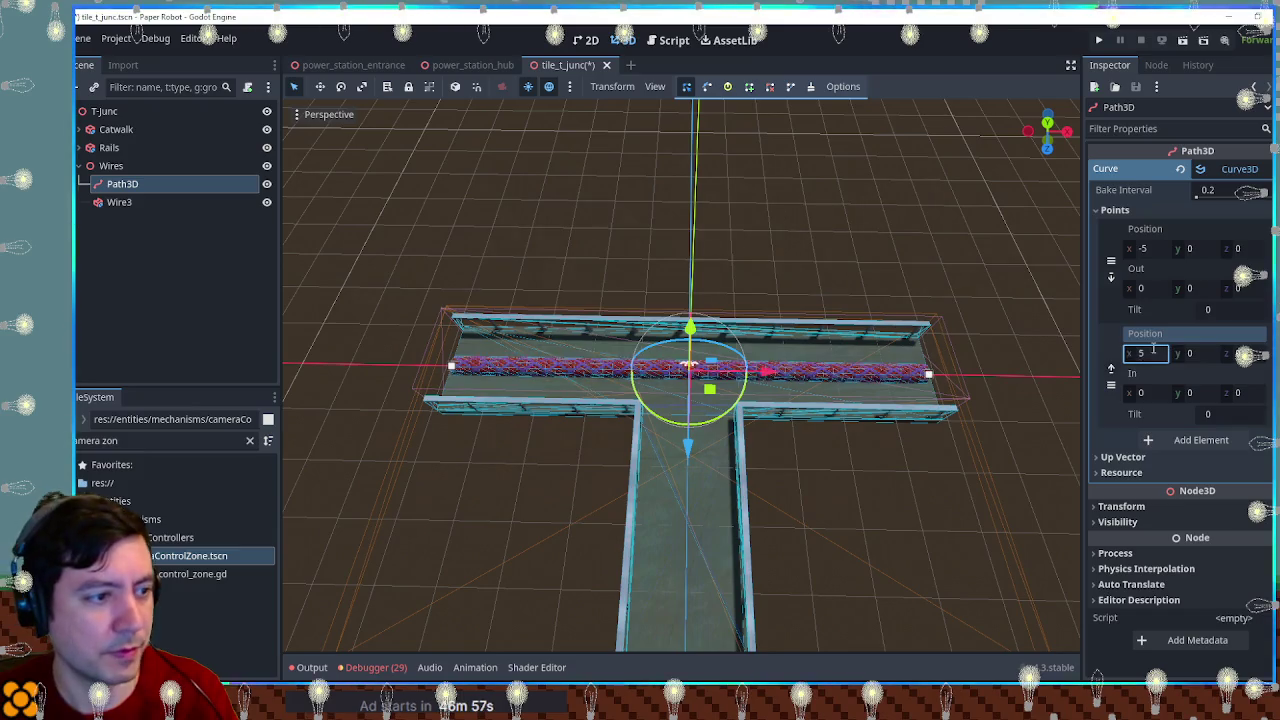
# Step: Add a third curve point in the middle and sag it down to y -1
pyautogui.moveTo(941, 458)
pyautogui.mouseDown()
pyautogui.moveTo(948, 348)
pyautogui.moveTo(873, 275)
pyautogui.moveTo(773, 225)
pyautogui.moveTo(875, 369)
pyautogui.moveTo(875, 347)
pyautogui.mouseUp()
pyautogui.click(1152, 441)
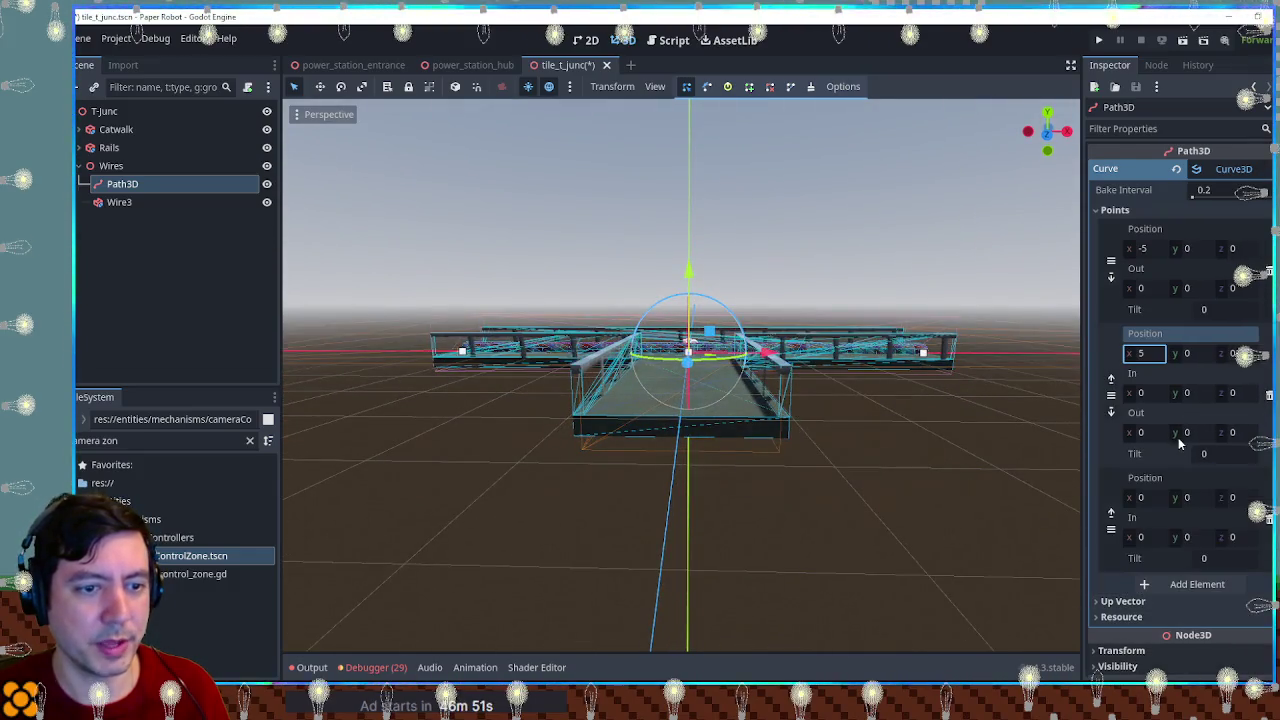
pyautogui.moveTo(1112, 512); pyautogui.dragTo(1165, 375)
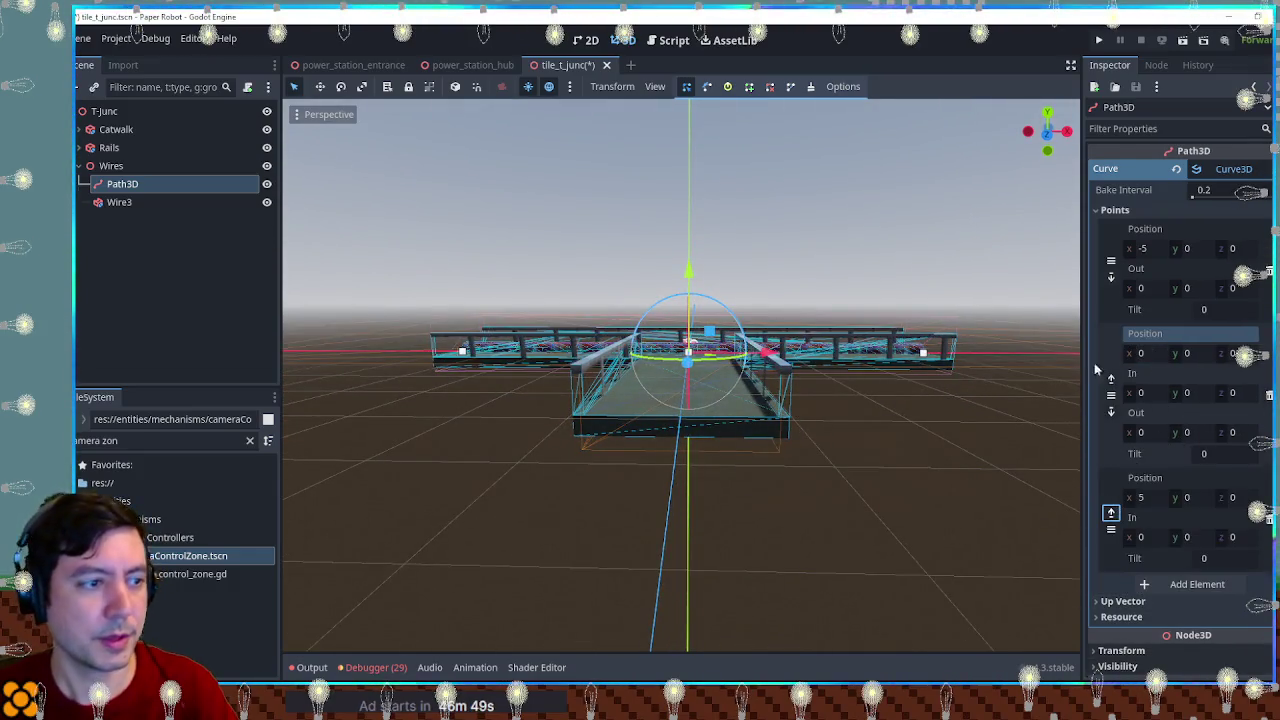
pyautogui.moveTo(686, 270); pyautogui.dragTo(692, 298)
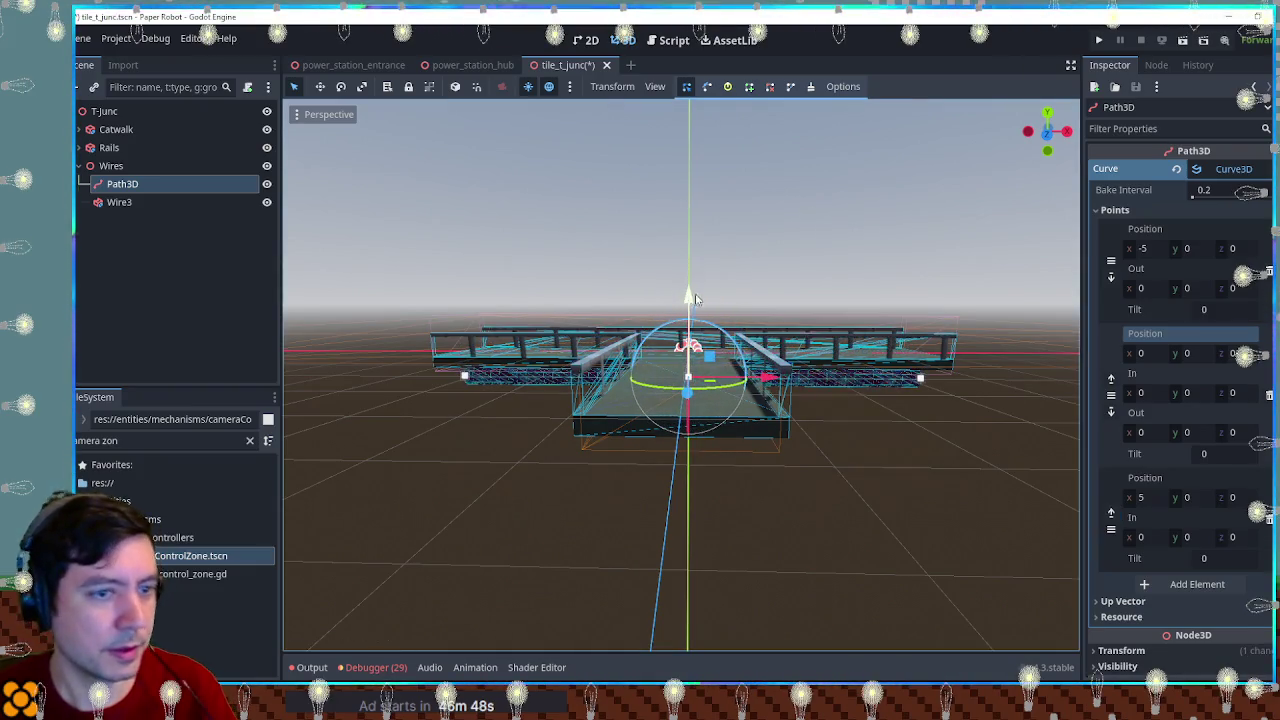
pyautogui.hotkey('ctrl', 'z')
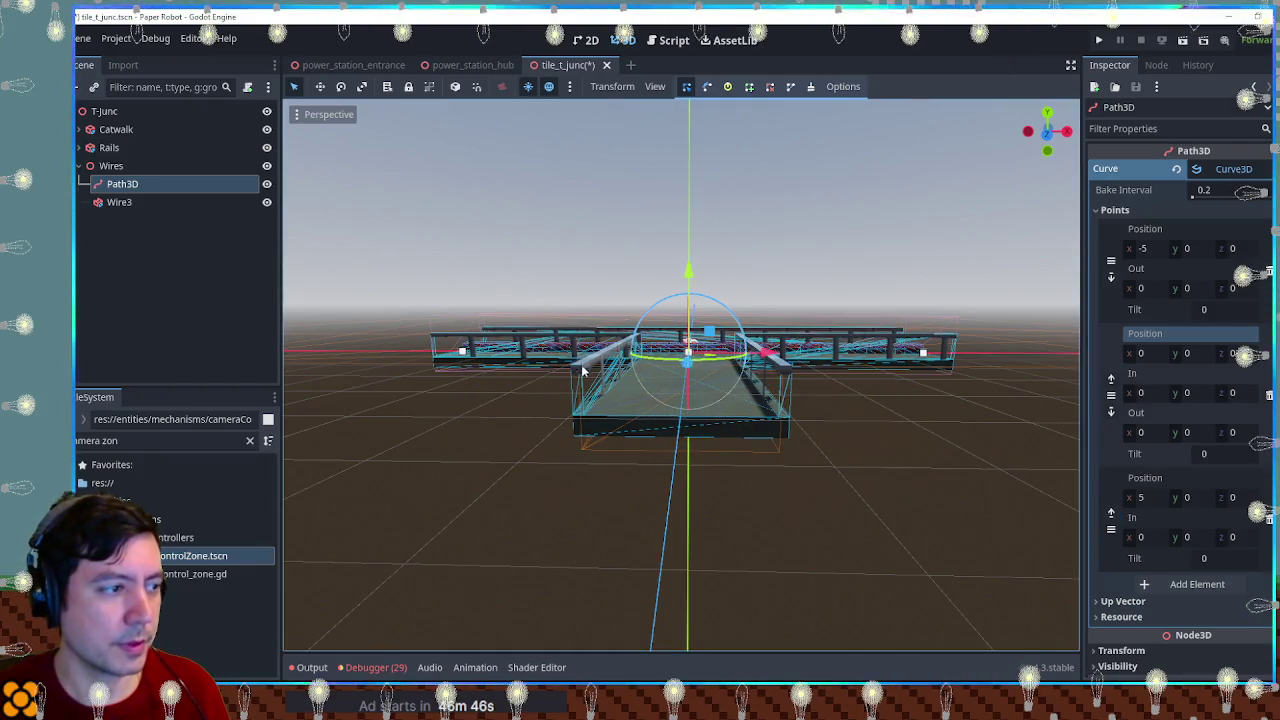
pyautogui.scroll(5, 591, 373)
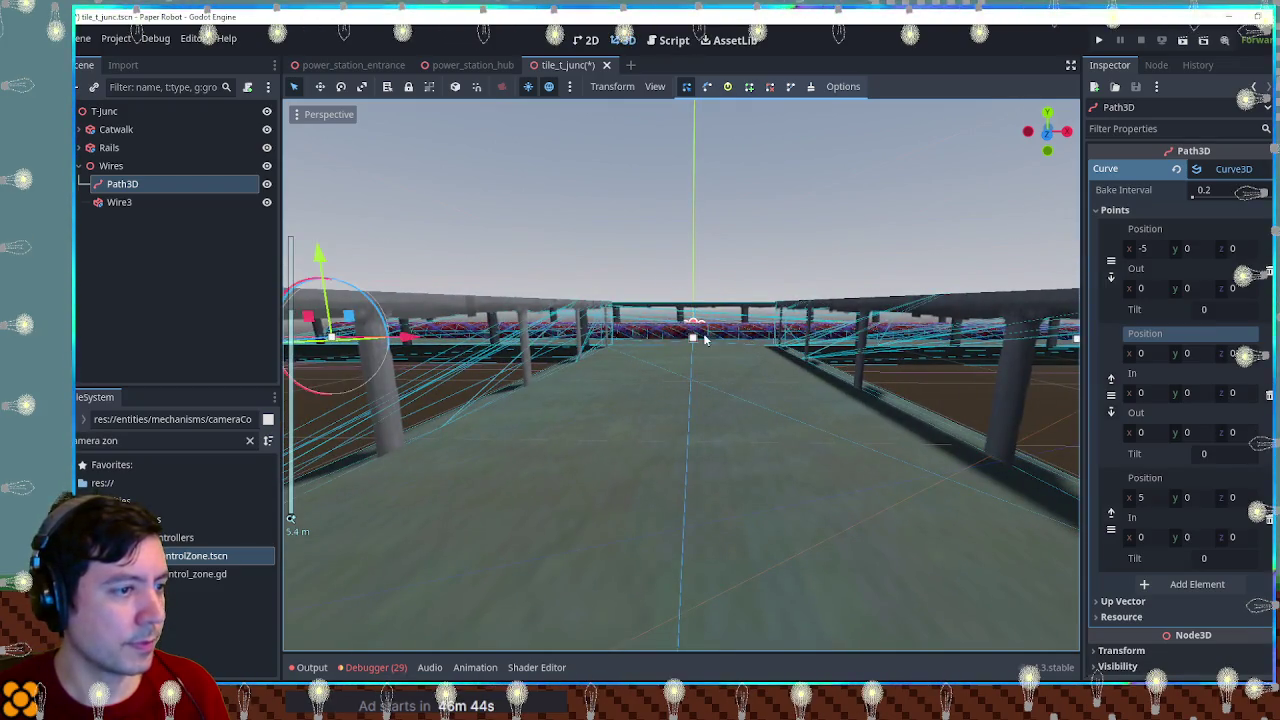
pyautogui.click(692, 337)
pyautogui.moveTo(692, 337); pyautogui.dragTo(688, 316)
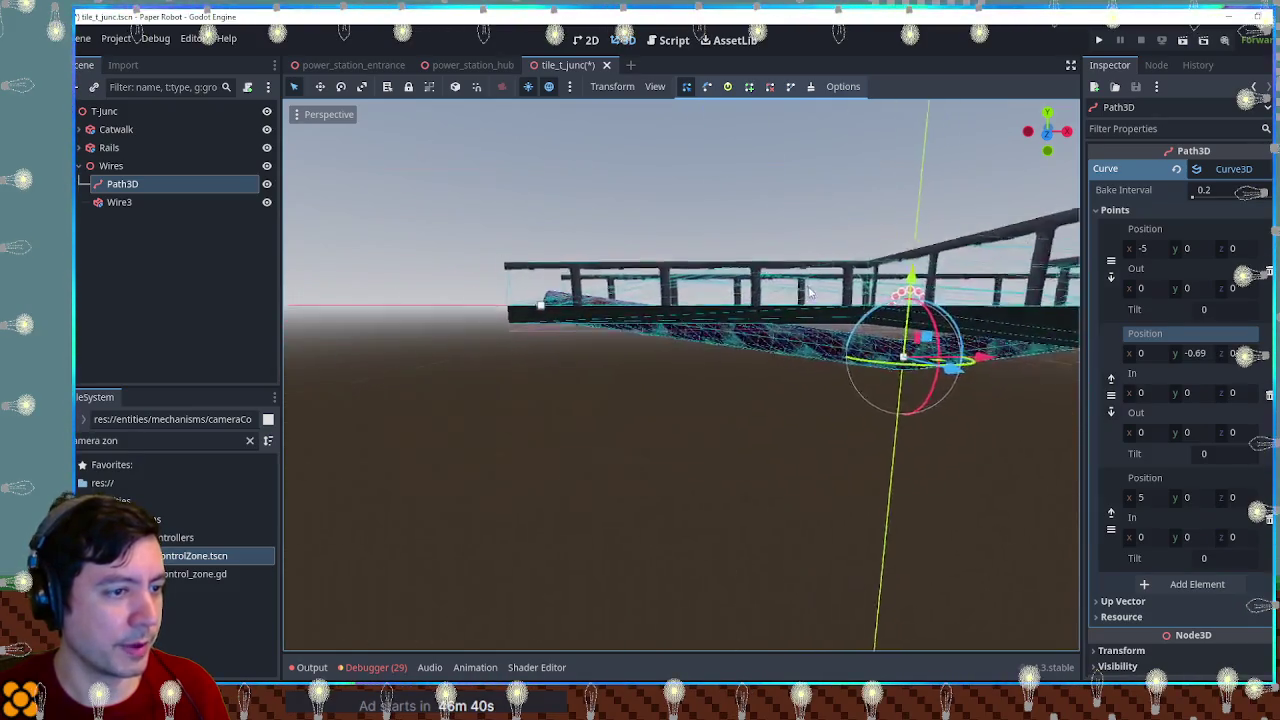
pyautogui.click(1195, 354)
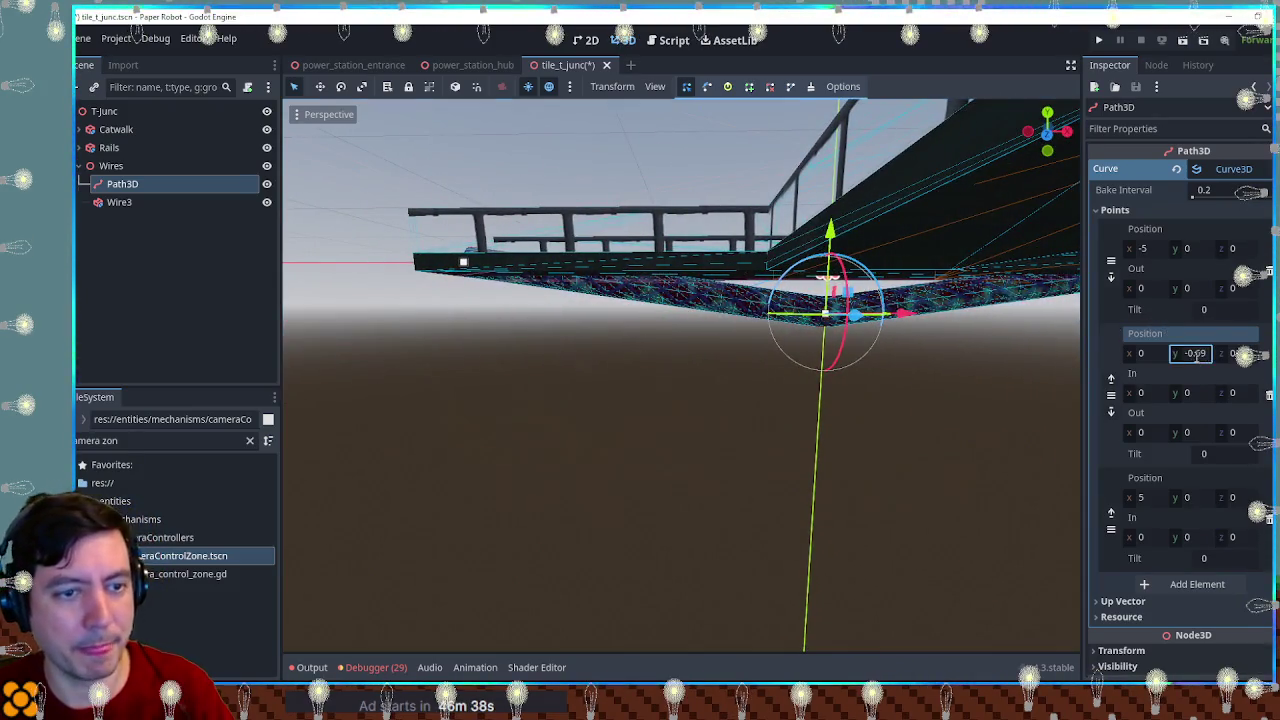
pyautogui.write('-1')
# Step: Save the T-junction scene and move over to the power_station_hub scene
pyautogui.moveTo(752, 291)
pyautogui.mouseDown()
pyautogui.moveTo(700, 280)
pyautogui.moveTo(729, 275)
pyautogui.mouseUp()
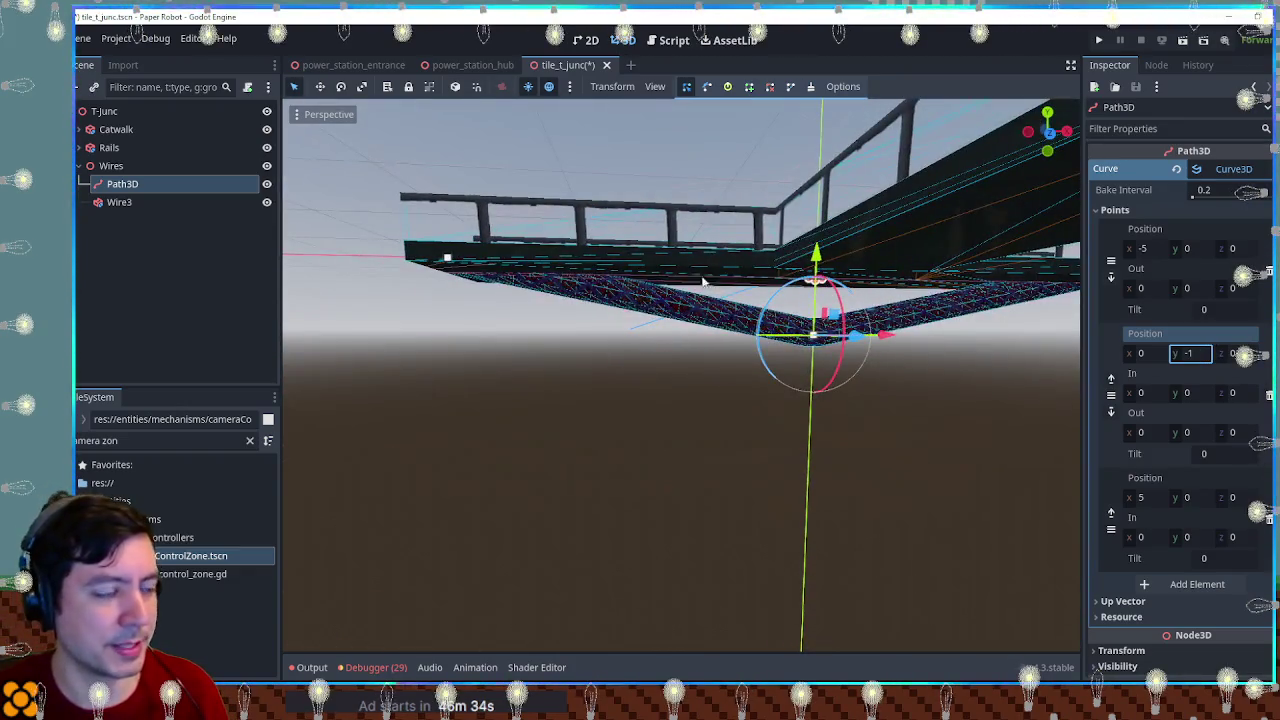
pyautogui.hotkey('ctrl', 's')
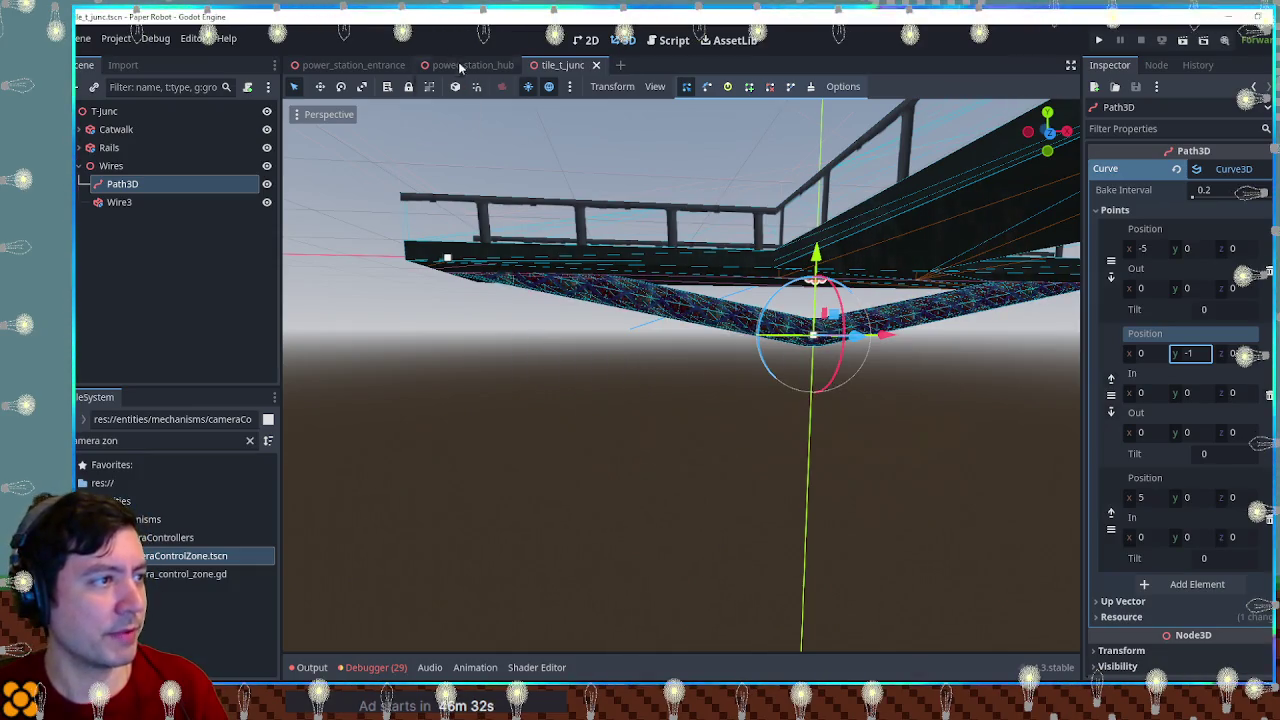
pyautogui.click(459, 66)
# Step: Inspect the sagging wire over the hub walkways in power_station_hub
pyautogui.moveTo(740, 340)
pyautogui.mouseDown()
pyautogui.moveTo(723, 329)
pyautogui.moveTo(610, 400)
pyautogui.mouseUp()
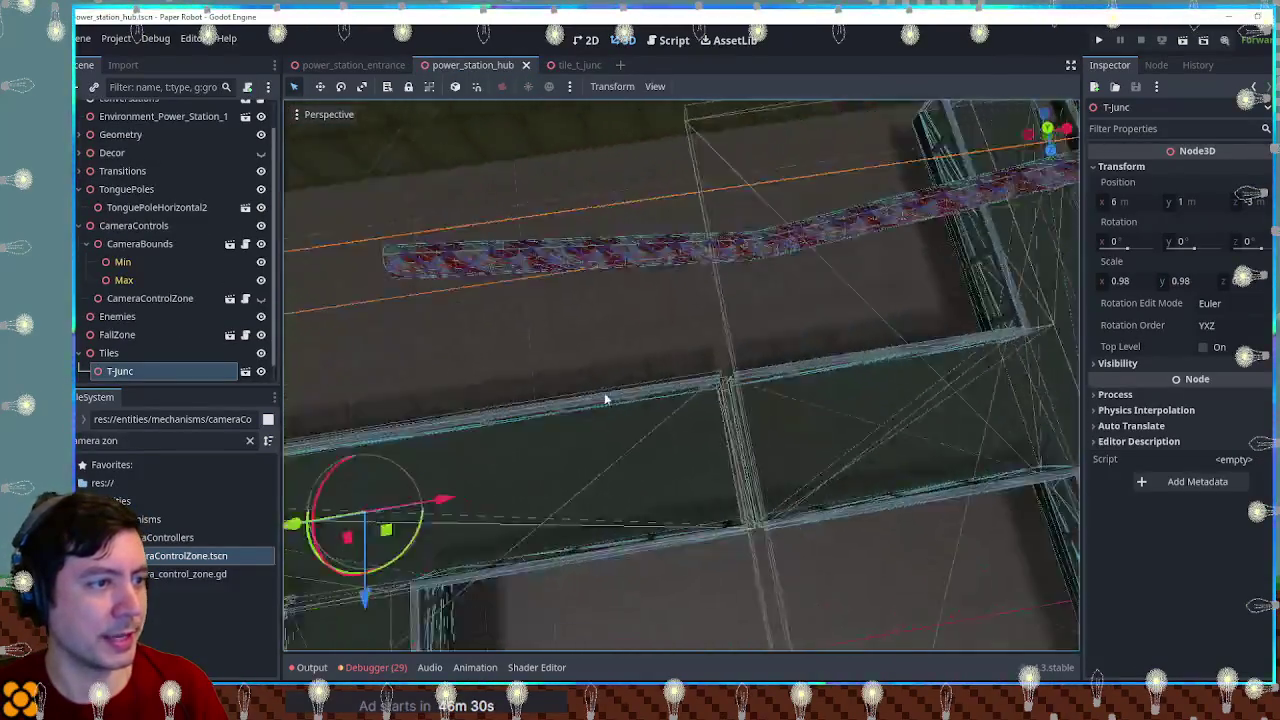
pyautogui.scroll(-6, 610, 400)
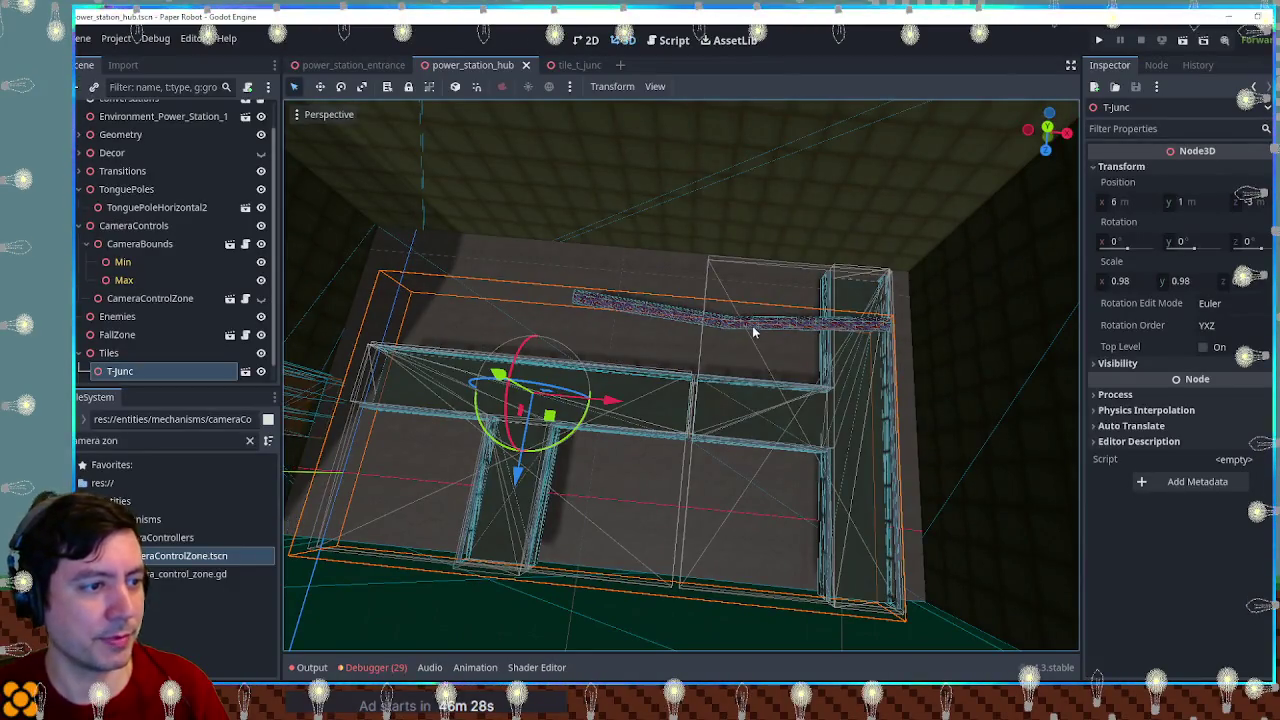
pyautogui.scroll(5, 755, 333)
pyautogui.scroll(-2, 715, 330)
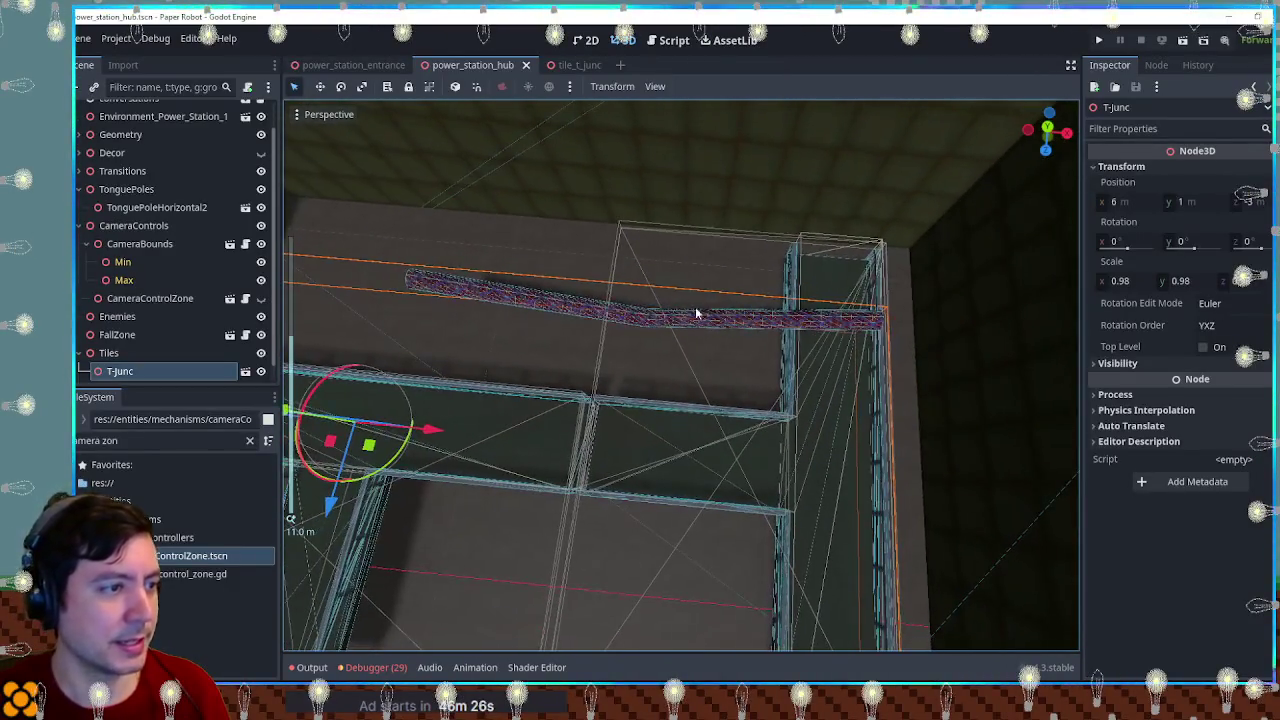
# Step: Enable Transform > Top Level on the Path3D in tile_t_junc
pyautogui.click(580, 64)
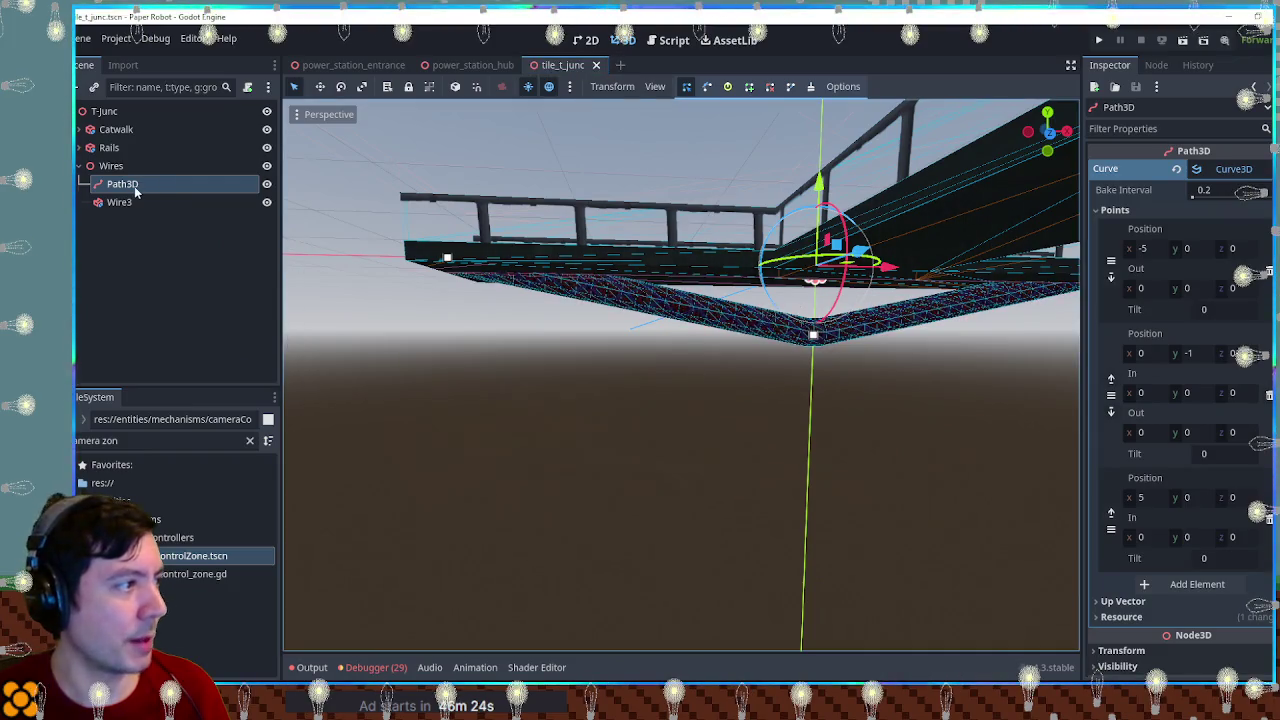
pyautogui.scroll(-3, 1148, 544)
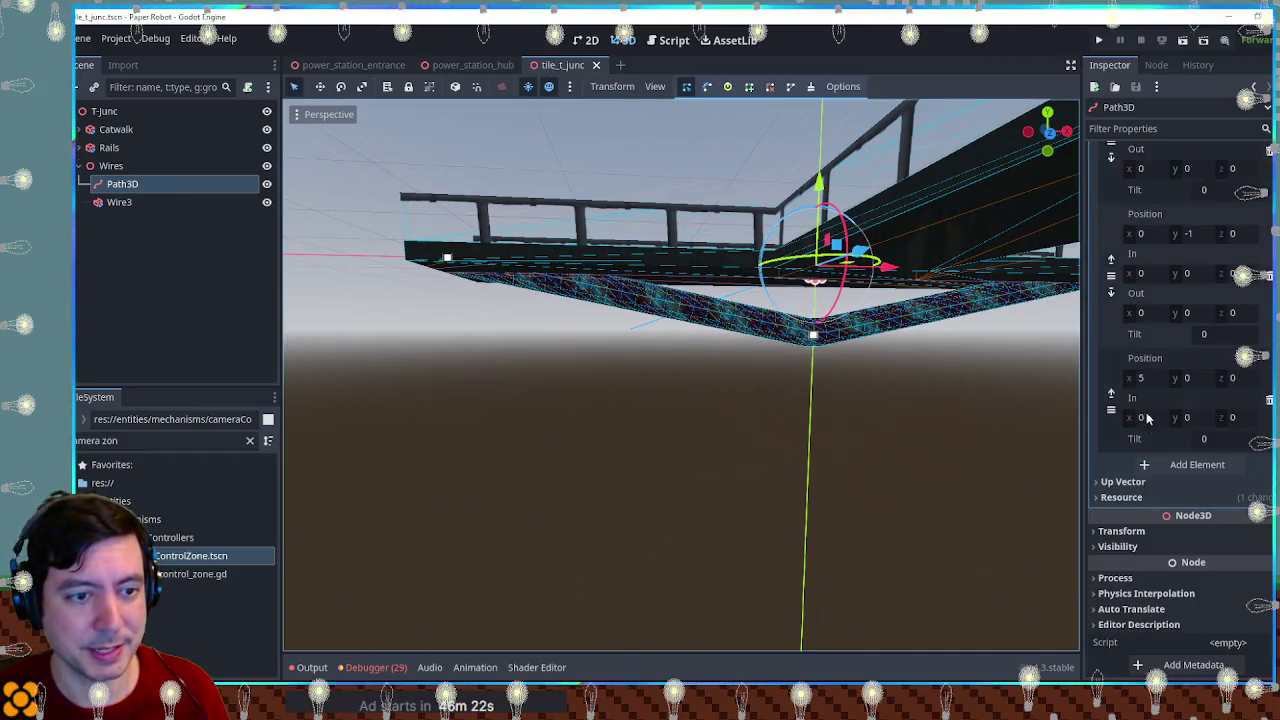
pyautogui.click(1145, 533)
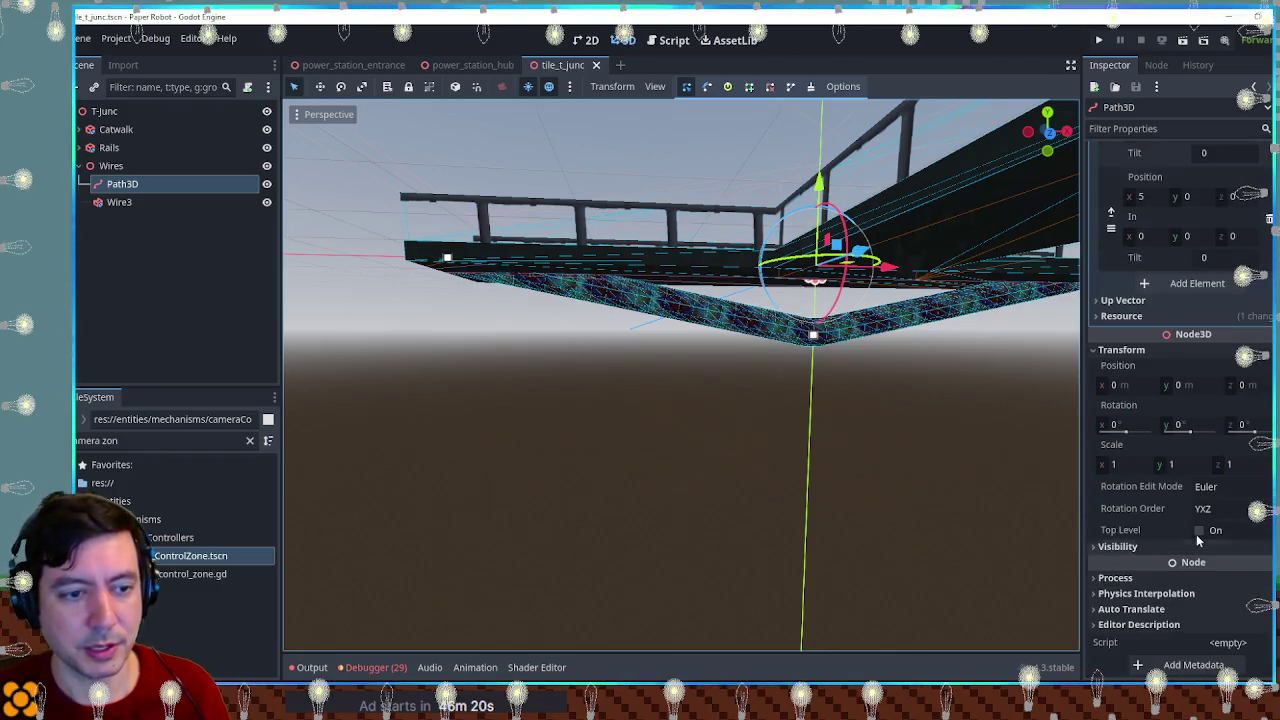
pyautogui.click(1199, 531)
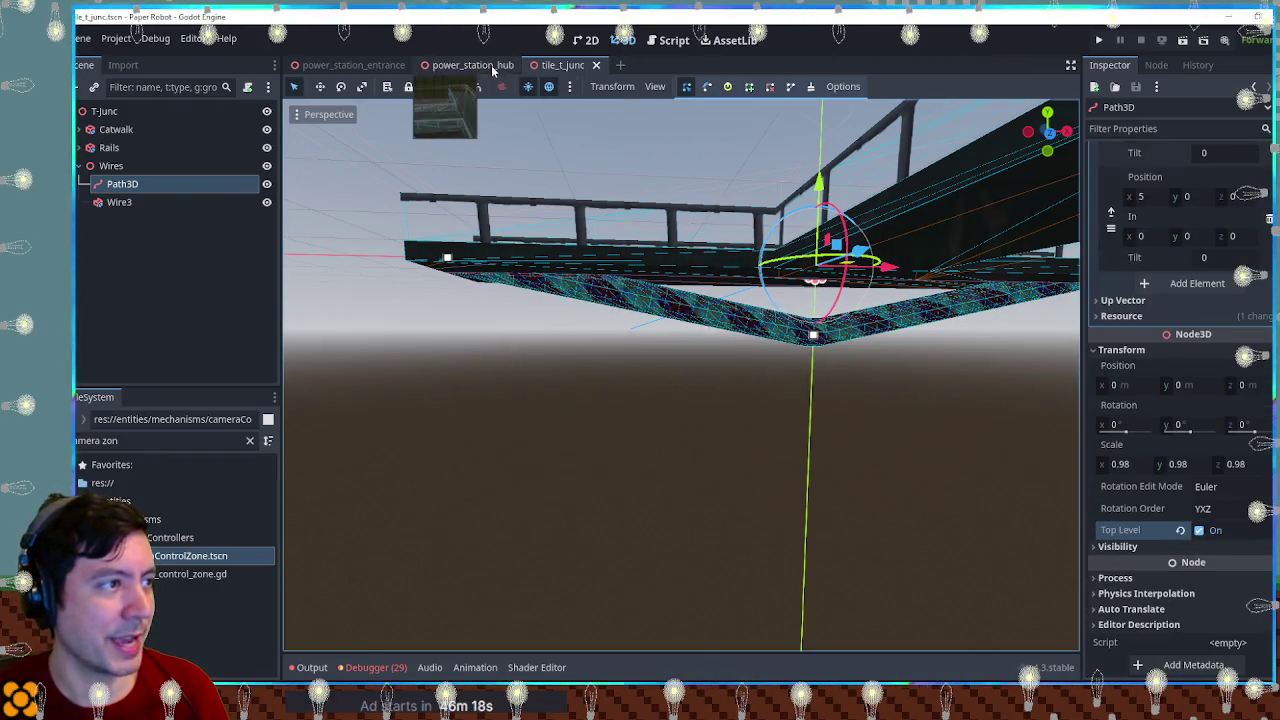
# Step: Check the result in power_station_hub, then return to tile_t_junc
pyautogui.click(472, 65)
pyautogui.scroll(2, 897, 291)
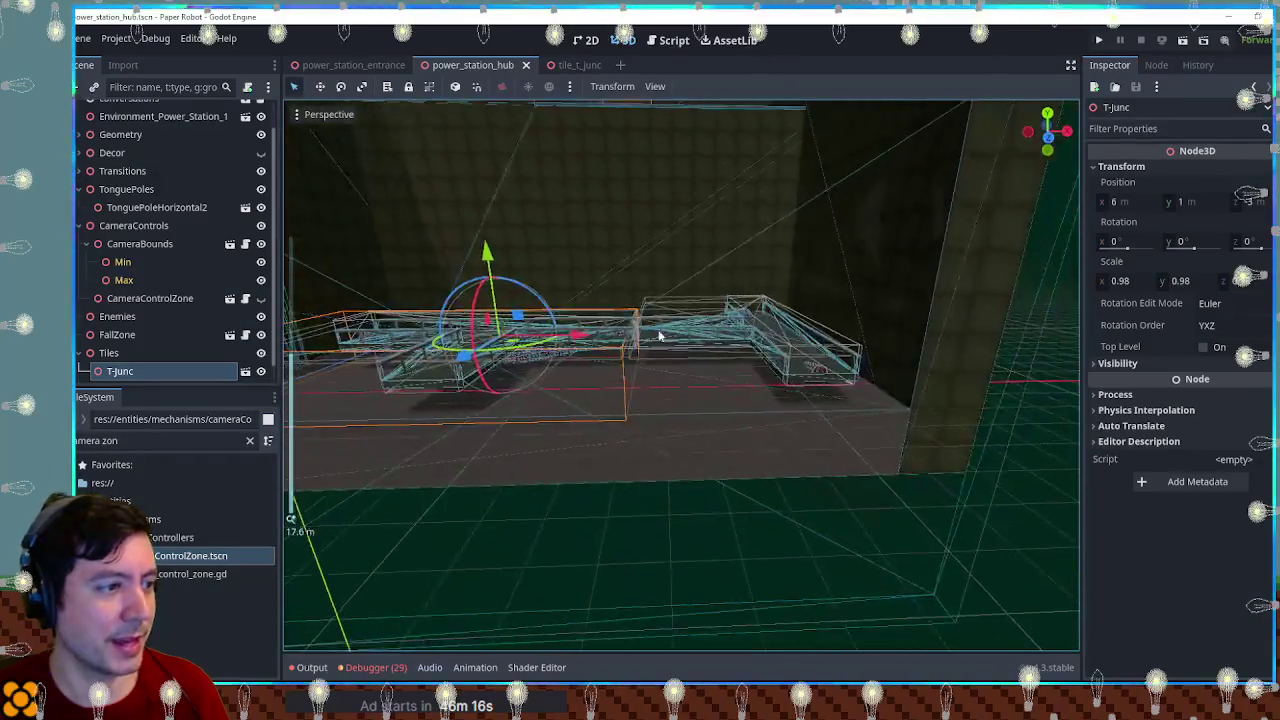
pyautogui.scroll(2, 723, 340)
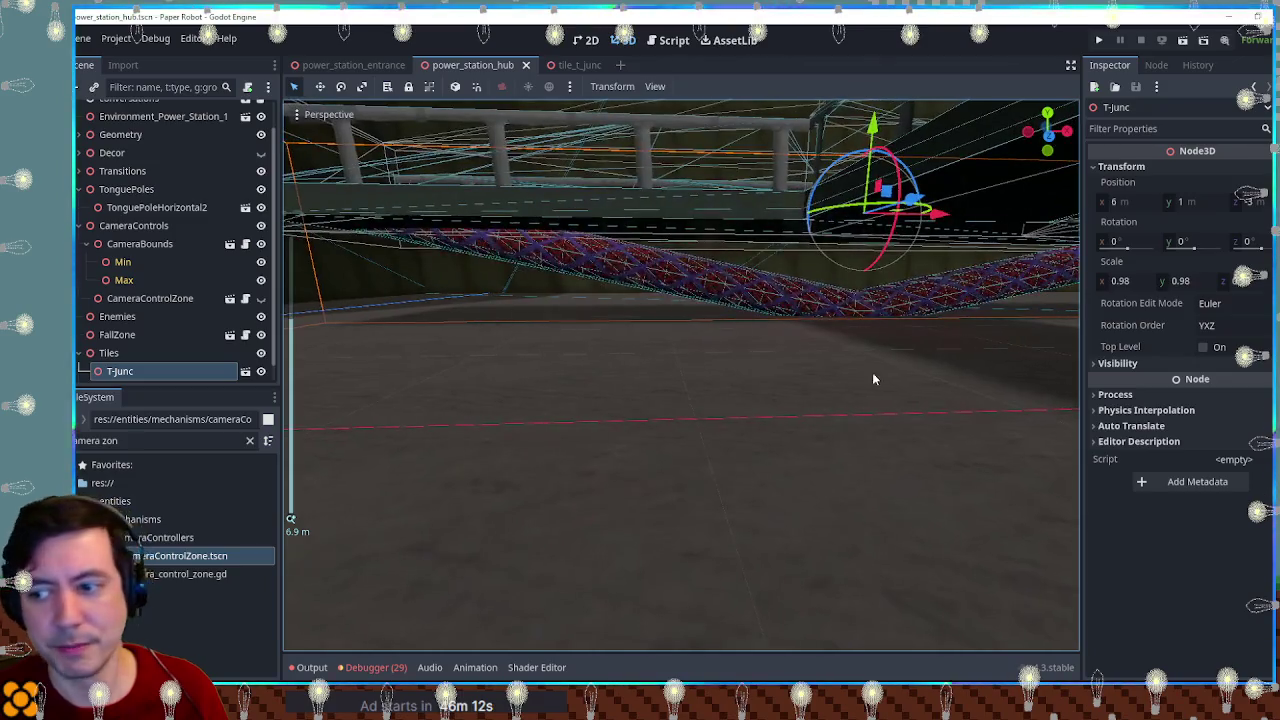
pyautogui.click(578, 64)
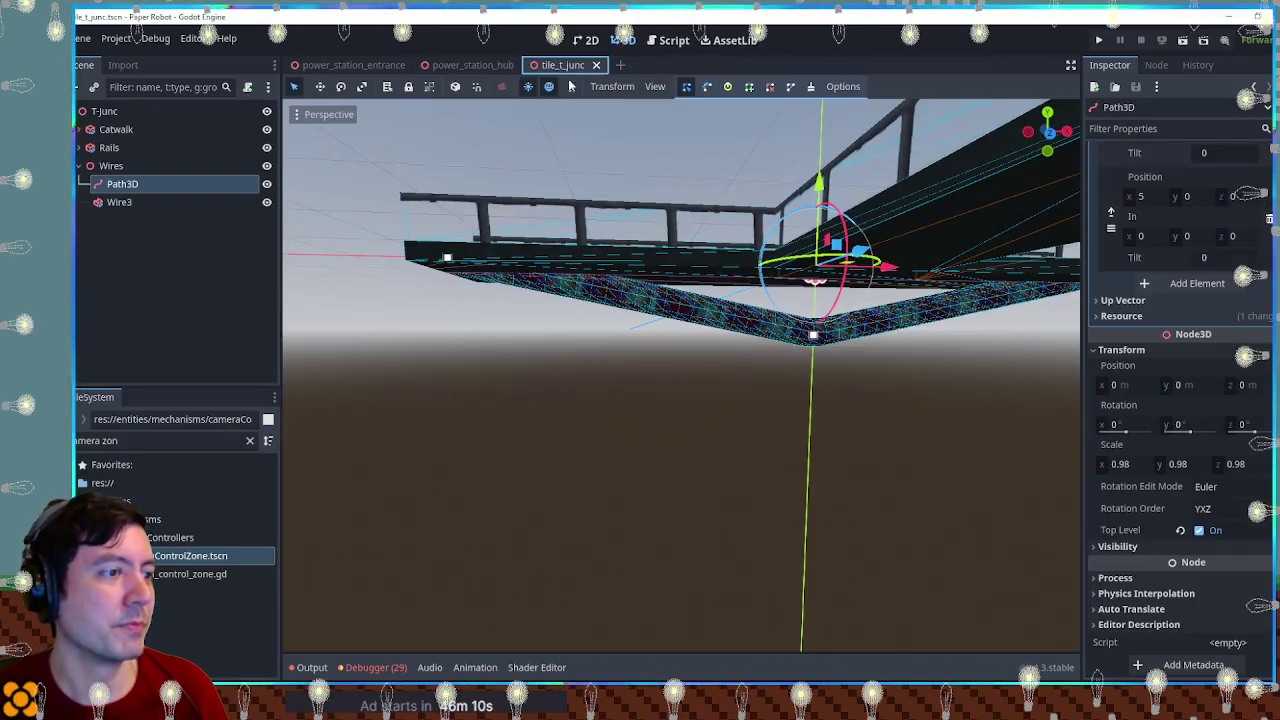
pyautogui.click(445, 255)
pyautogui.moveTo(532, 261)
pyautogui.mouseDown()
pyautogui.moveTo(793, 152)
pyautogui.moveTo(551, 277)
pyautogui.moveTo(456, 278)
pyautogui.mouseUp()
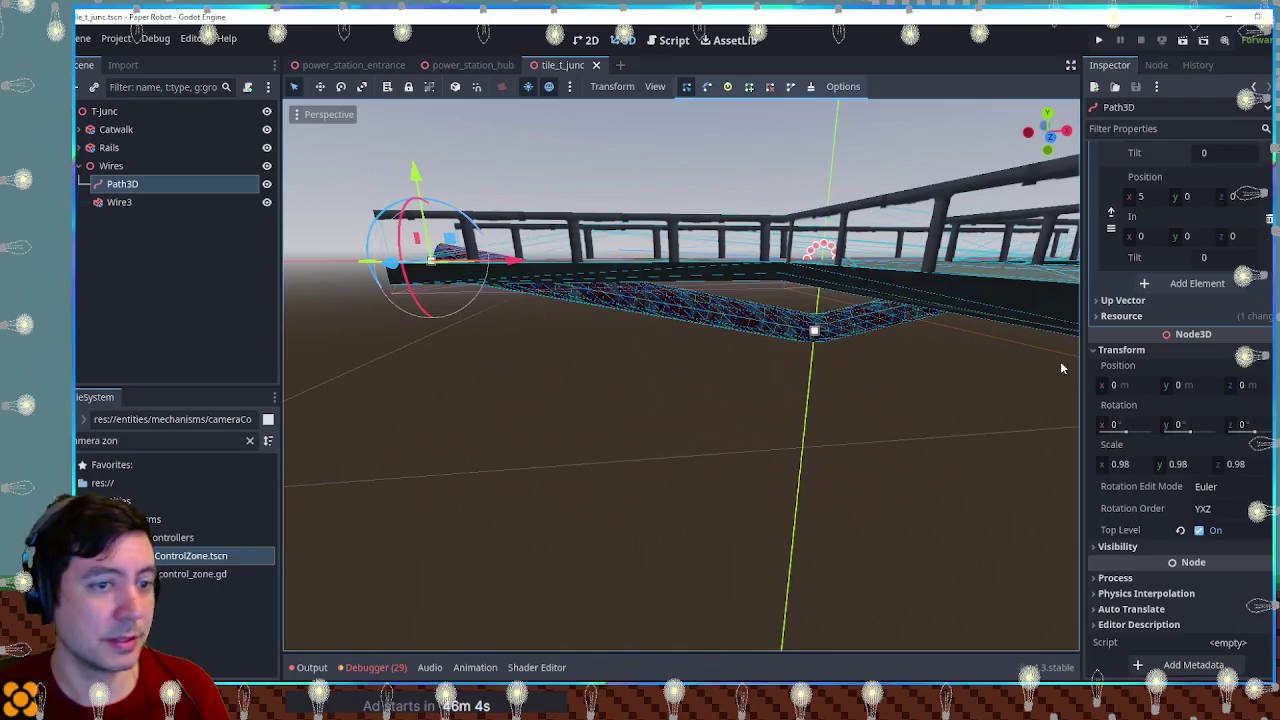
pyautogui.click(168, 201)
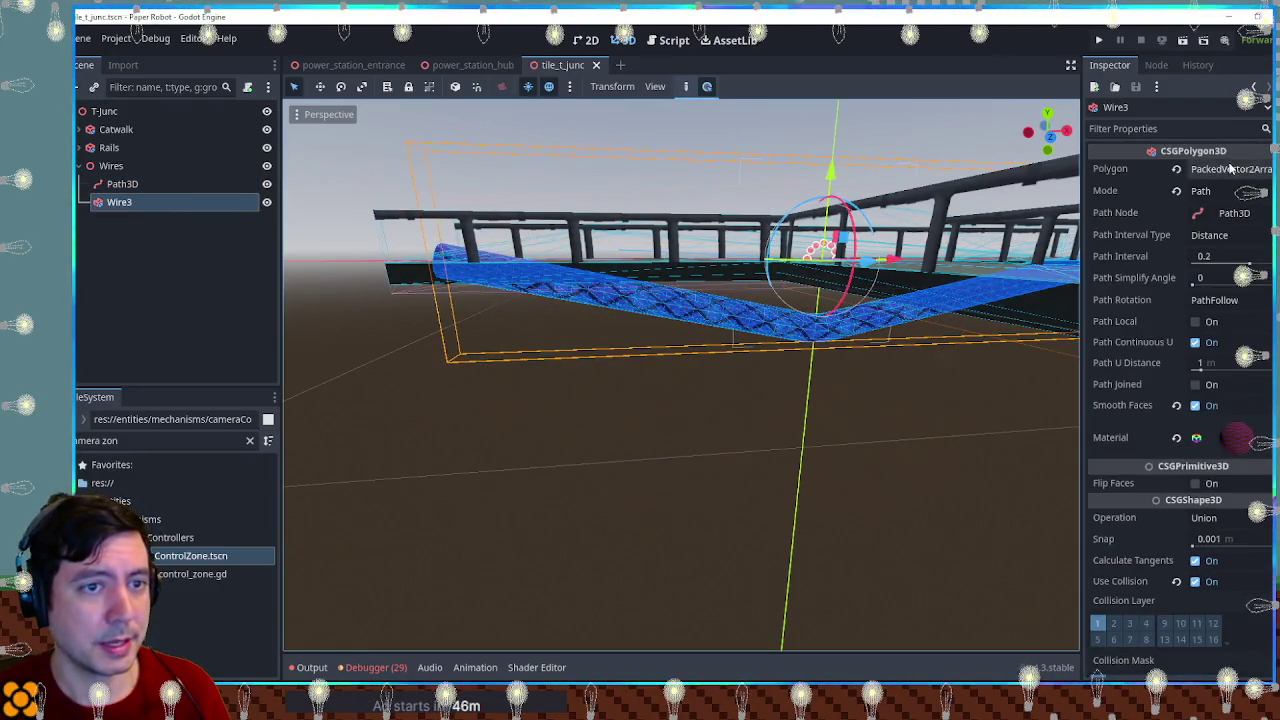
pyautogui.moveTo(575, 228)
pyautogui.mouseDown()
pyautogui.moveTo(625, 242)
pyautogui.moveTo(587, 242)
pyautogui.mouseUp()
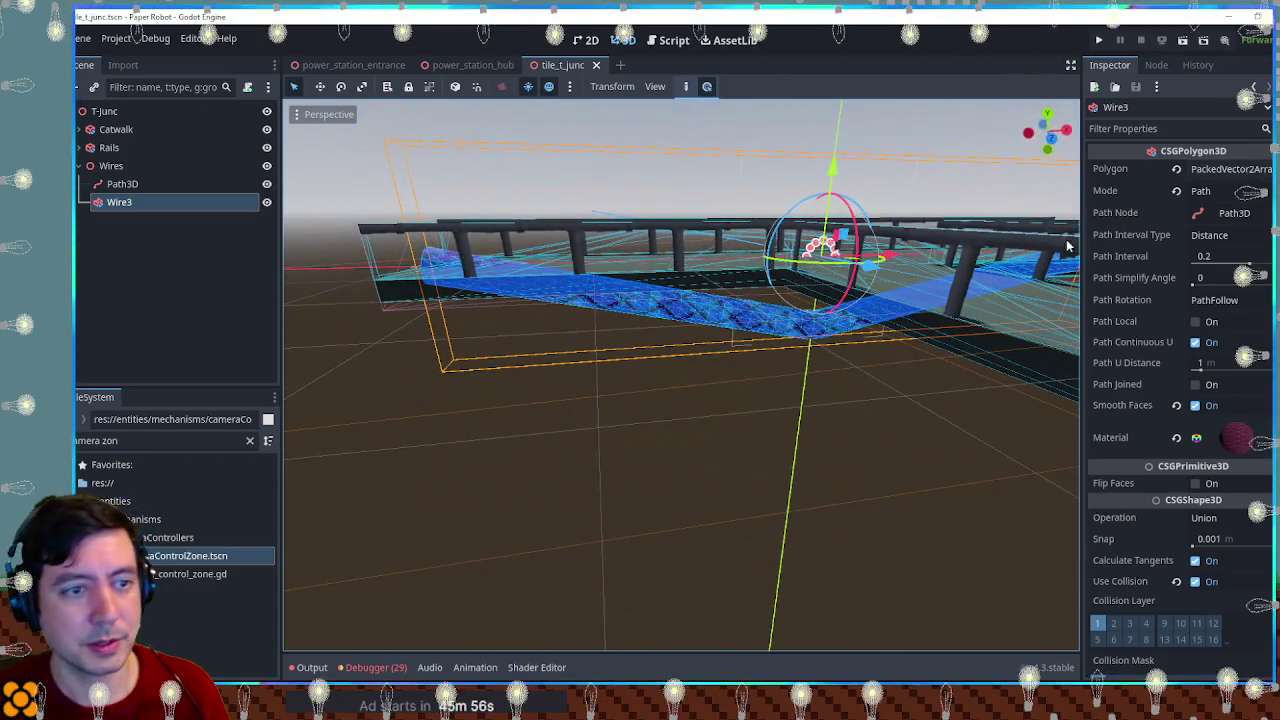
pyautogui.click(1212, 170)
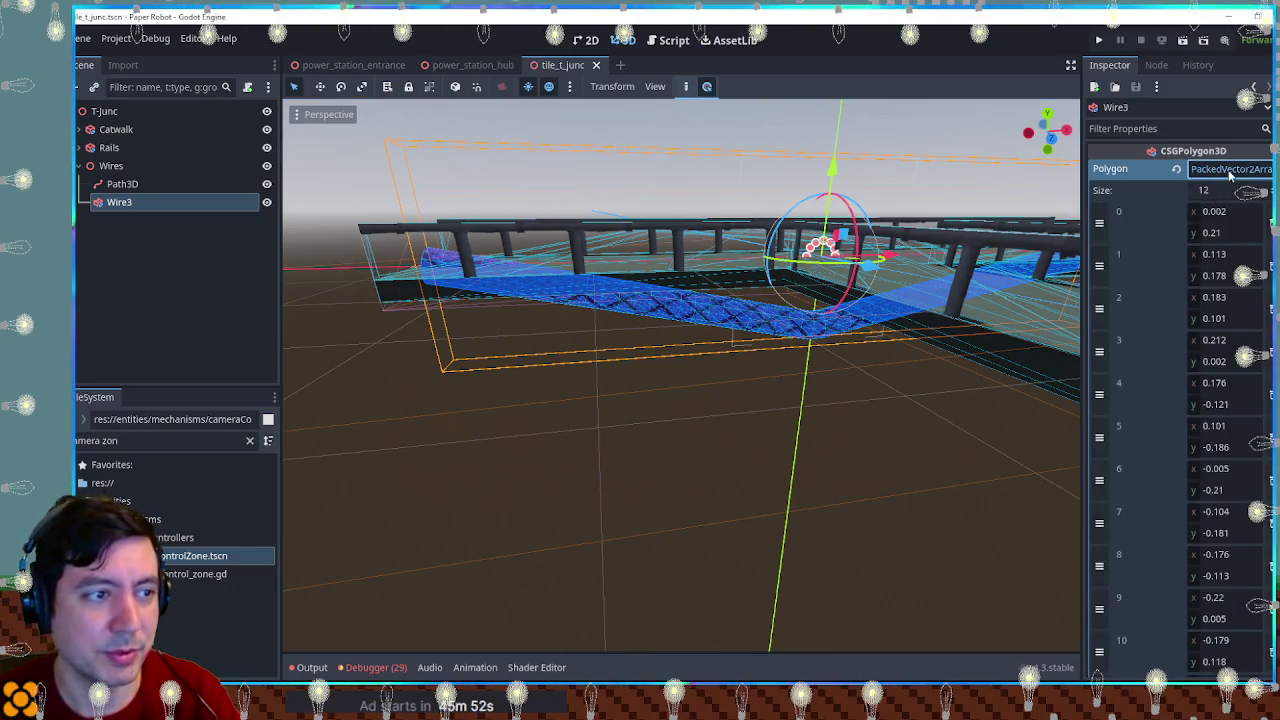
pyautogui.click(1230, 170)
pyautogui.moveTo(690, 380)
pyautogui.mouseDown()
pyautogui.moveTo(664, 392)
pyautogui.moveTo(654, 329)
pyautogui.moveTo(1006, 337)
pyautogui.moveTo(301, 321)
pyautogui.moveTo(291, 303)
pyautogui.moveTo(602, 307)
pyautogui.mouseUp()
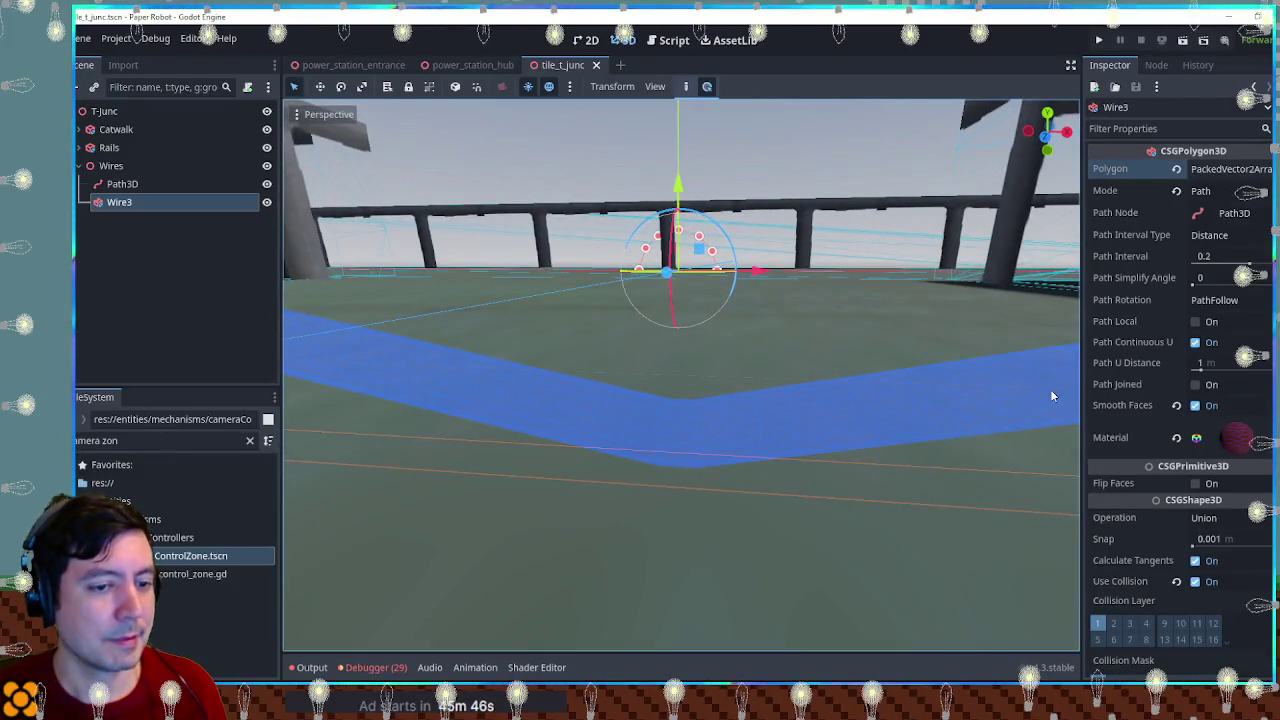
pyautogui.scroll(-3, 1041, 392)
pyautogui.scroll(-10, 1143, 475)
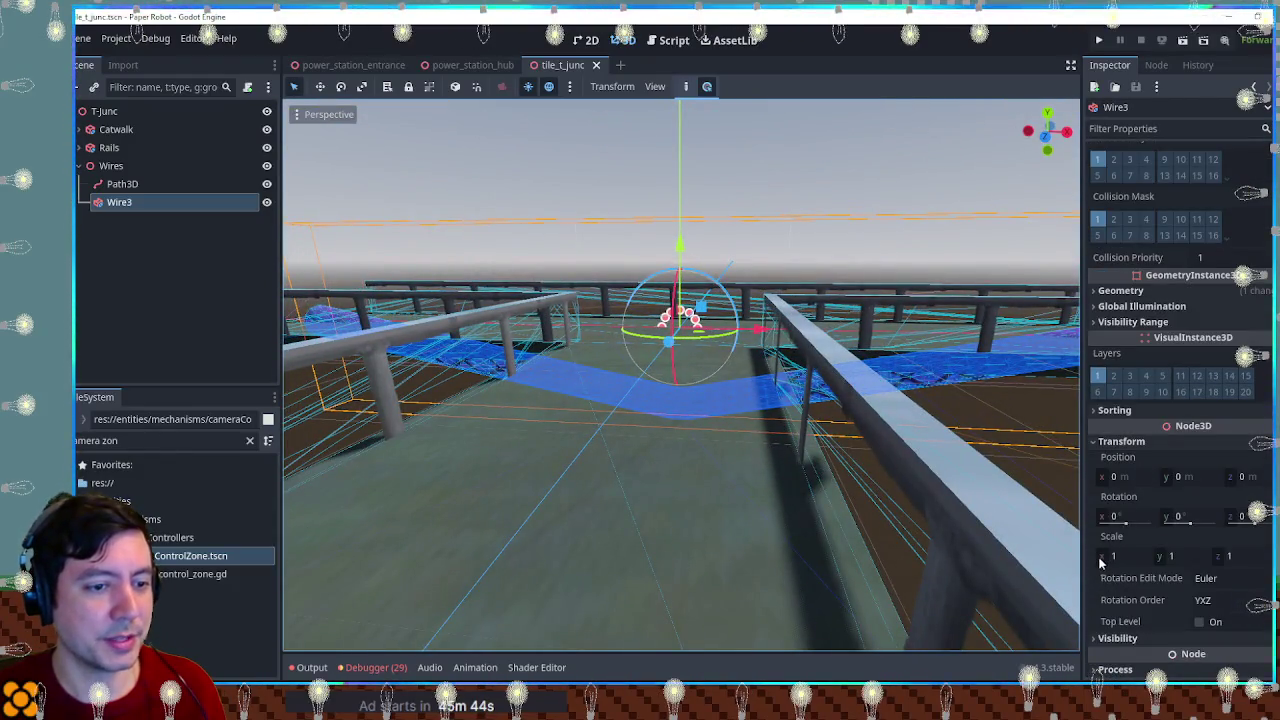
pyautogui.scroll(-5, 894, 400)
pyautogui.moveTo(1105, 556); pyautogui.dragTo(1140, 556)
pyautogui.hotkey('ctrl', 'z')
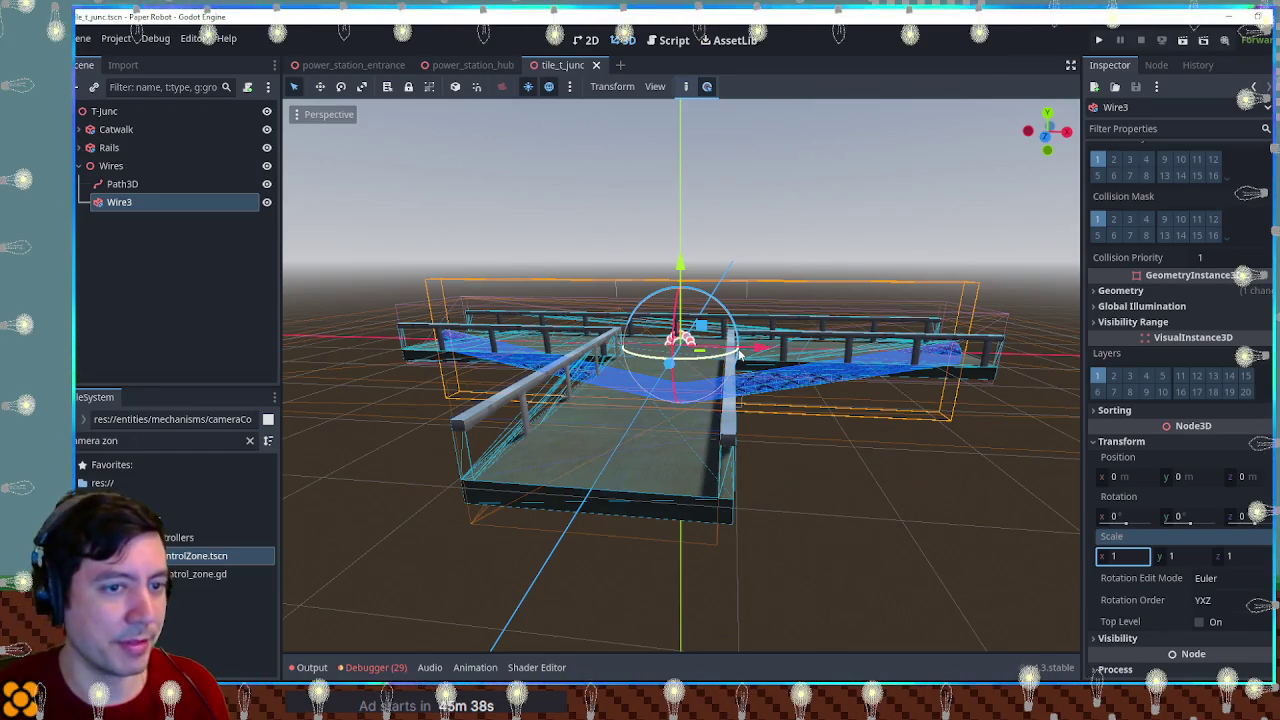
pyautogui.click(764, 249)
pyautogui.scroll(3, 700, 300)
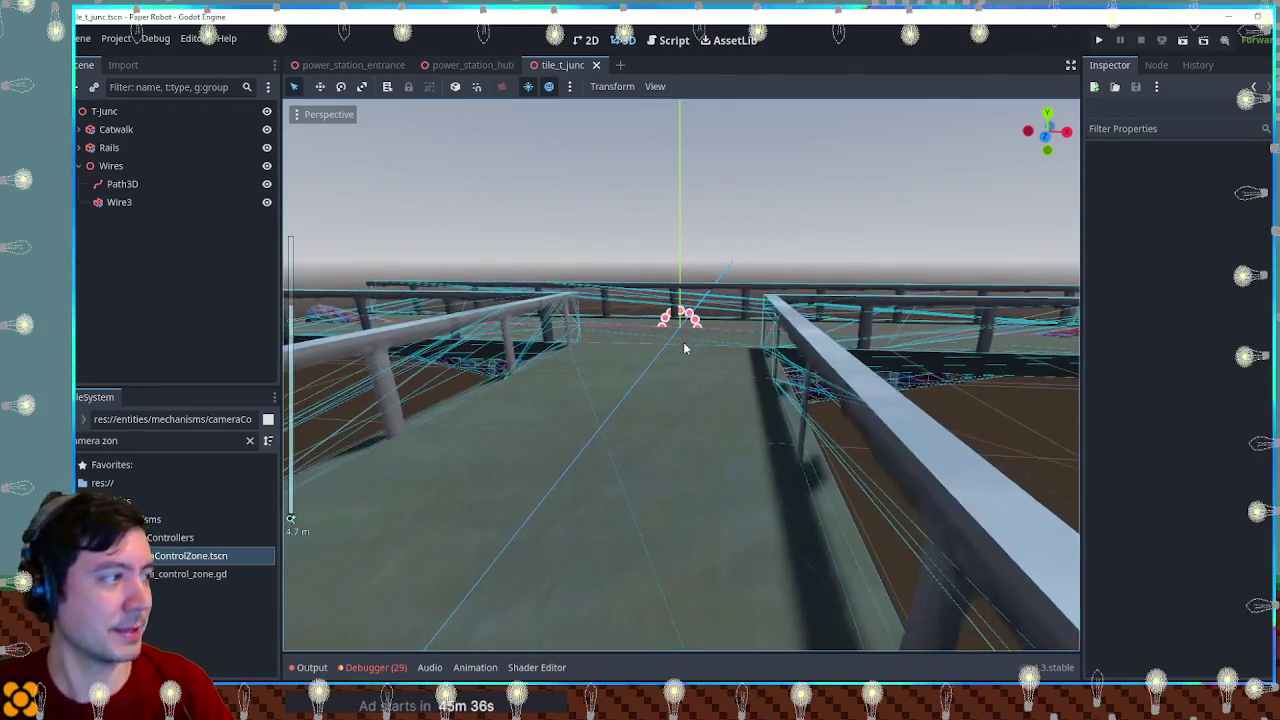
# Step: In front view, select Wire3 and drag a profile point to collapse its cross-section
pyautogui.press('KP_1')
pyautogui.scroll(8, 670, 337)
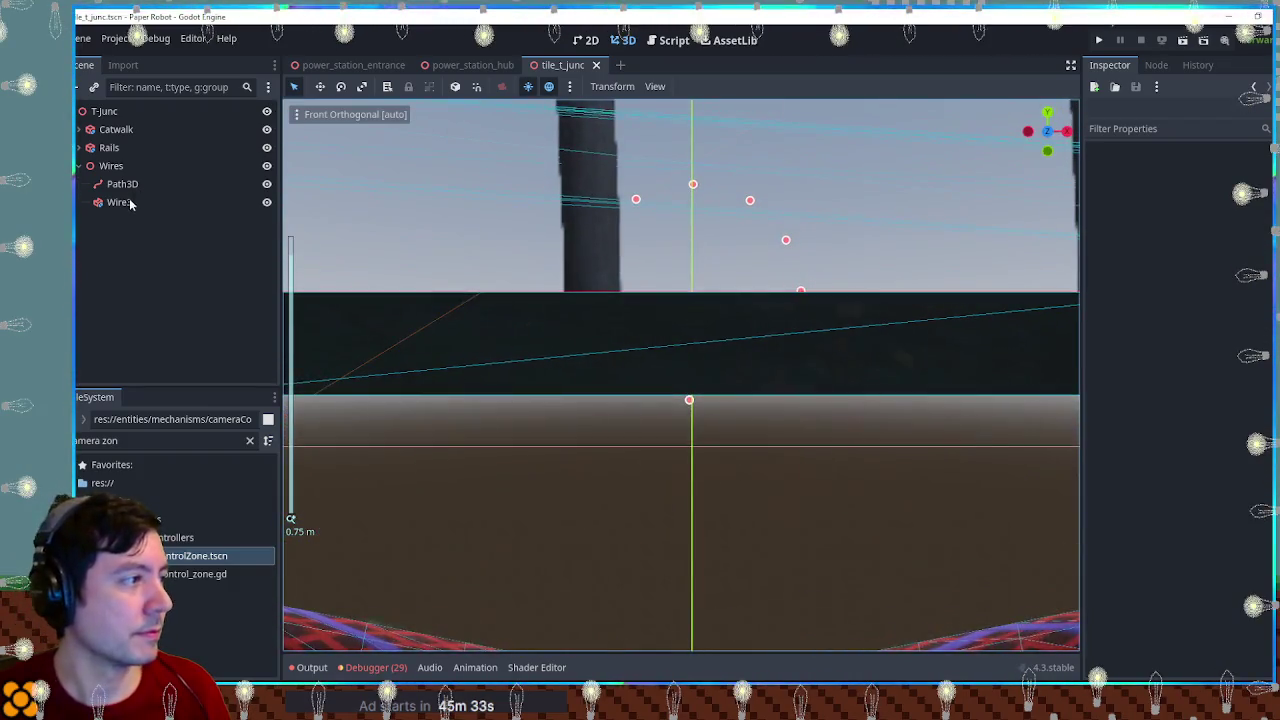
pyautogui.click(119, 202)
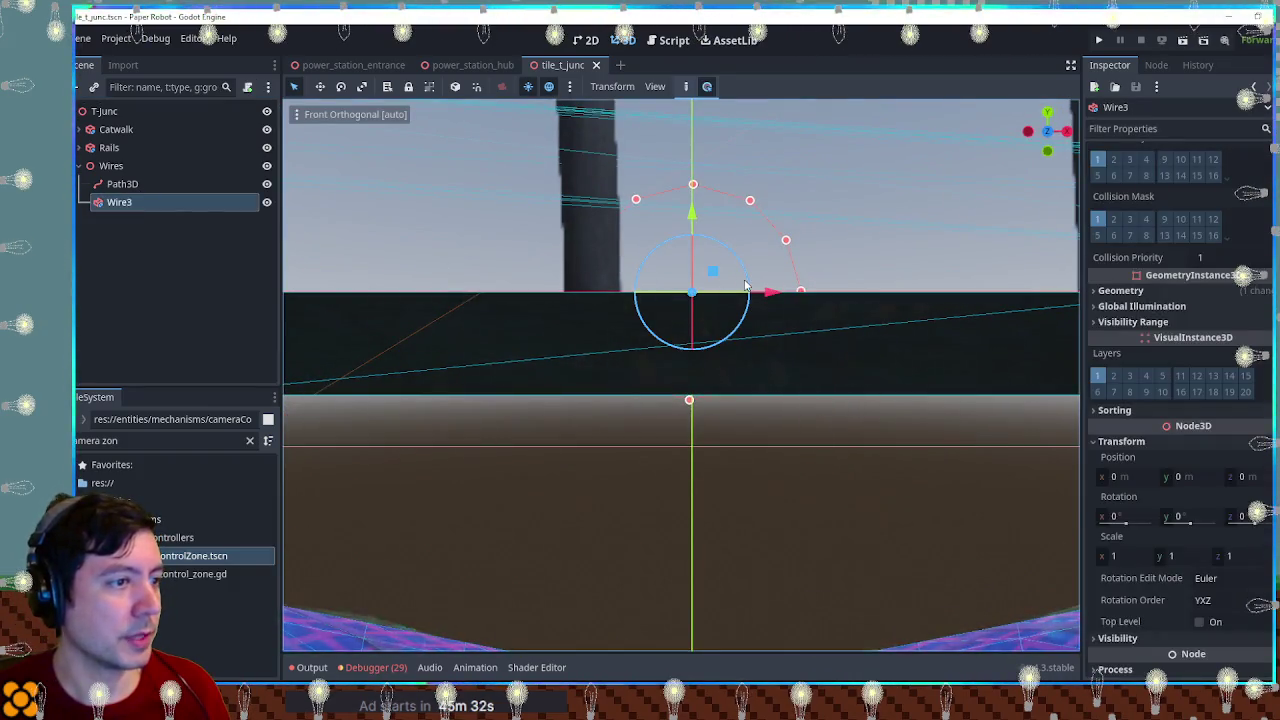
pyautogui.scroll(-4, 744, 283)
pyautogui.scroll(-3, 762, 358)
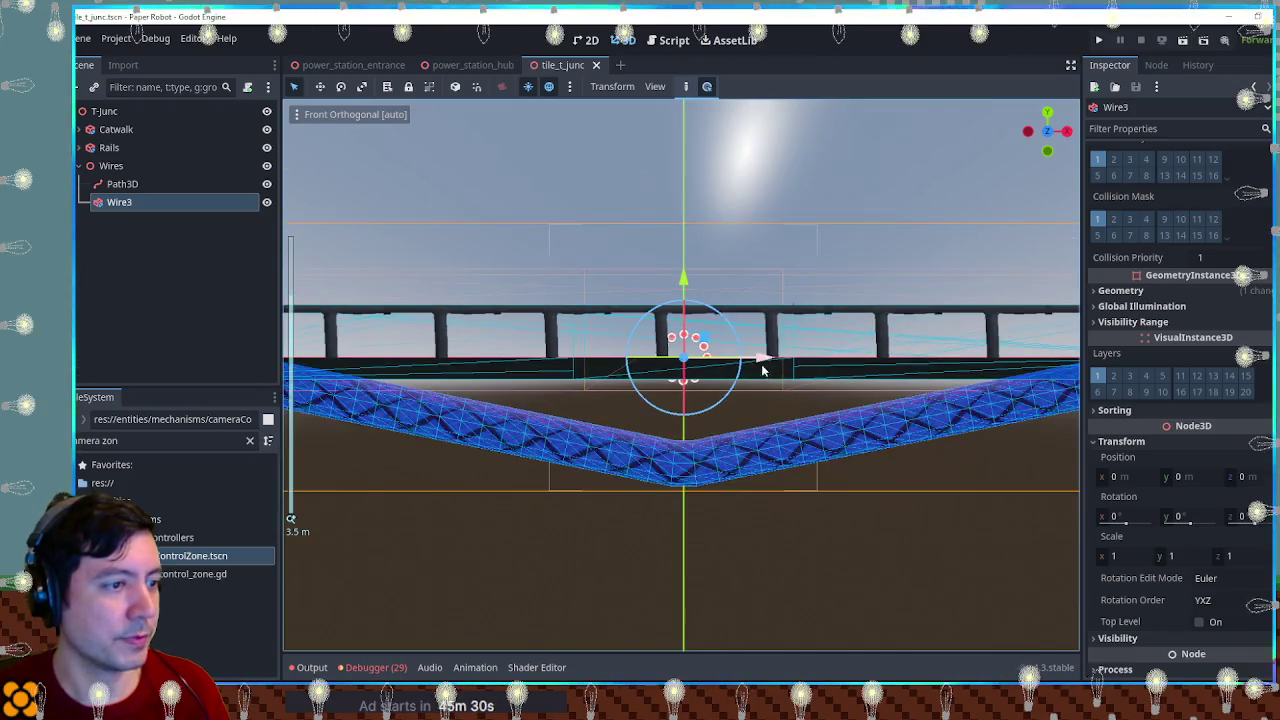
pyautogui.scroll(-2, 762, 358)
pyautogui.scroll(1, 757, 351)
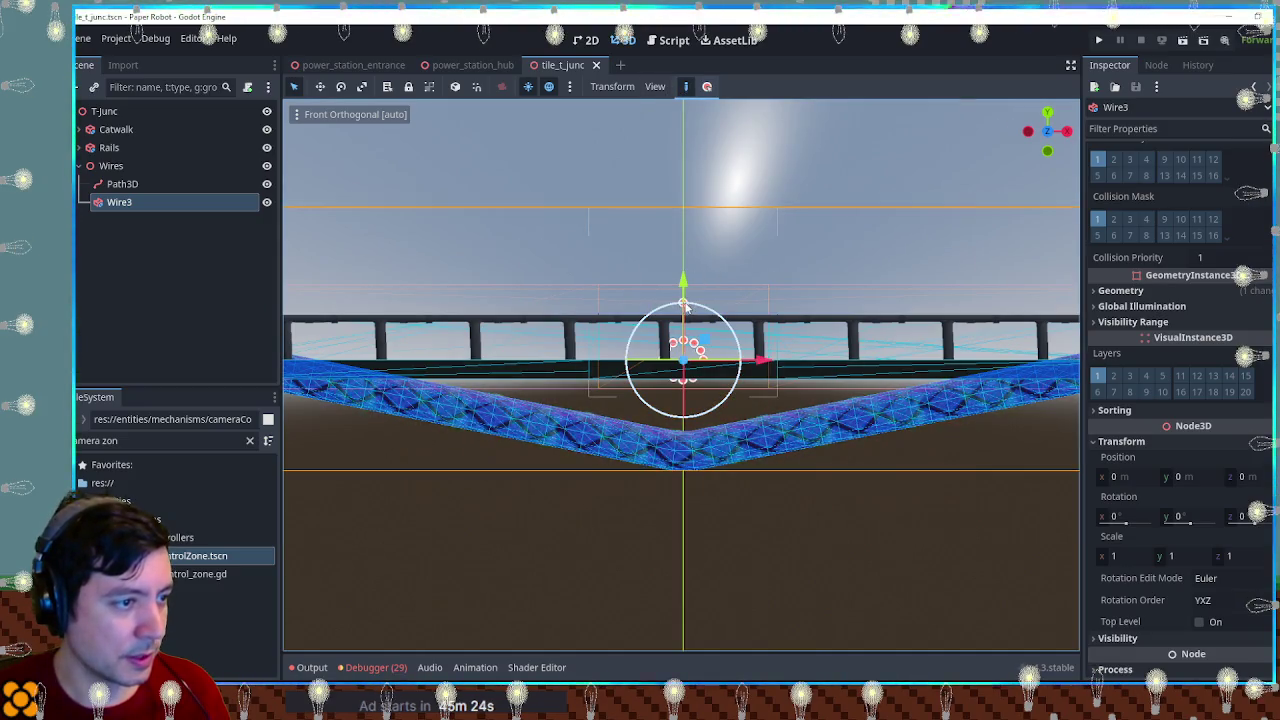
pyautogui.moveTo(686, 344); pyautogui.dragTo(697, 346)
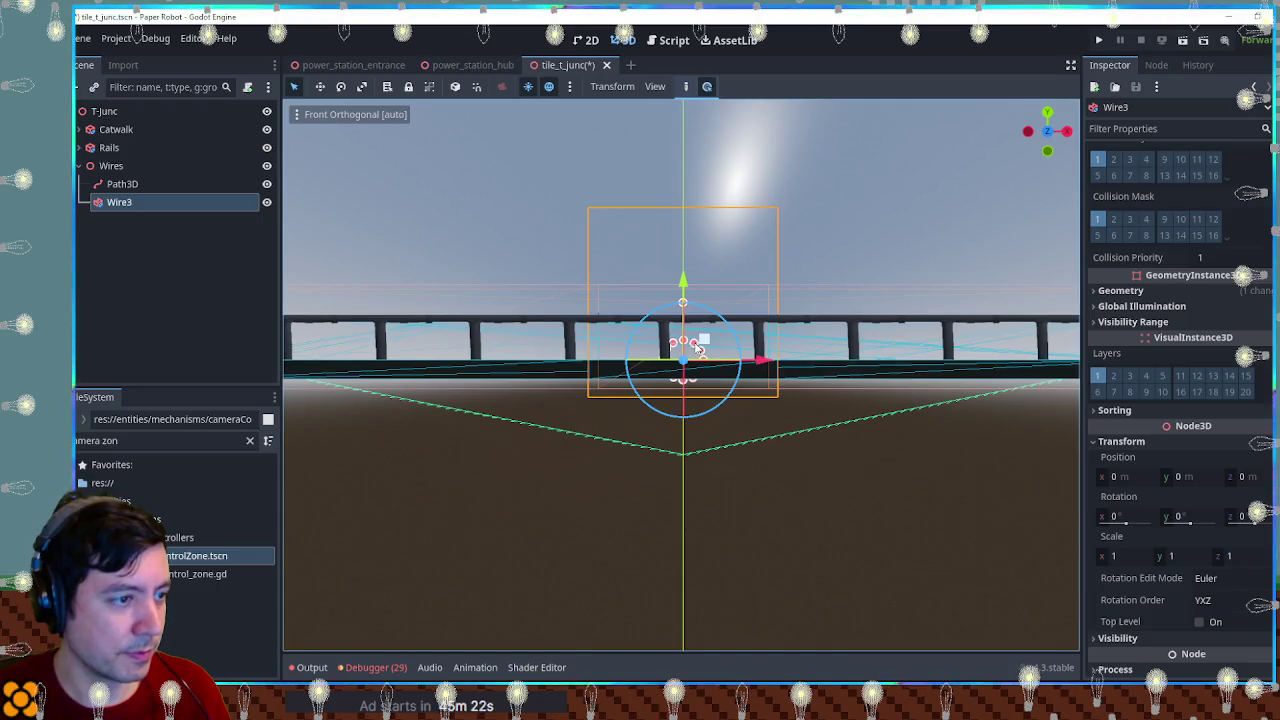
# Step: Reselect Wire3 and expand its polygon point list
pyautogui.click(675, 344)
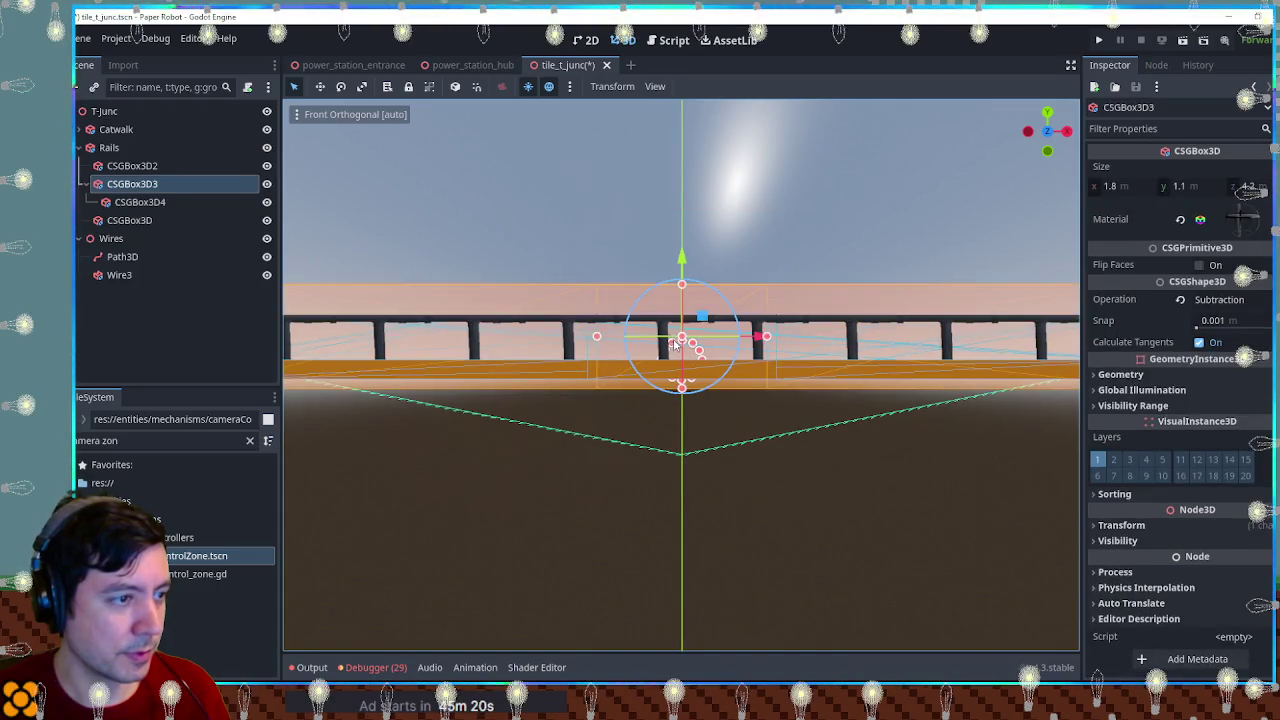
pyautogui.click(122, 257)
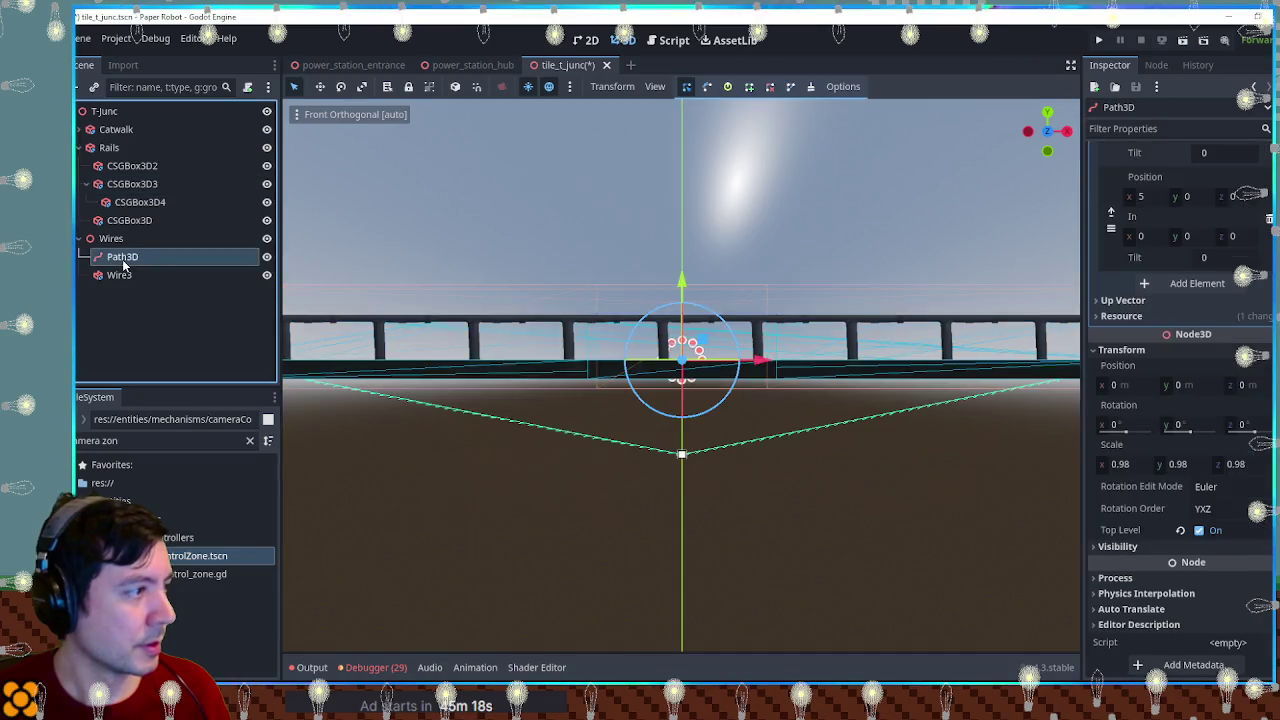
pyautogui.click(150, 275)
pyautogui.scroll(5, 1203, 260)
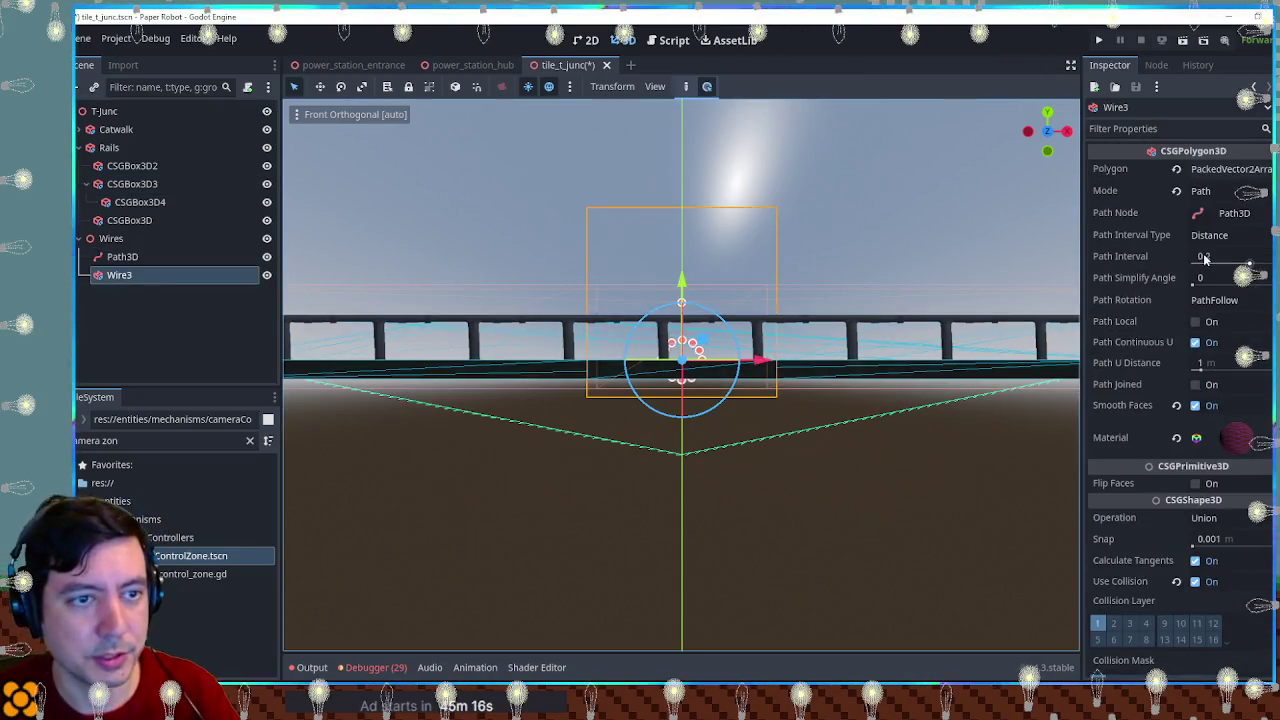
pyautogui.click(1228, 170)
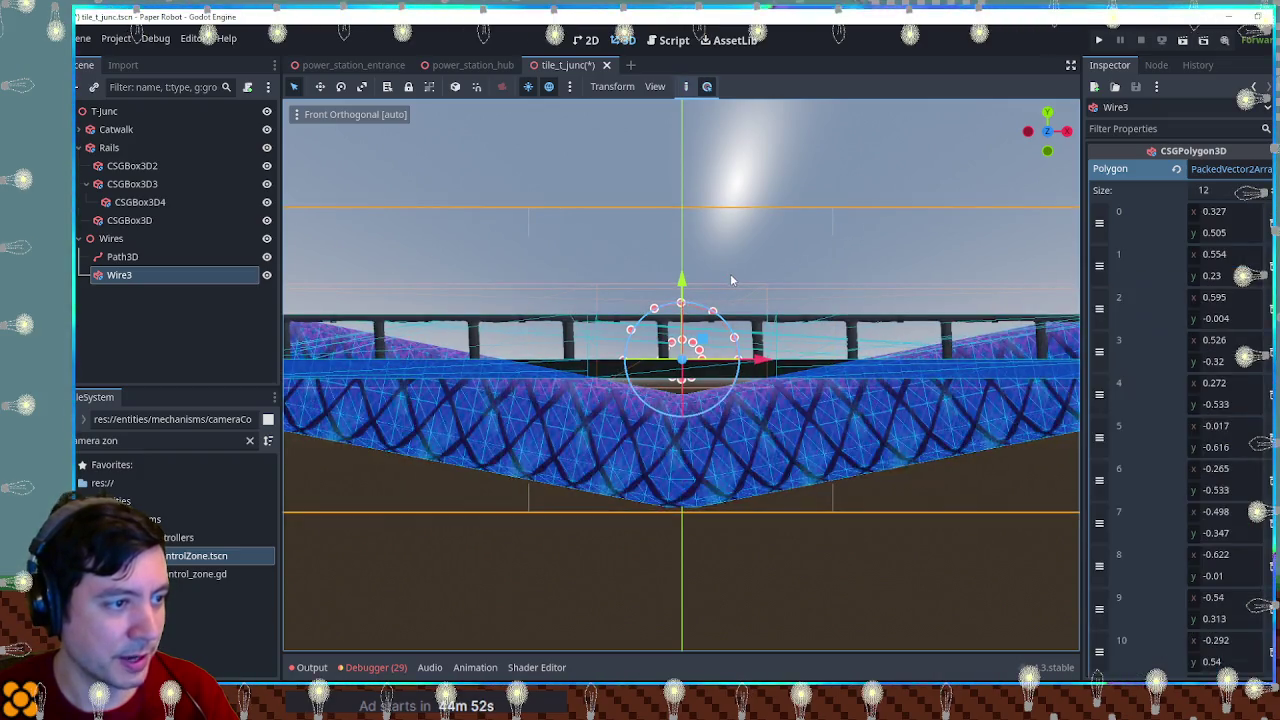
# Step: Orbit around the thick 12-point wire to view it head-on
pyautogui.scroll(-3, 730, 272)
pyautogui.moveTo(588, 277); pyautogui.dragTo(729, 283)
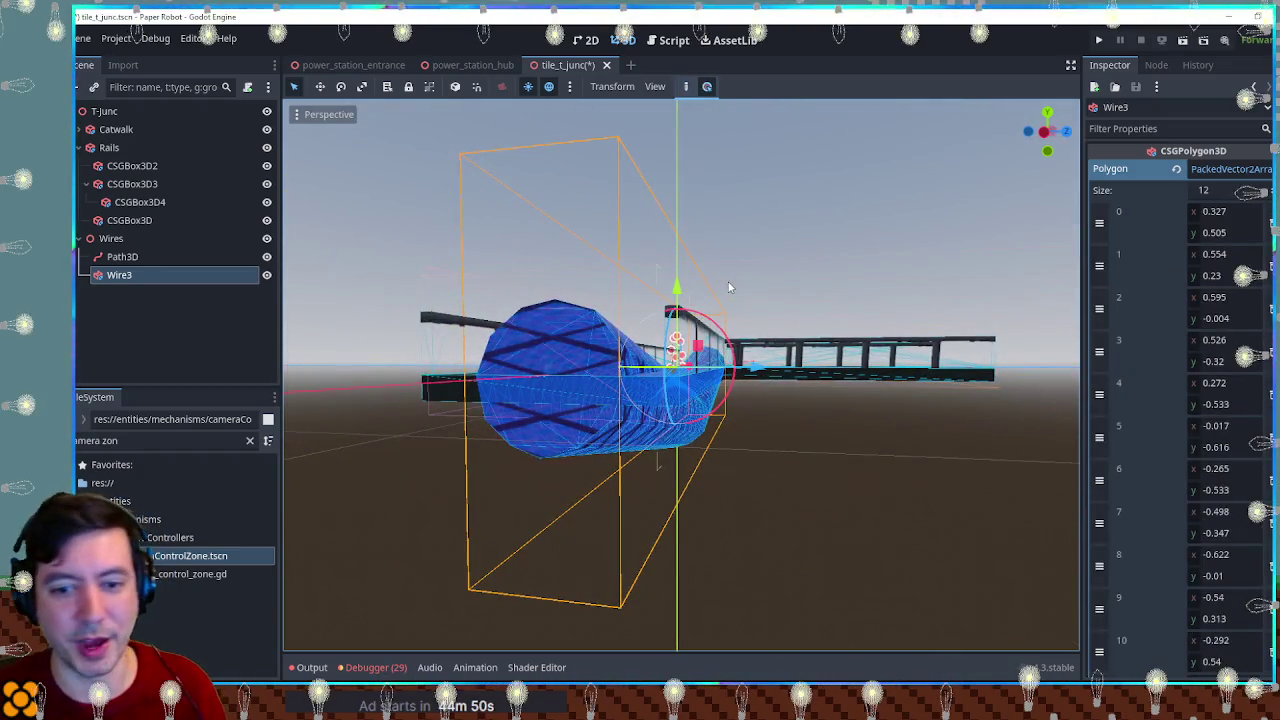
pyautogui.moveTo(810, 332); pyautogui.dragTo(300, 255)
# Step: Make Wire3's material and its textures unique with Make Unique (Recursive)
pyautogui.click(122, 256)
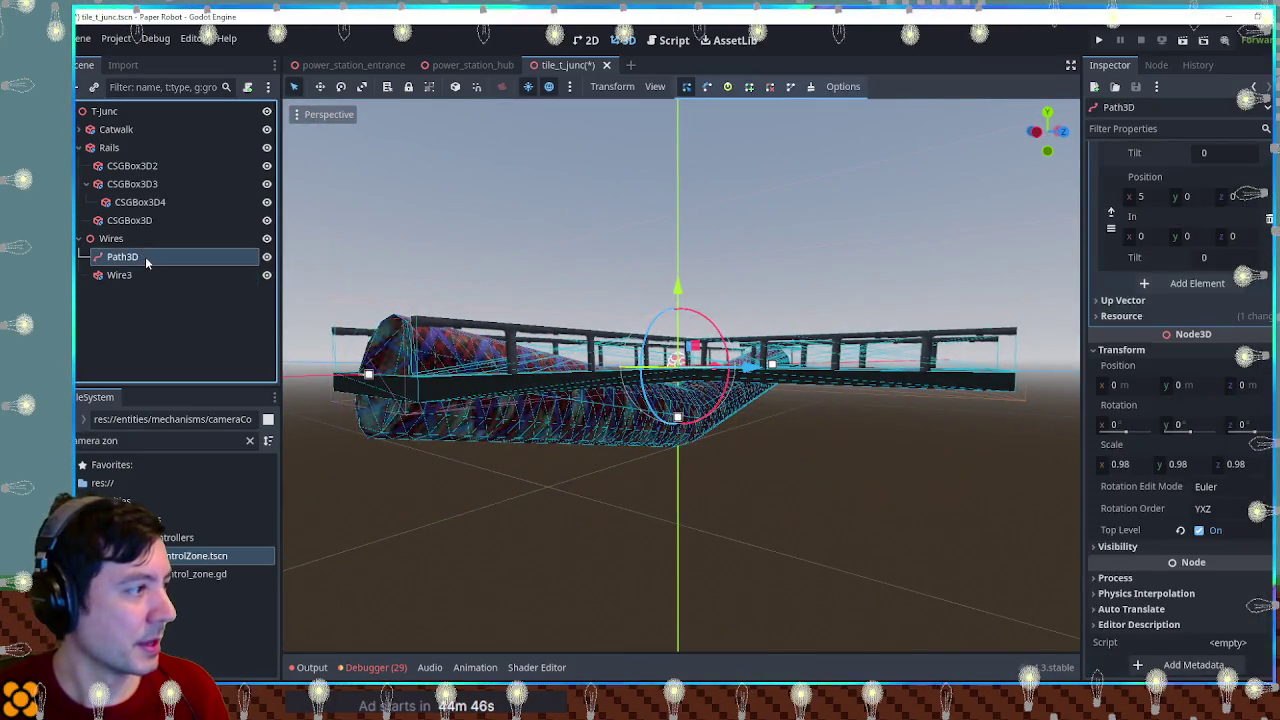
pyautogui.moveTo(535, 307); pyautogui.dragTo(661, 313)
pyautogui.click(119, 275)
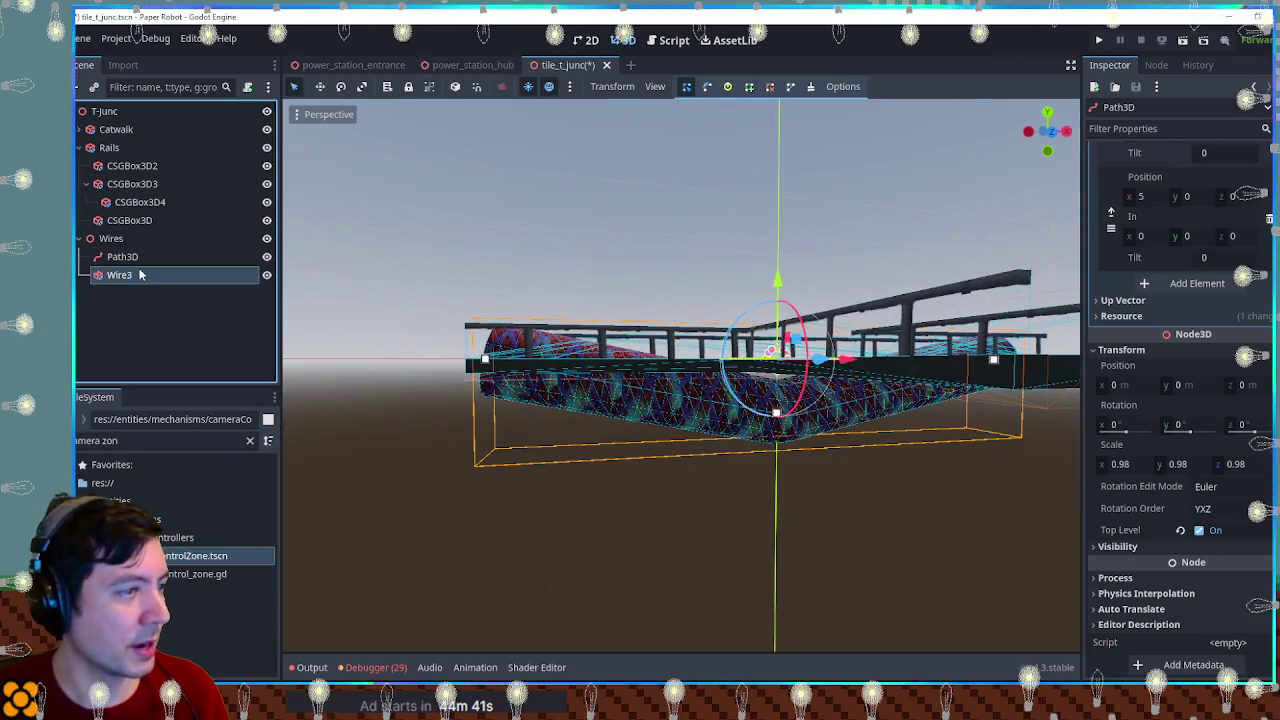
pyautogui.click(1215, 170)
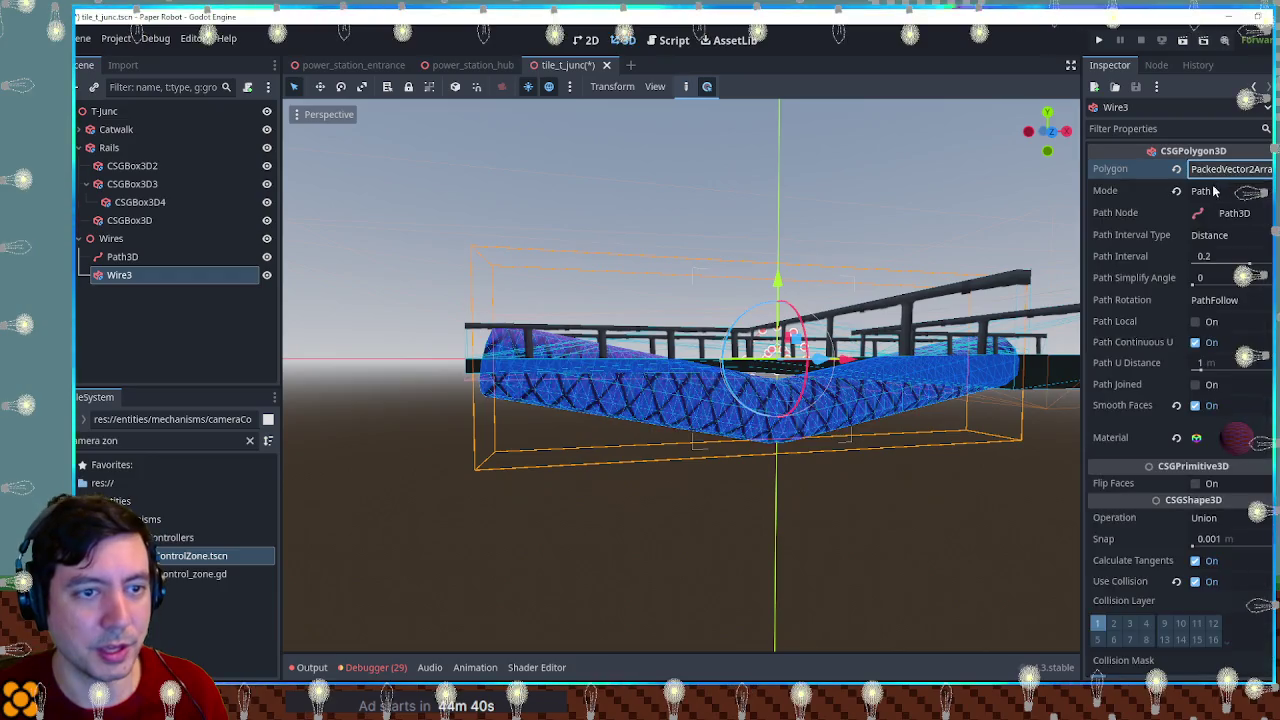
pyautogui.click(1230, 435)
pyautogui.scroll(-5, 1221, 368)
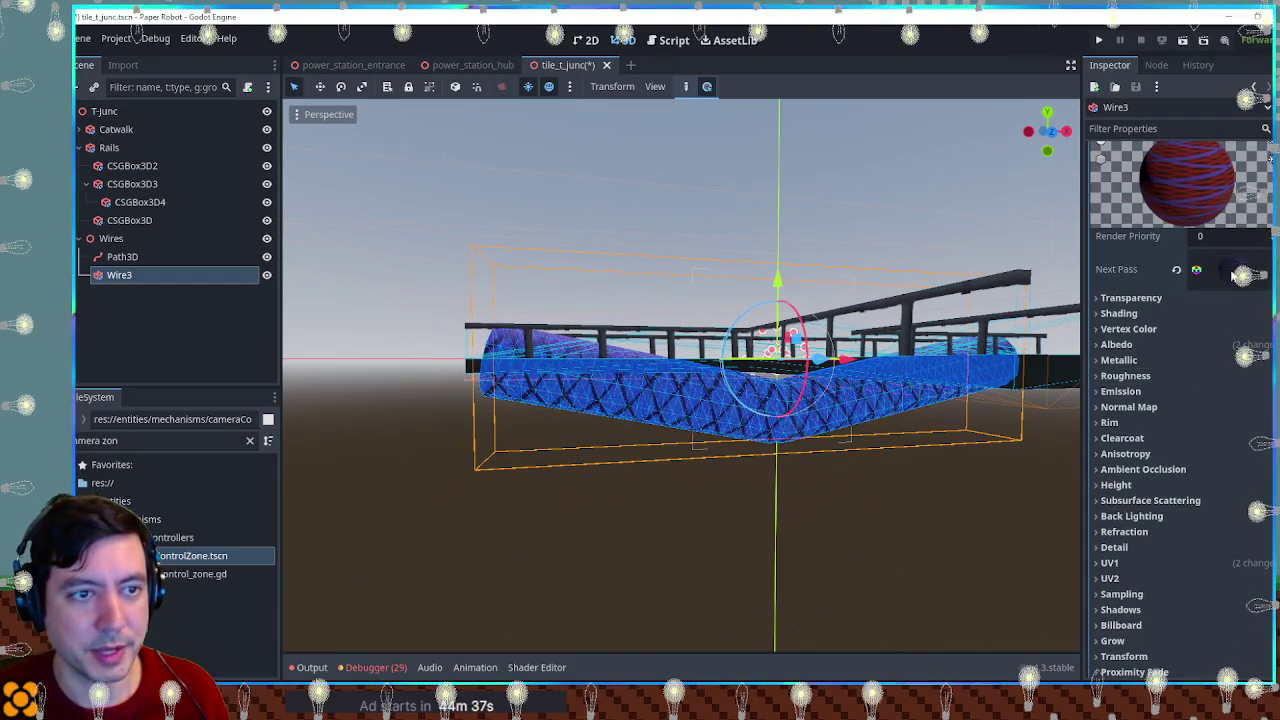
pyautogui.scroll(4, 1221, 368)
pyautogui.click(1230, 304)
pyautogui.click(1225, 456)
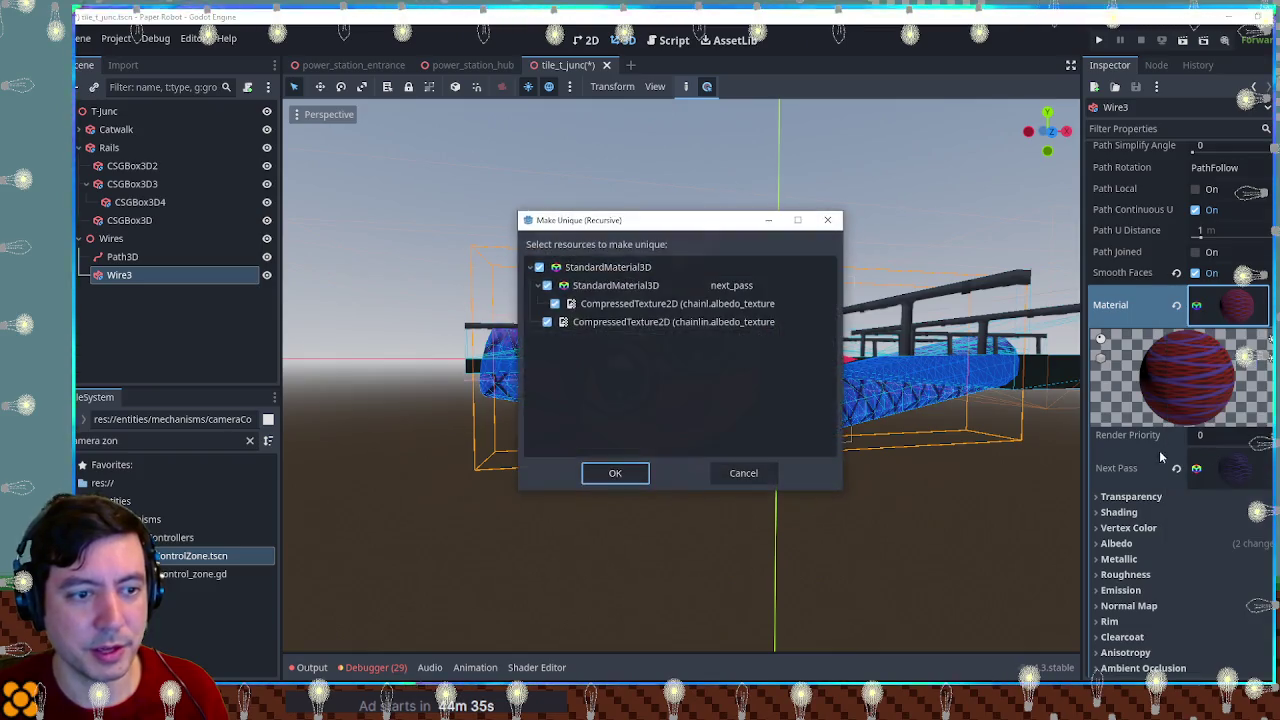
pyautogui.click(632, 474)
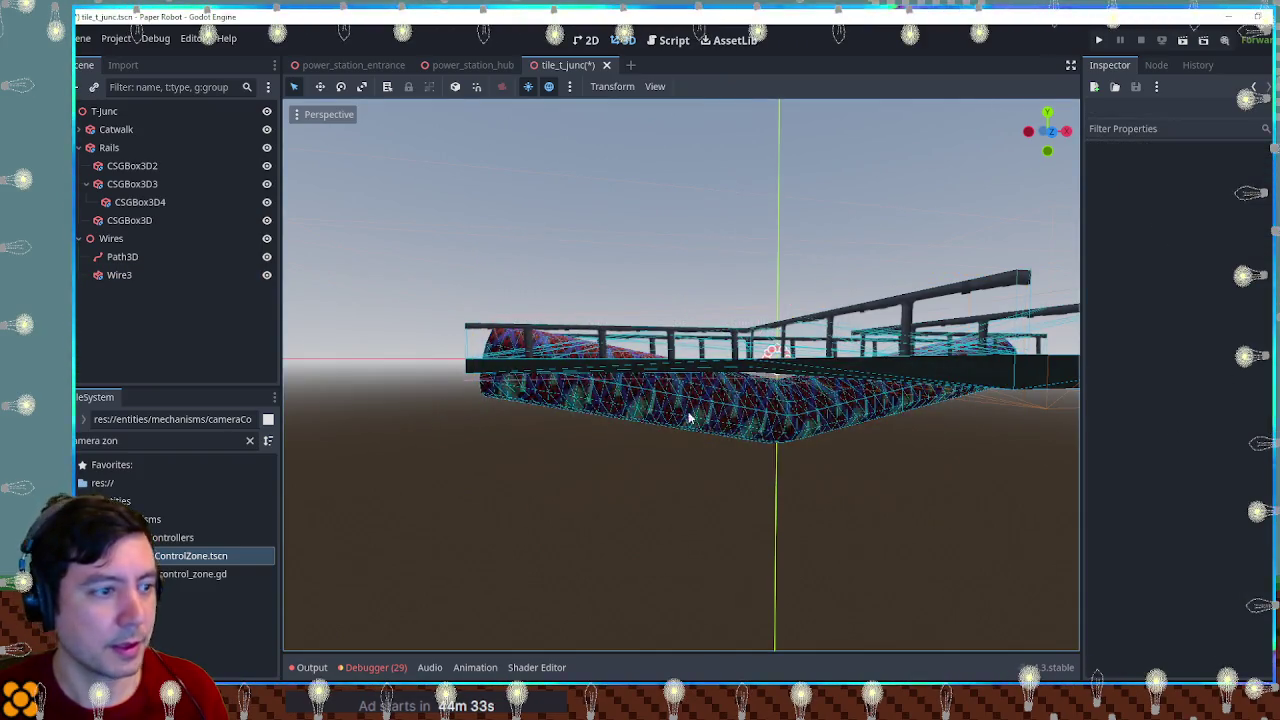
# Step: Preview the wire's look and expand Wire3's GeometryInstance3D Geometry settings
pyautogui.click(118, 275)
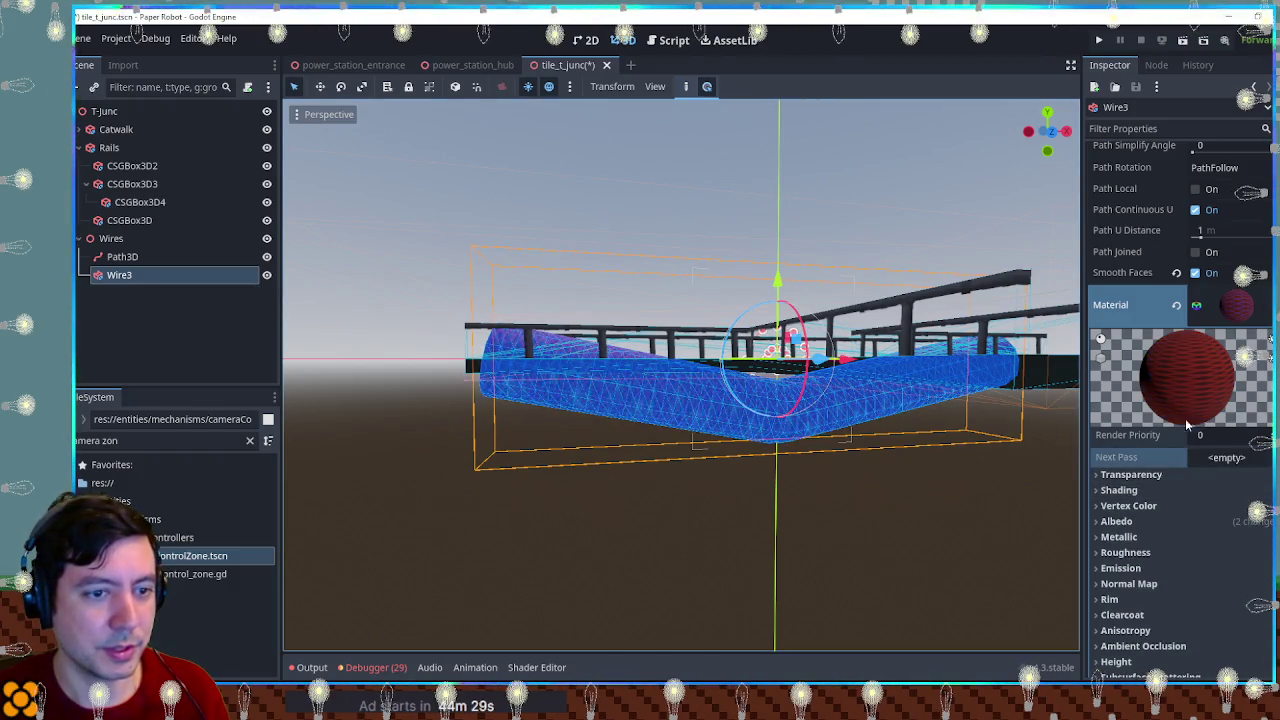
pyautogui.click(723, 245)
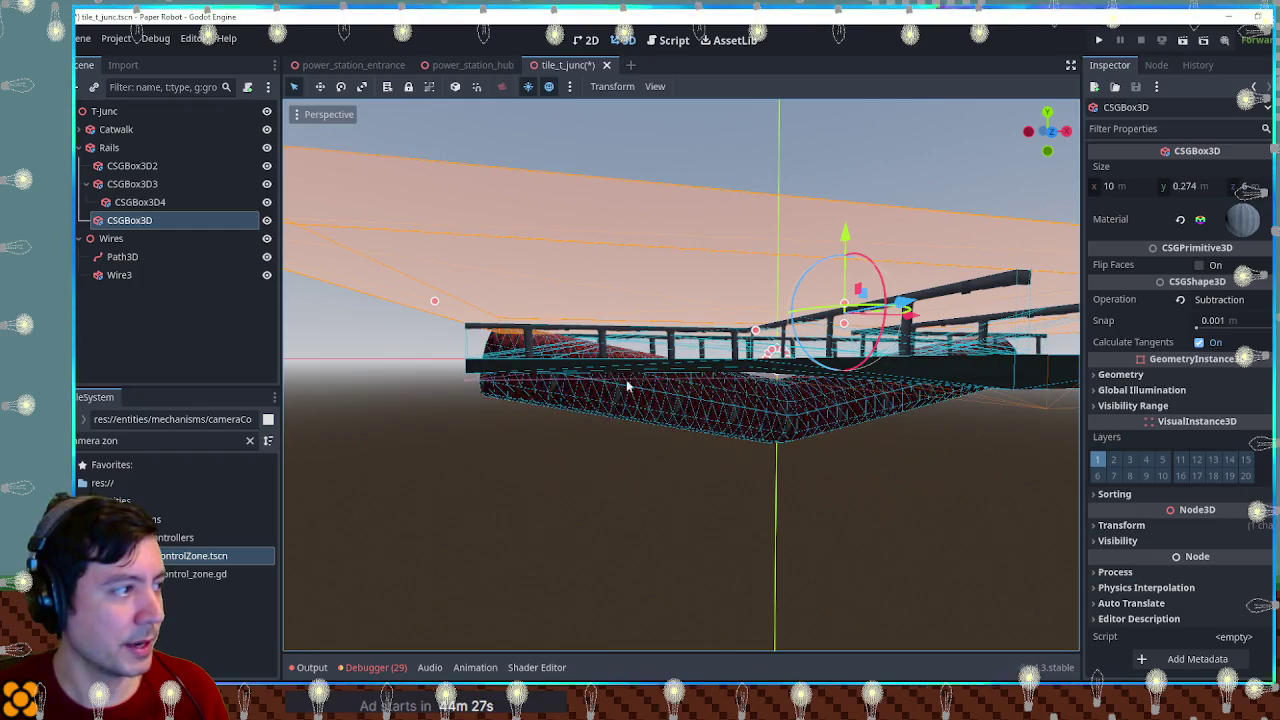
pyautogui.click(128, 276)
pyautogui.scroll(-10, 1232, 437)
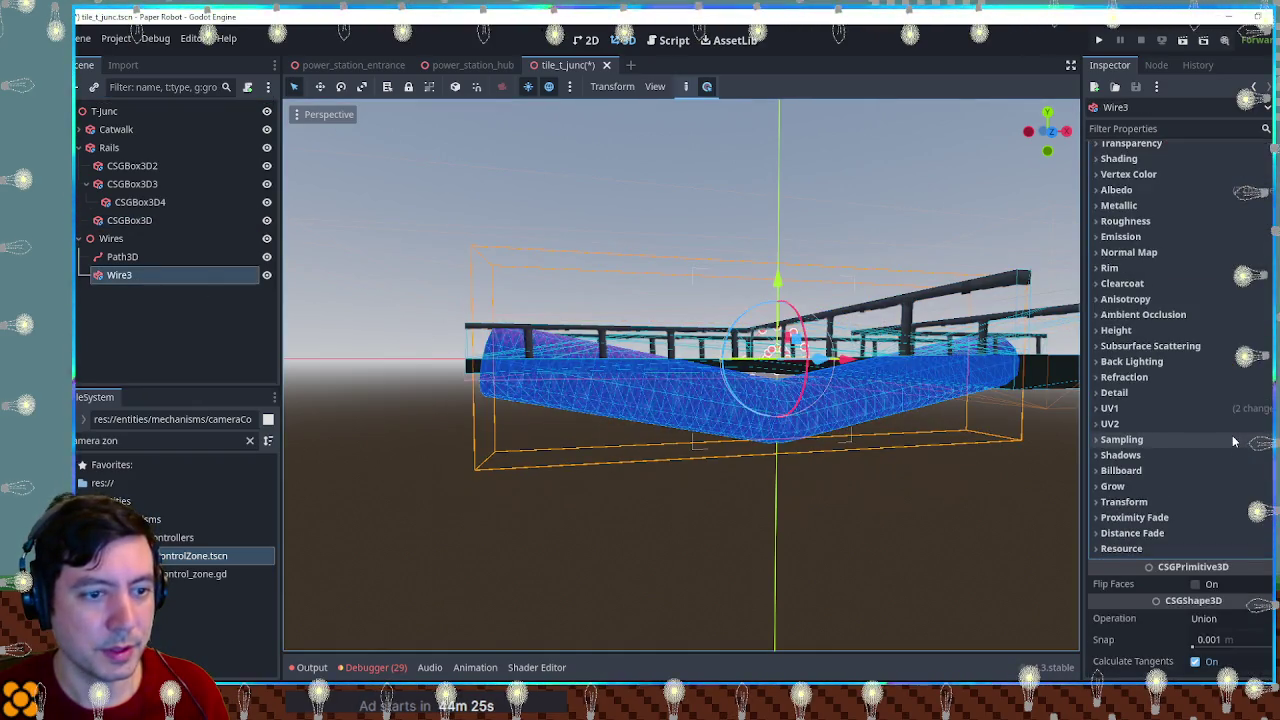
pyautogui.scroll(-5, 1225, 425)
pyautogui.click(1203, 393)
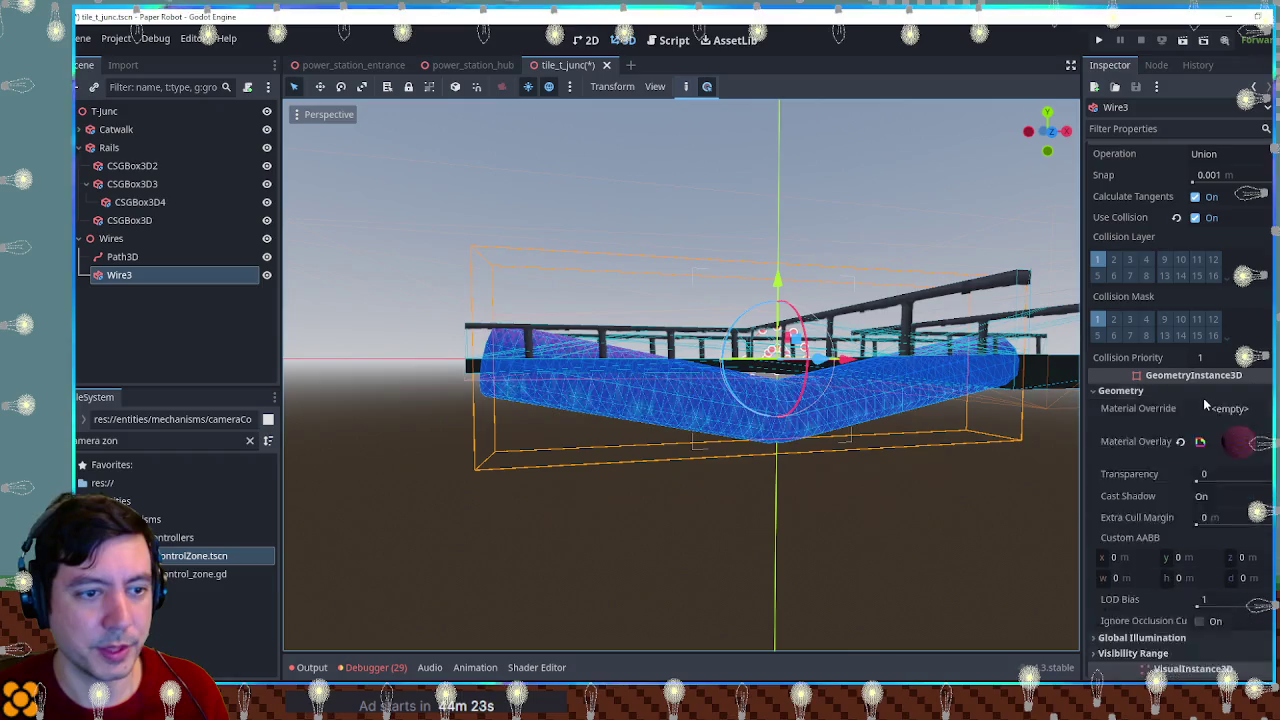
pyautogui.click(1203, 395)
pyautogui.click(1203, 397)
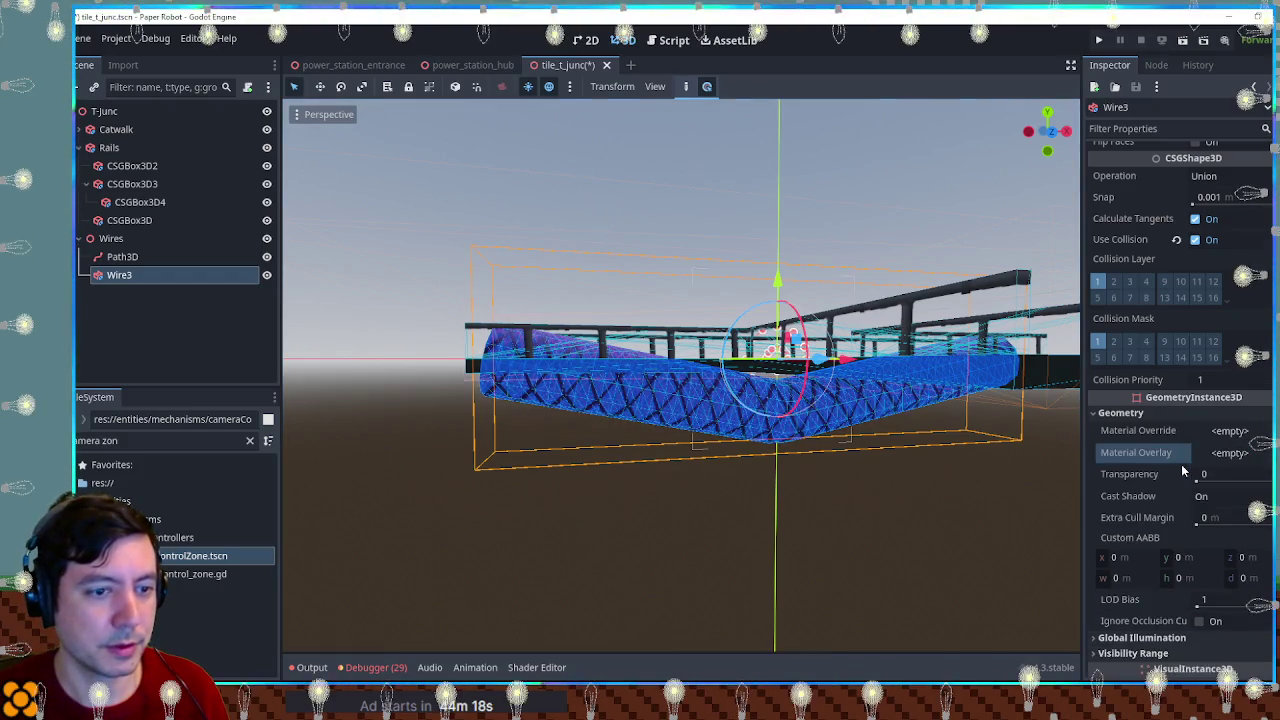
# Step: Reselect the wire, then the Path3D node, in front orthographic view
pyautogui.click(473, 303)
pyautogui.scroll(-3, 723, 314)
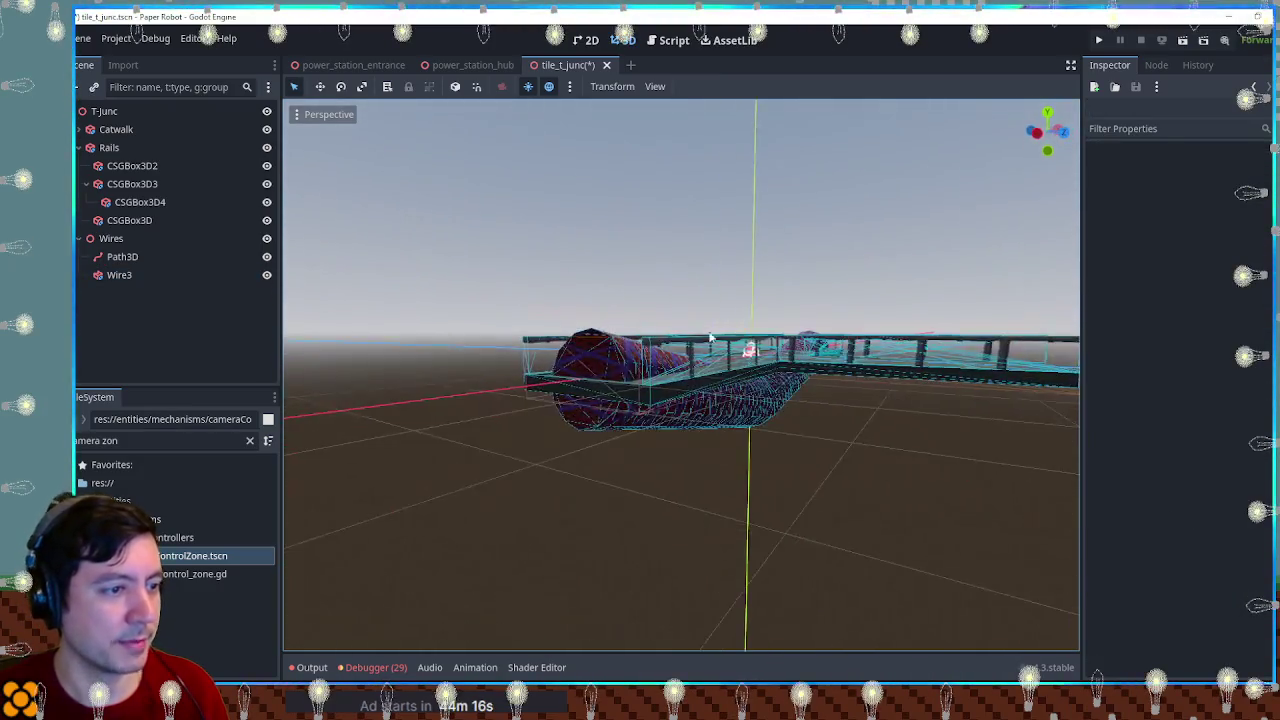
pyautogui.scroll(6, 722, 370)
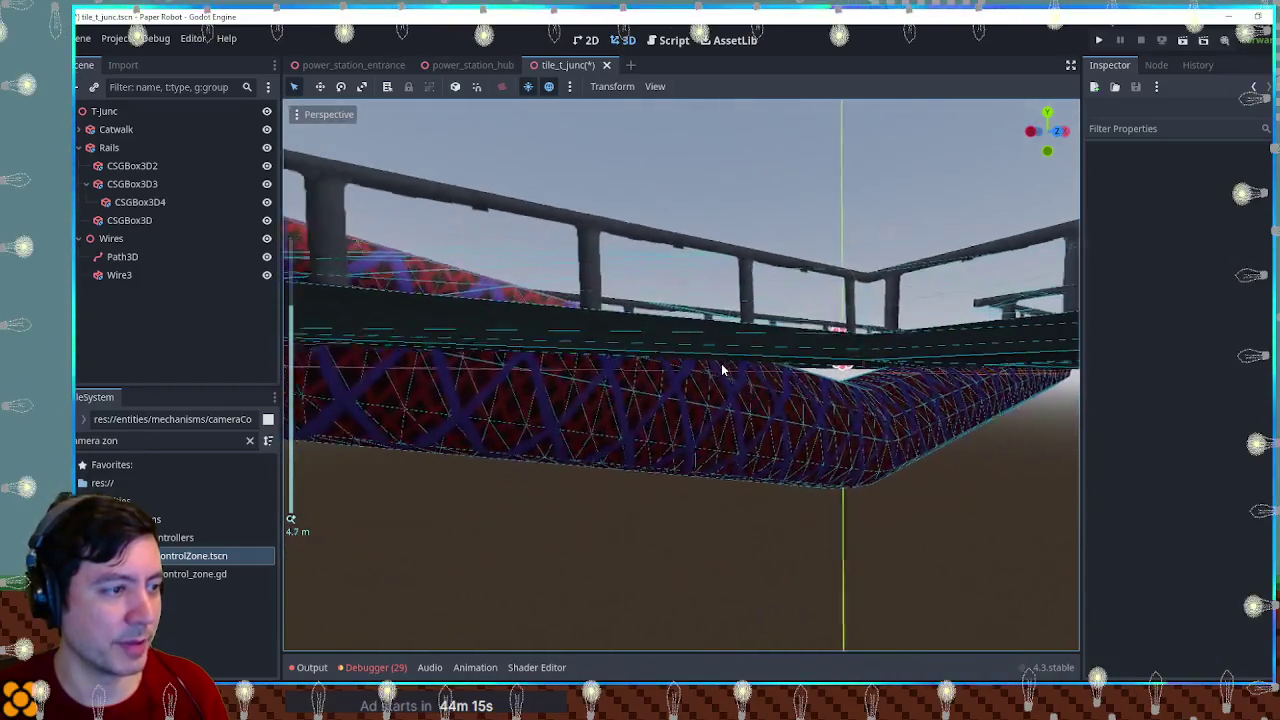
pyautogui.scroll(-3, 722, 370)
pyautogui.click(816, 403)
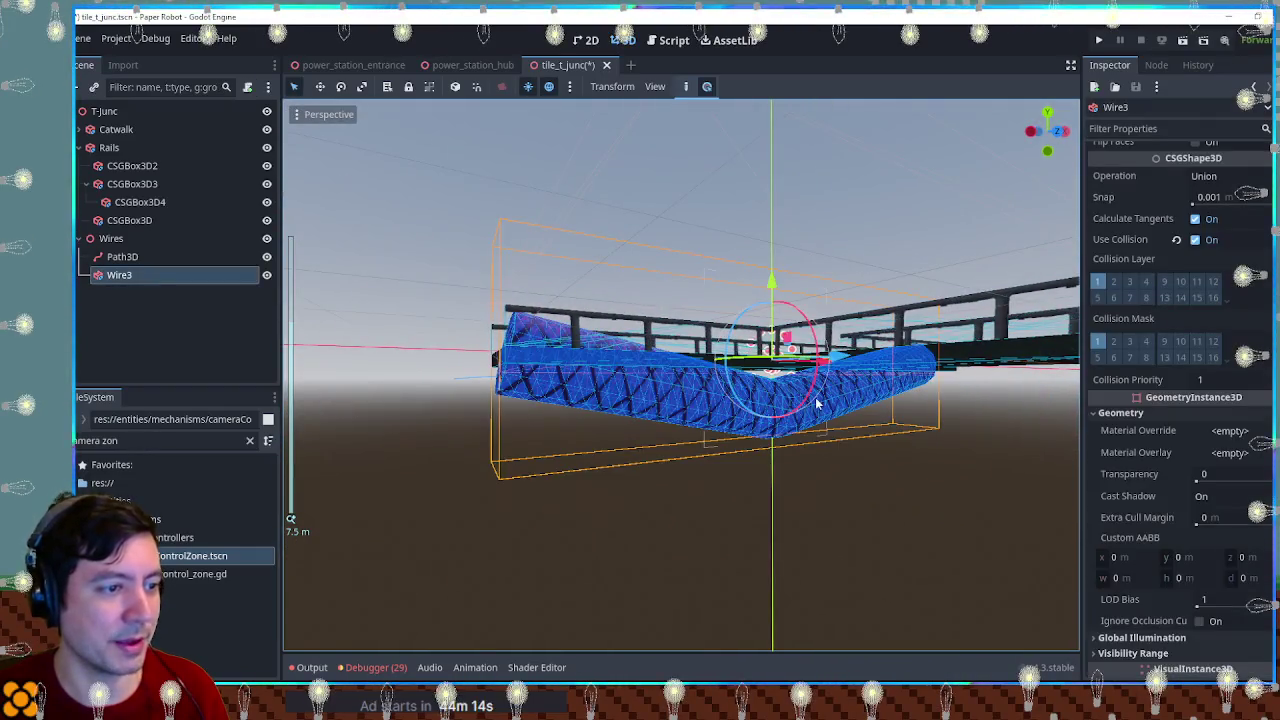
pyautogui.click(200, 257)
pyautogui.press('KP_1')
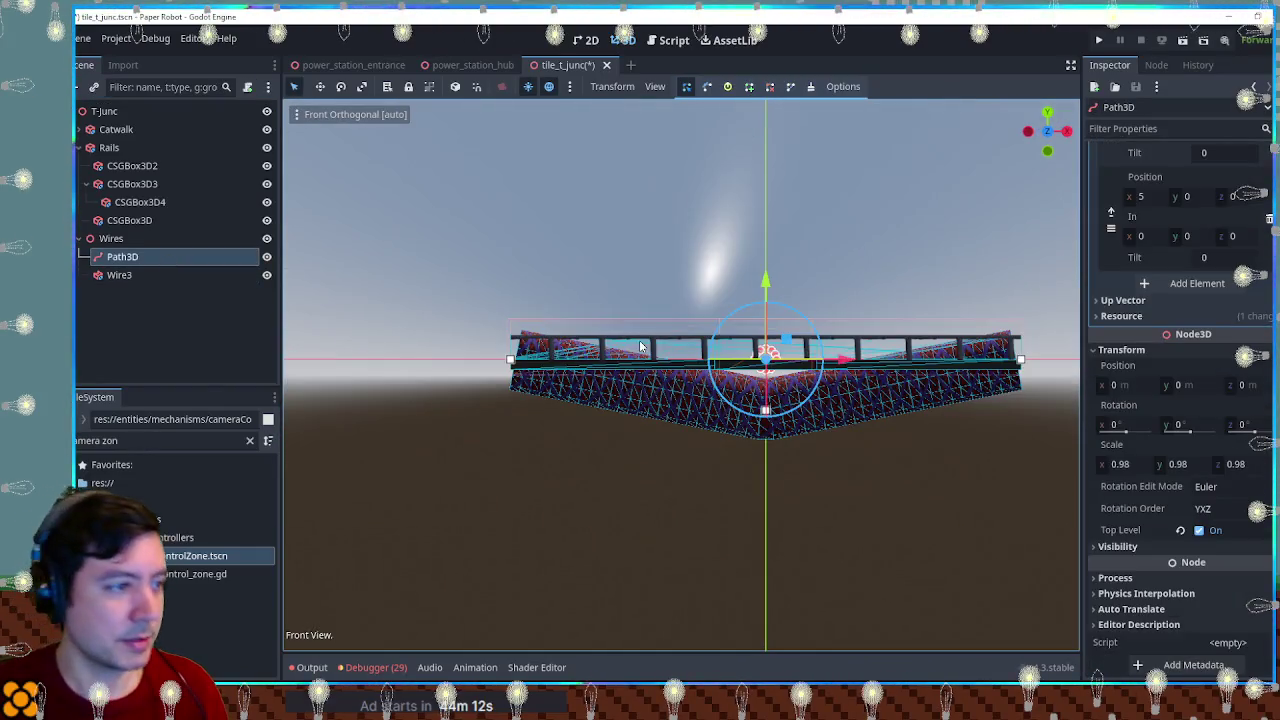
# Step: Set the path end points' tangent handles to x 2 and -2
pyautogui.scroll(3, 591, 391)
pyautogui.click(363, 346)
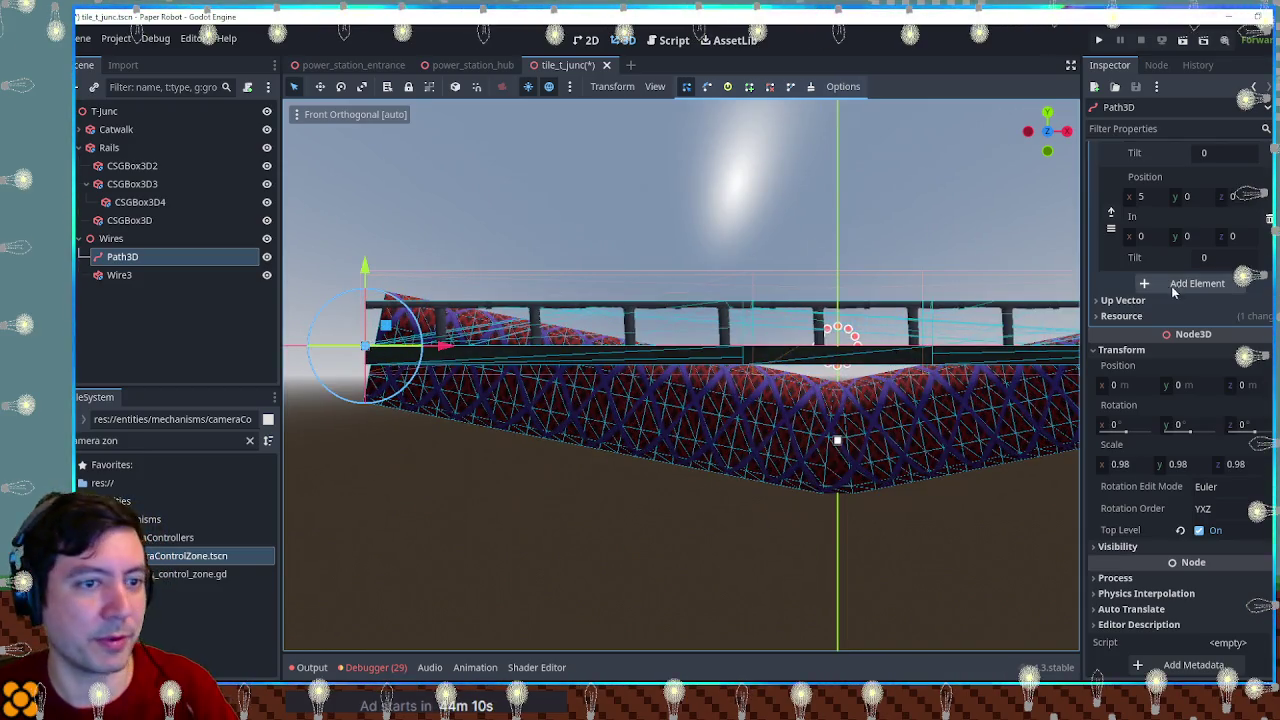
pyautogui.scroll(5, 1150, 260)
pyautogui.click(1150, 288)
pyautogui.write('1')
pyautogui.press('Return')
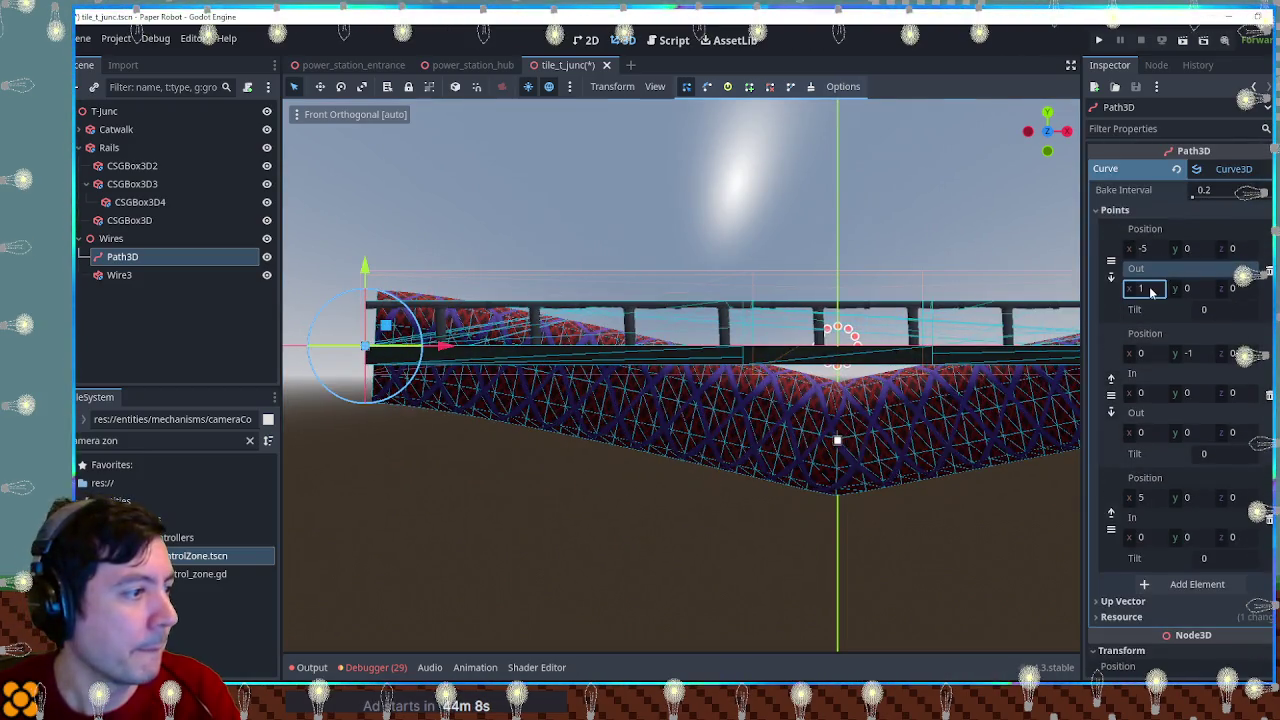
pyautogui.click(1150, 288)
pyautogui.write('2')
pyautogui.press('Return')
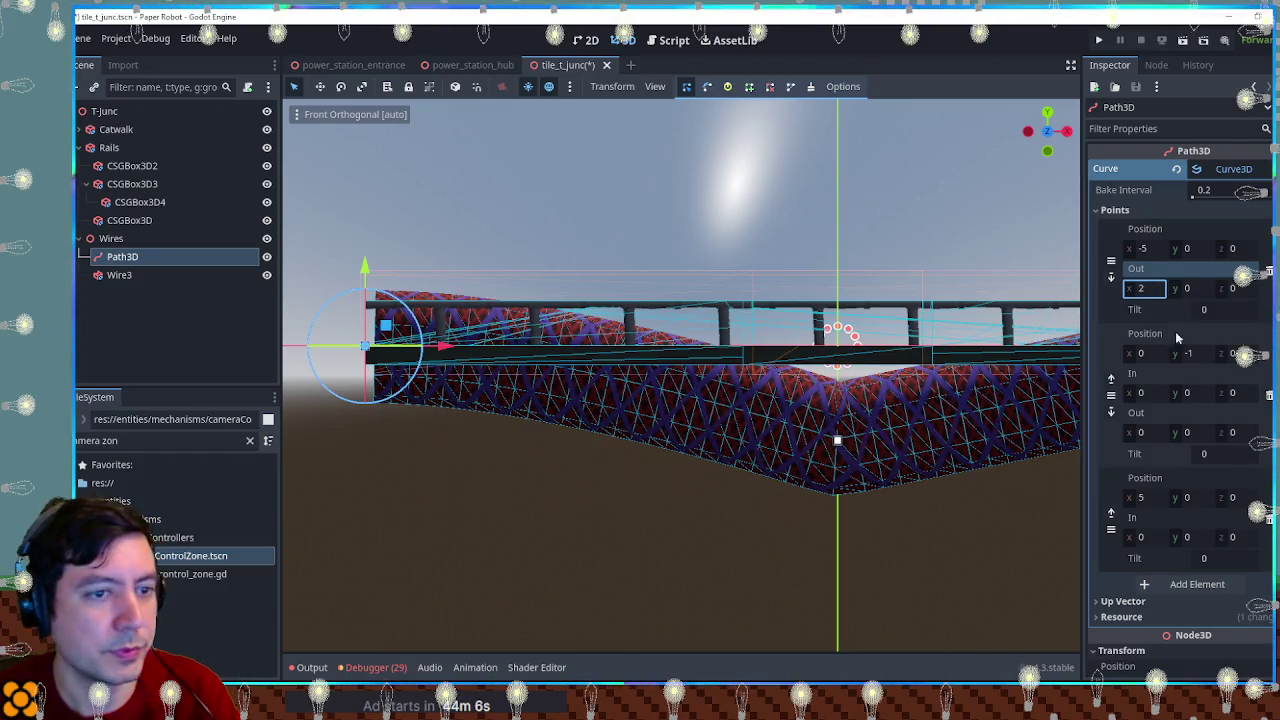
pyautogui.write('-2')
pyautogui.press('Return')
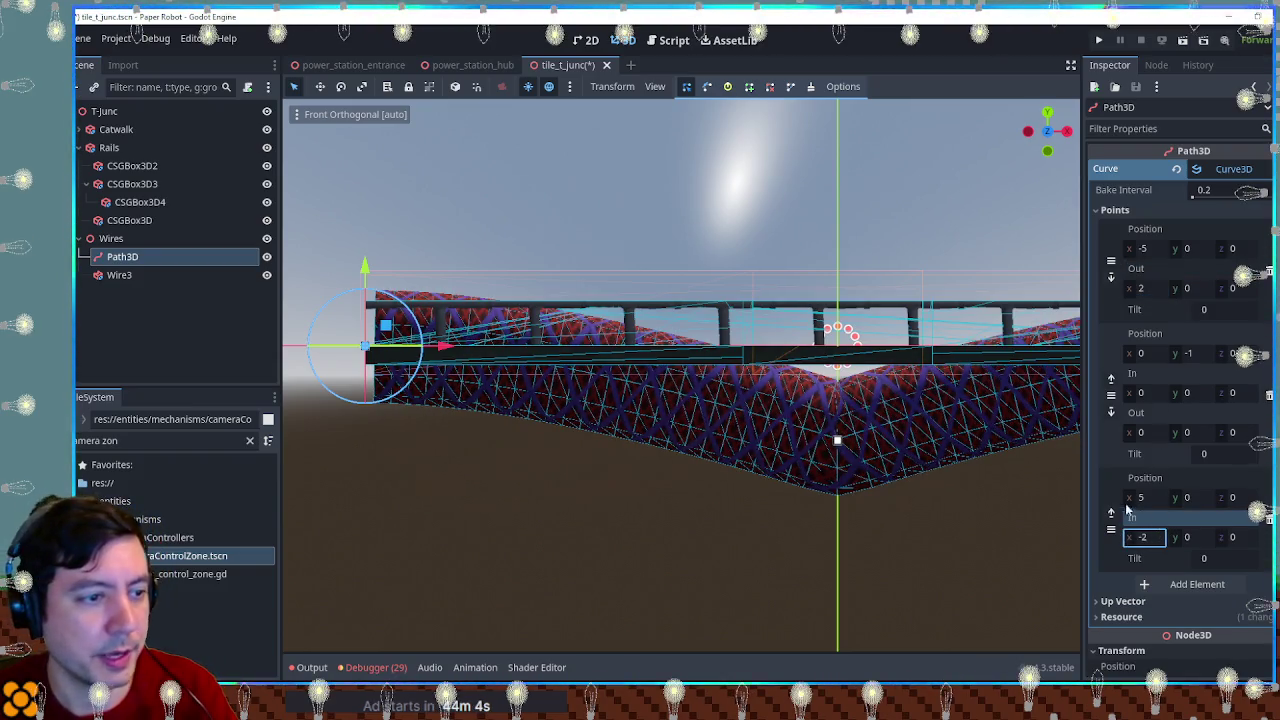
# Step: Set the middle point's in and out tangent x values to 2
pyautogui.click(1142, 392)
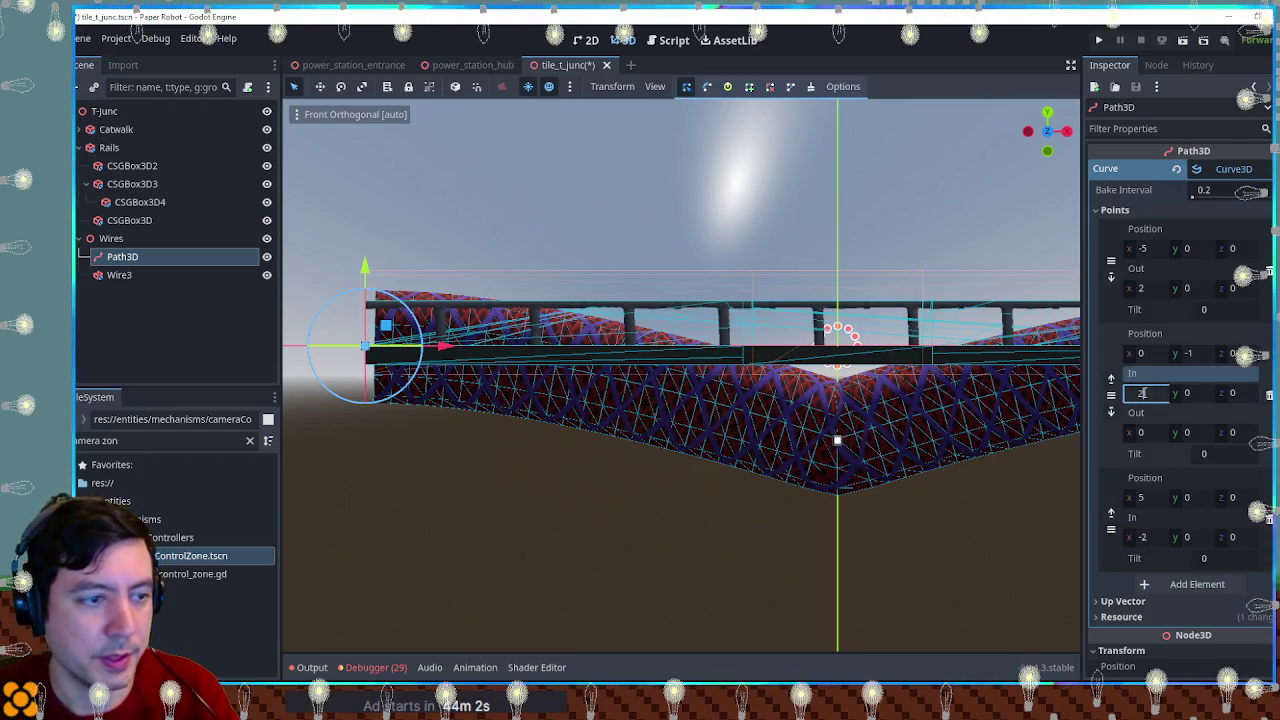
pyautogui.write('2')
pyautogui.click(1142, 432)
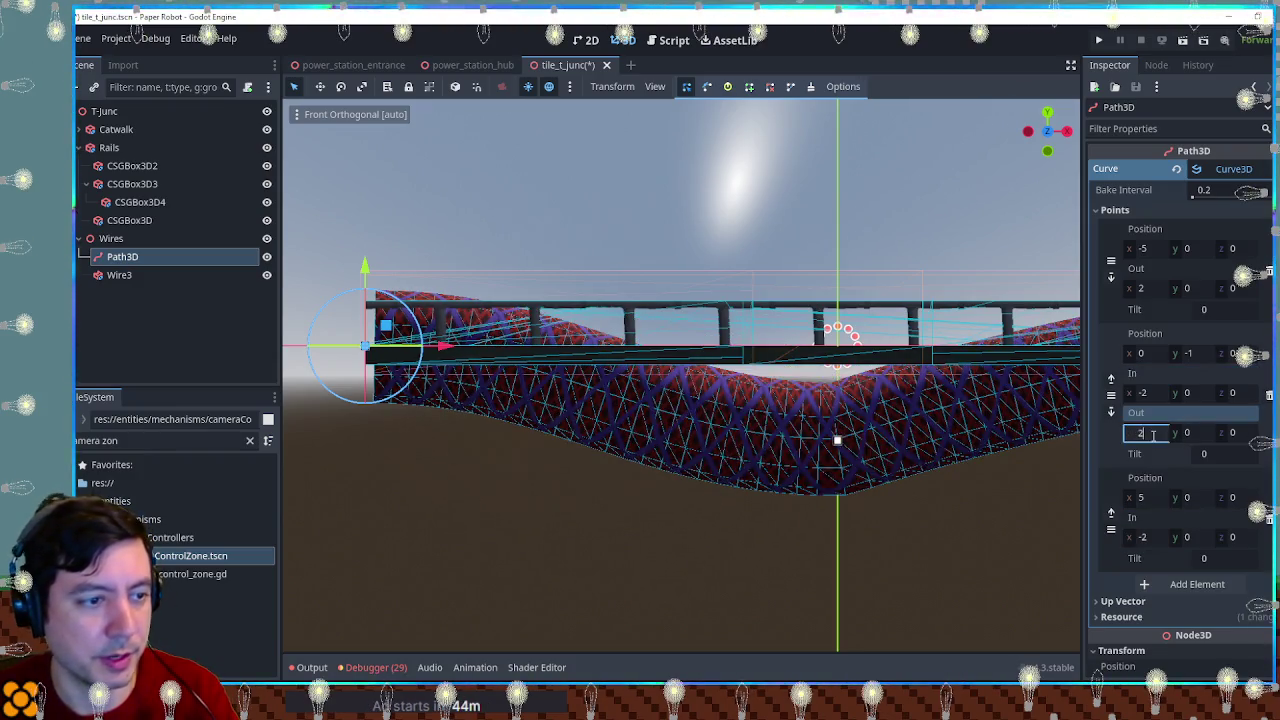
pyautogui.write('2')
pyautogui.scroll(-3, 881, 428)
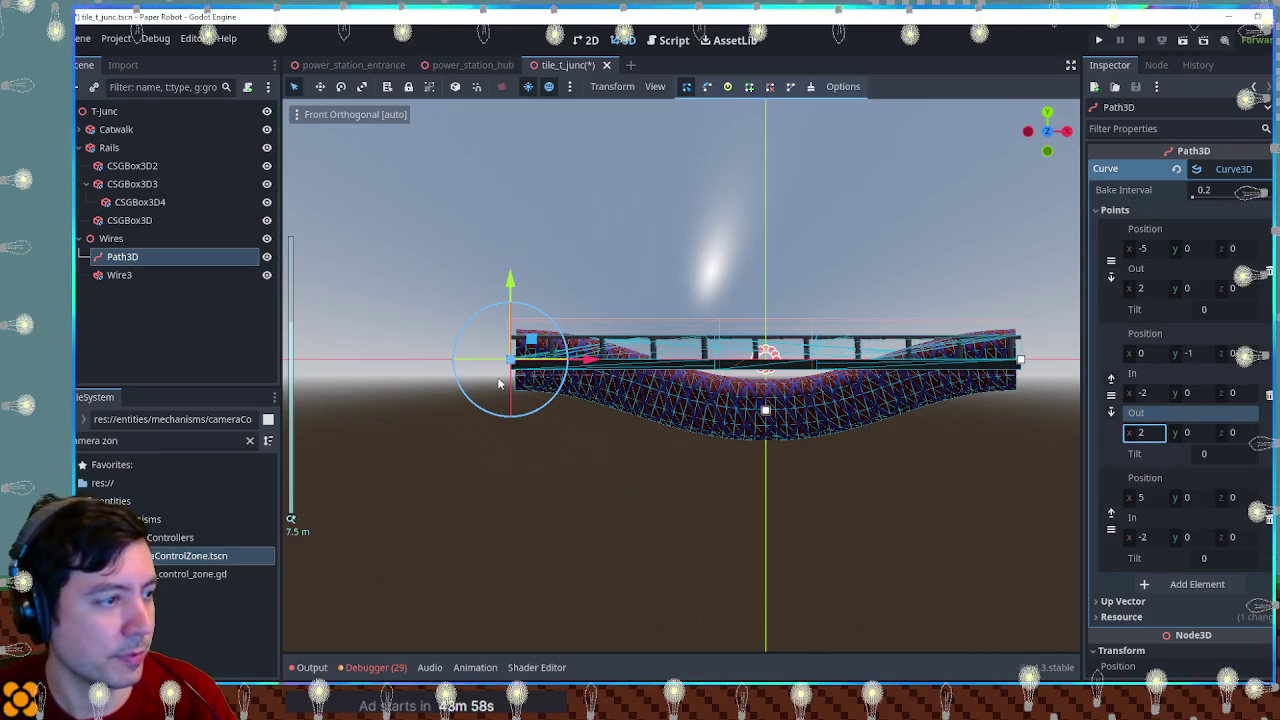
# Step: Raise the path's end points to height -0.75
pyautogui.moveTo(510, 280); pyautogui.dragTo(513, 321)
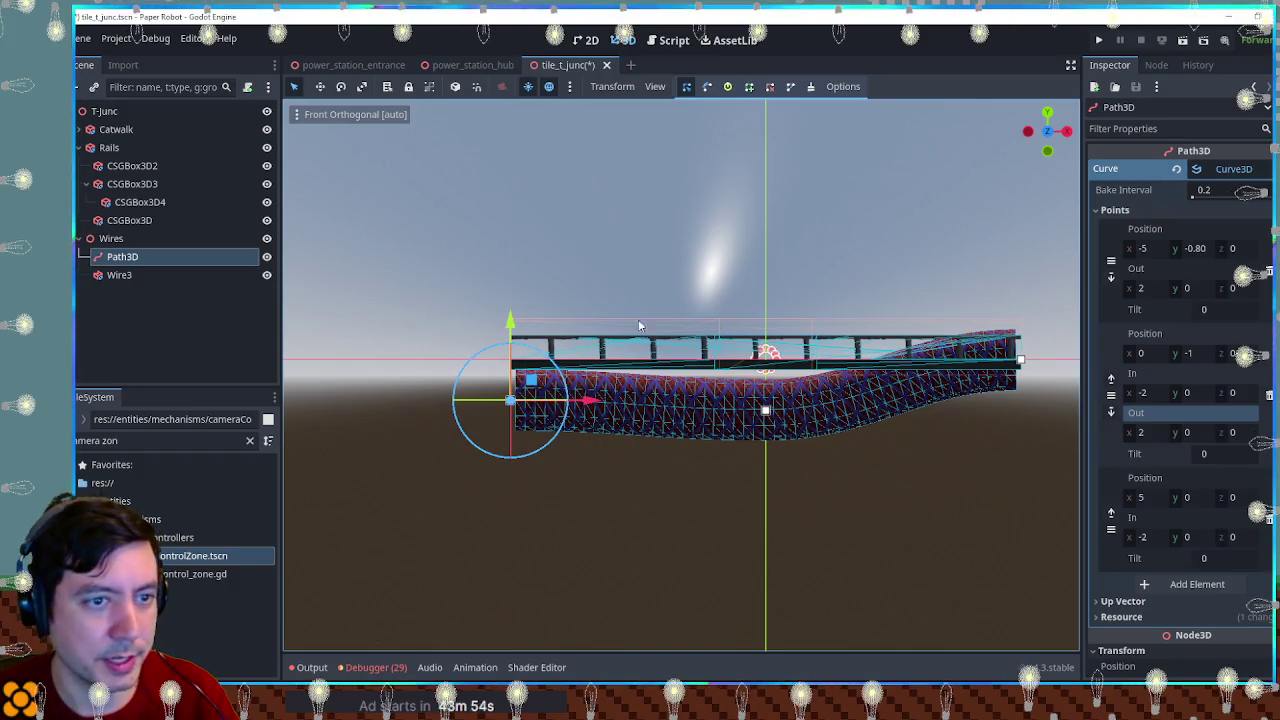
pyautogui.click(1205, 250)
pyautogui.write('-1')
pyautogui.press('Return')
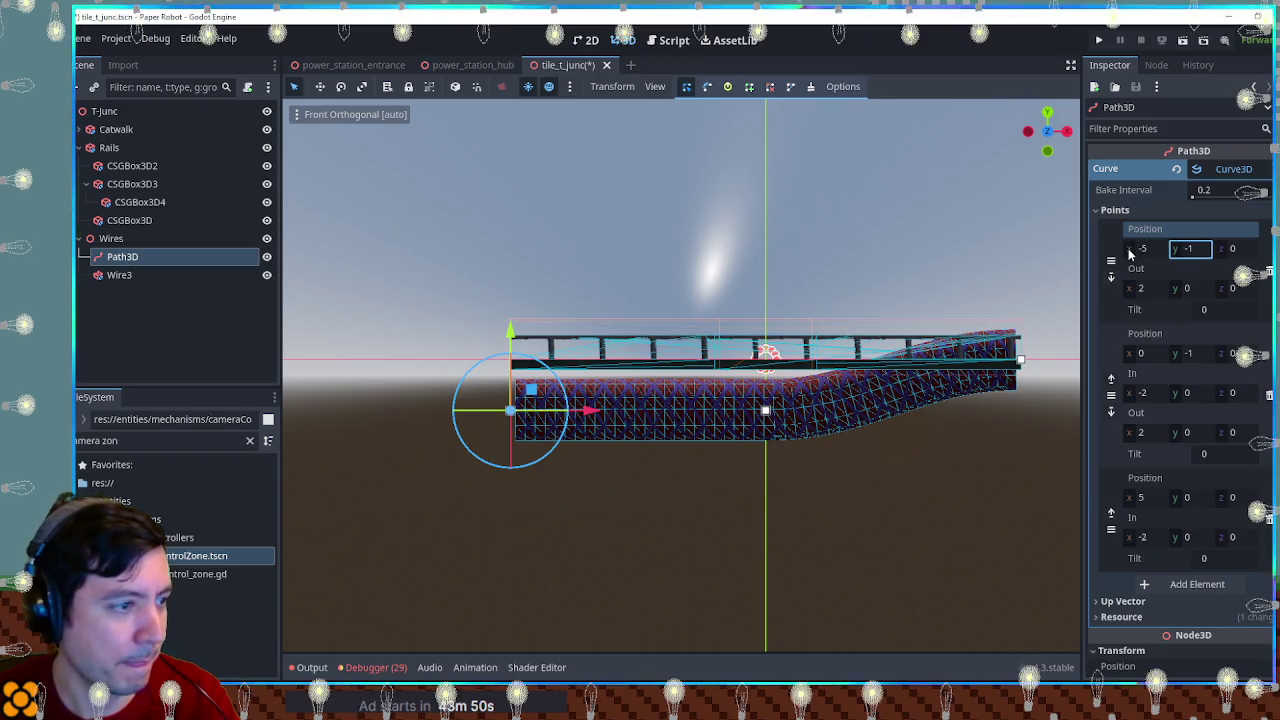
pyautogui.moveTo(1177, 255); pyautogui.dragTo(1192, 255)
pyautogui.moveTo(798, 266)
pyautogui.mouseDown()
pyautogui.moveTo(960, 220)
pyautogui.moveTo(1015, 262)
pyautogui.moveTo(852, 272)
pyautogui.moveTo(1165, 250)
pyautogui.mouseUp()
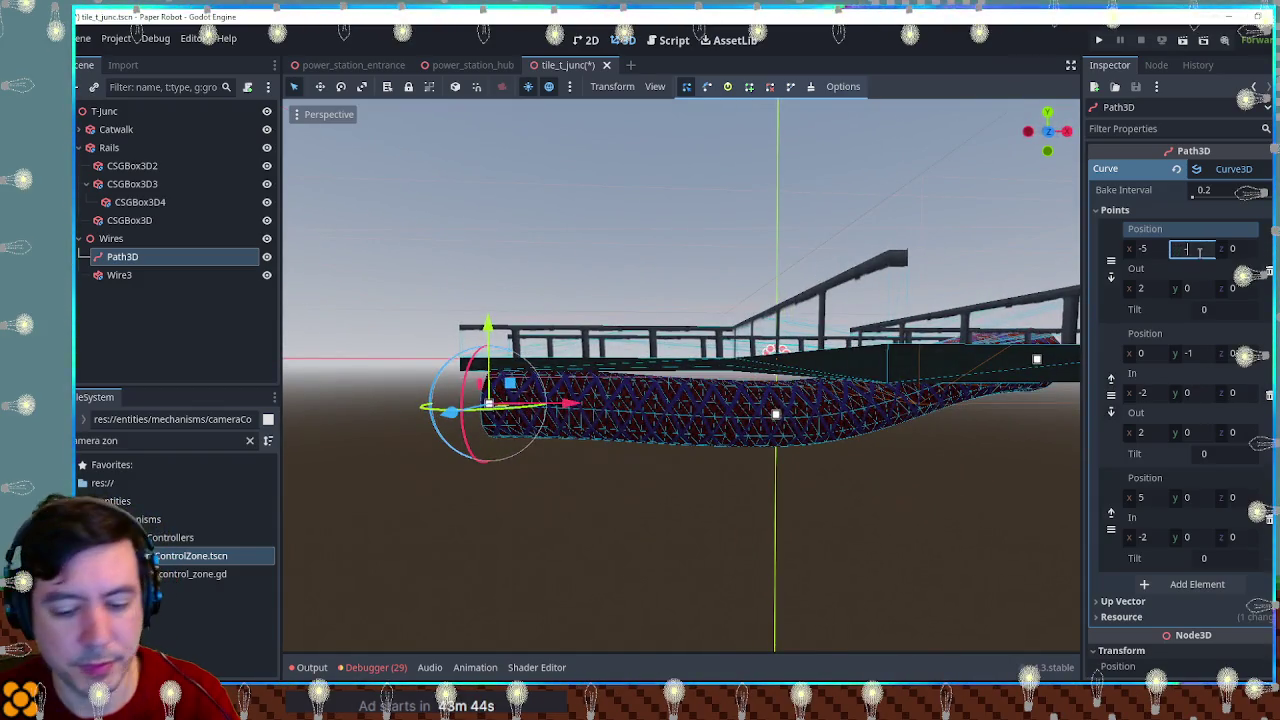
pyautogui.write('0.25')
pyautogui.press('Return')
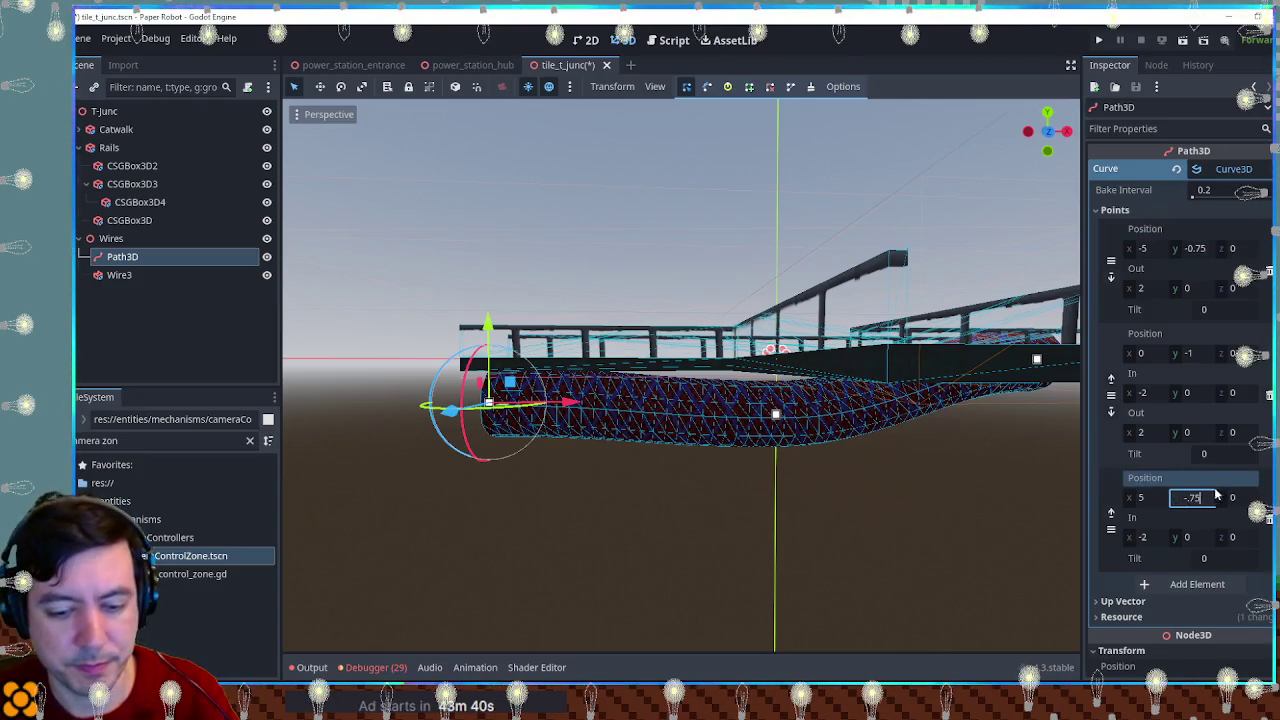
pyautogui.press('Return')
# Step: Lower the middle point to about y -1.31 and inspect the deeper sag
pyautogui.moveTo(1195, 353)
pyautogui.mouseDown()
pyautogui.moveTo(1155, 353)
pyautogui.moveTo(1181, 353)
pyautogui.mouseUp()
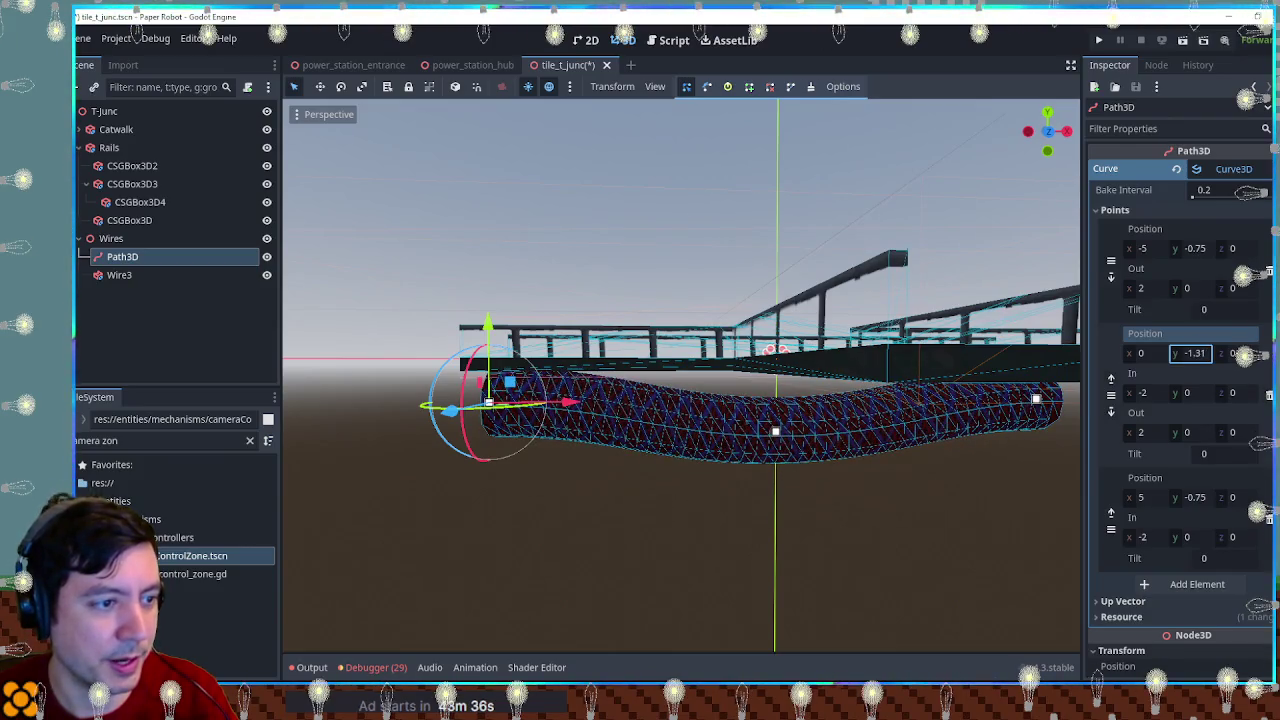
pyautogui.moveTo(910, 330); pyautogui.dragTo(1039, 545)
pyautogui.moveTo(820, 412)
pyautogui.mouseDown()
pyautogui.moveTo(801, 385)
pyautogui.moveTo(960, 372)
pyautogui.moveTo(748, 388)
pyautogui.moveTo(935, 382)
pyautogui.moveTo(855, 369)
pyautogui.mouseUp()
pyautogui.scroll(5, 801, 385)
pyautogui.scroll(-1, 935, 382)
pyautogui.click(110, 113)
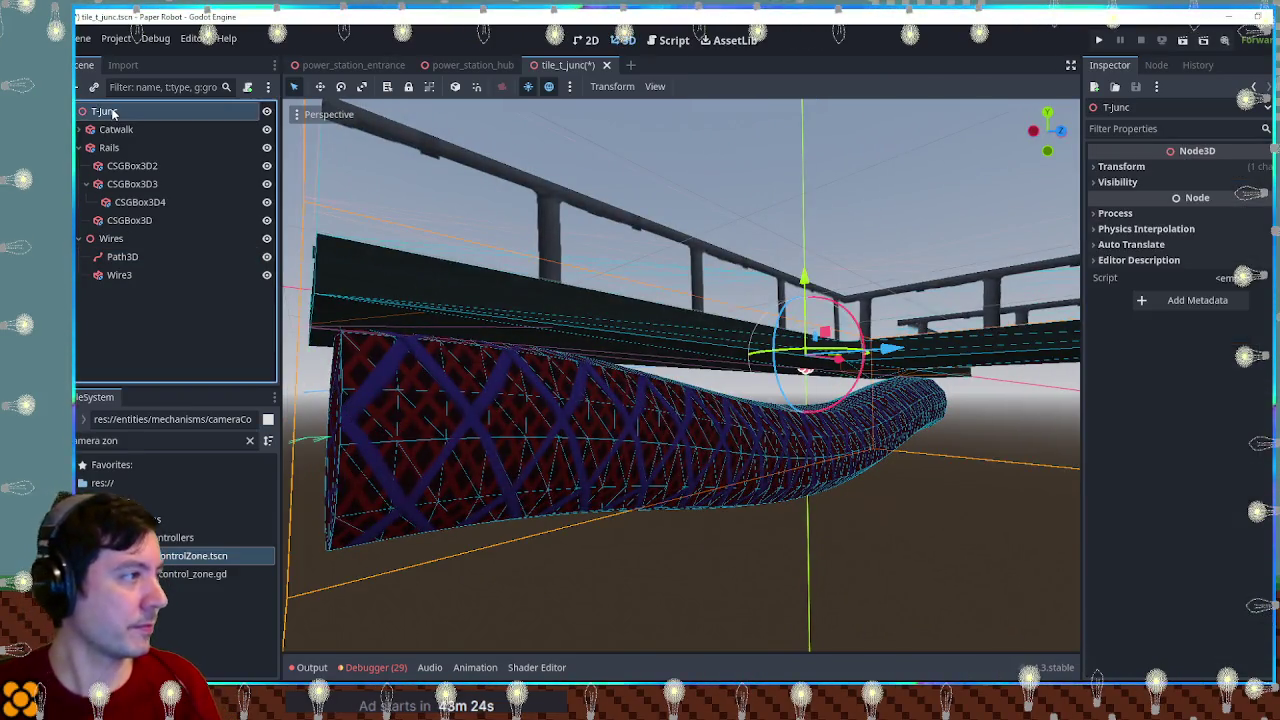
# Step: Add a Node3D 'Brackets' under T-Junc with a CSGCylinder3D child
pyautogui.hotkey('ctrl', 'a')
pyautogui.write('node3d')
pyautogui.press('Return')
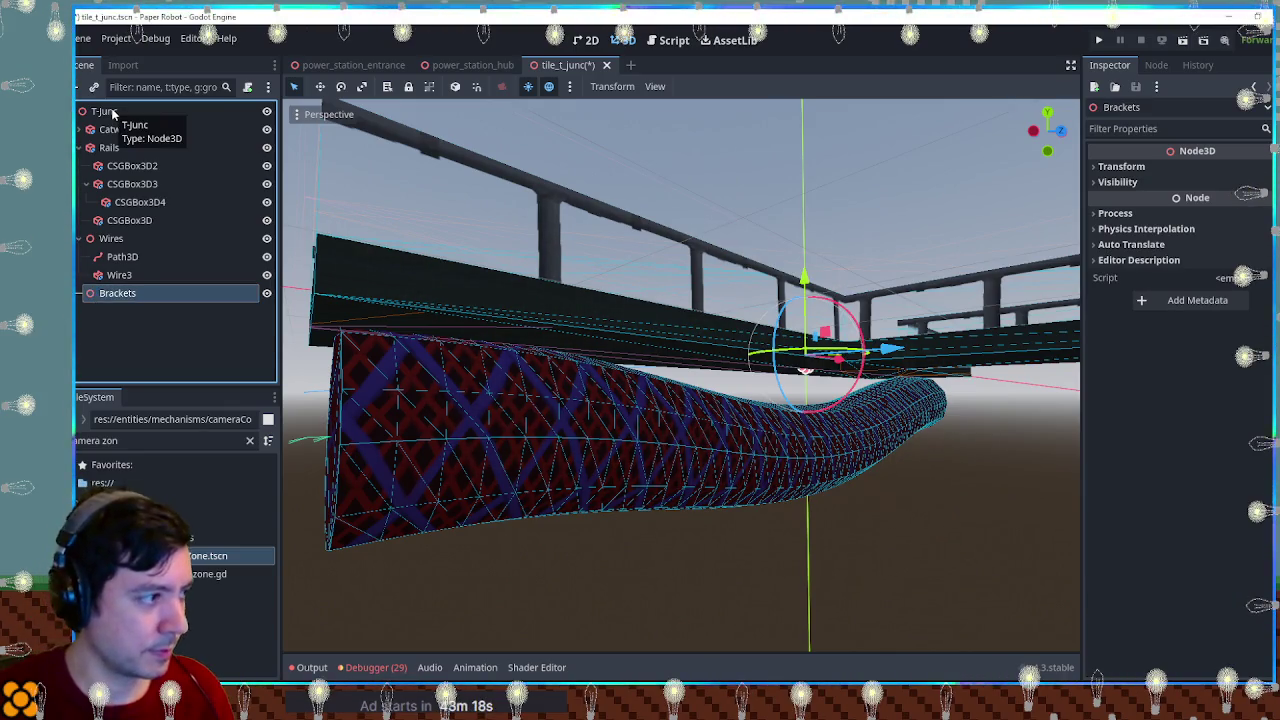
pyautogui.hotkey('ctrl', 'a')
pyautogui.write('csg')
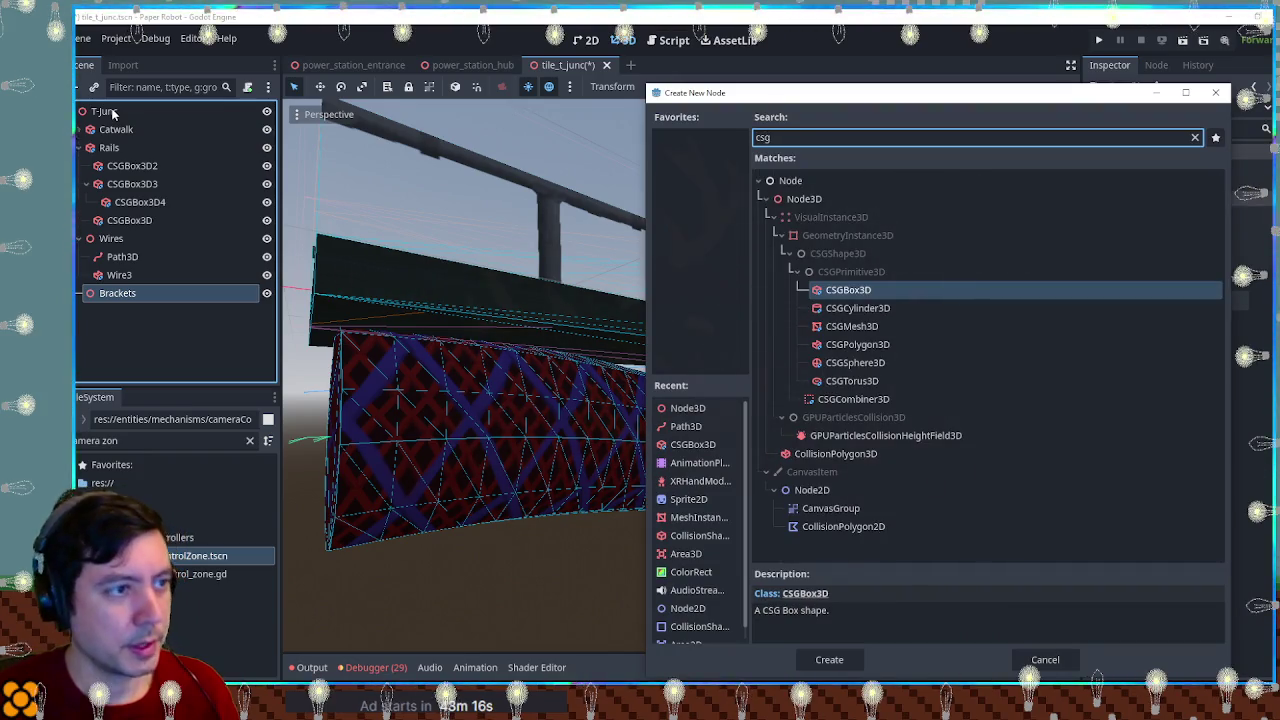
pyautogui.write('c')
pyautogui.press('Return')
pyautogui.hotkey('ctrl', 'z')
pyautogui.click(117, 292)
pyautogui.hotkey('ctrl', 'a')
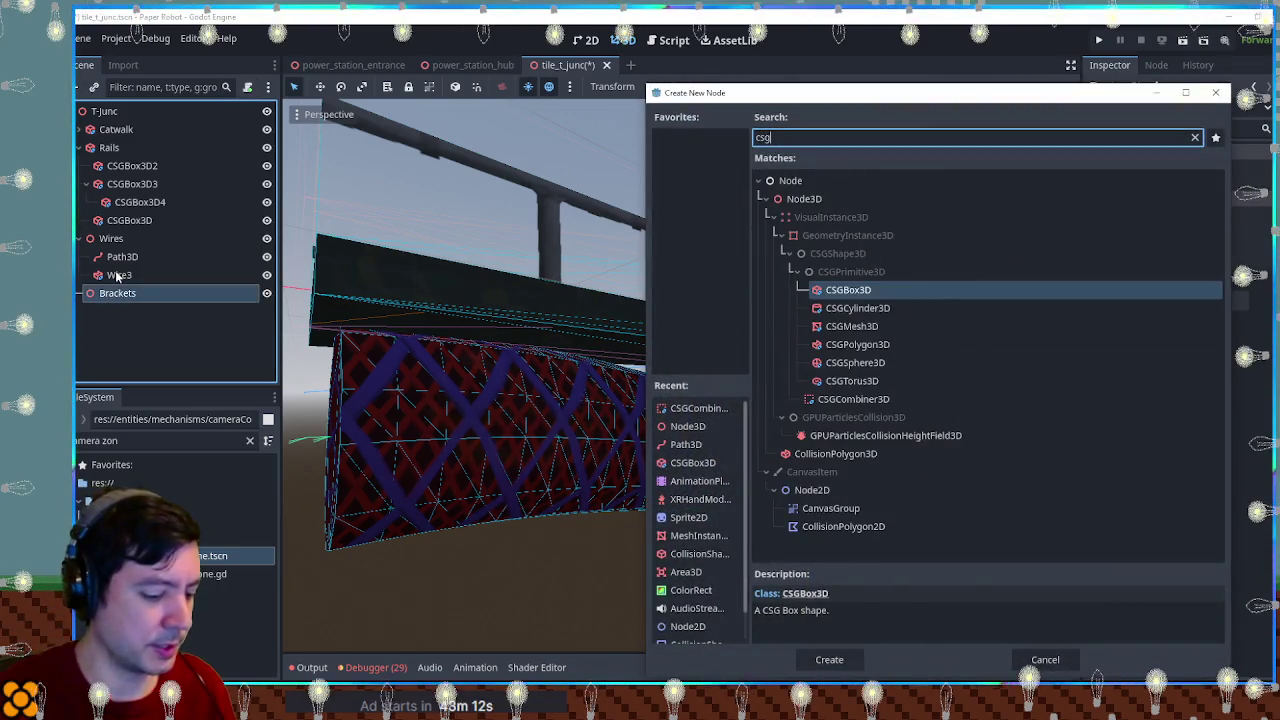
pyautogui.write('cy')
pyautogui.press('Return')
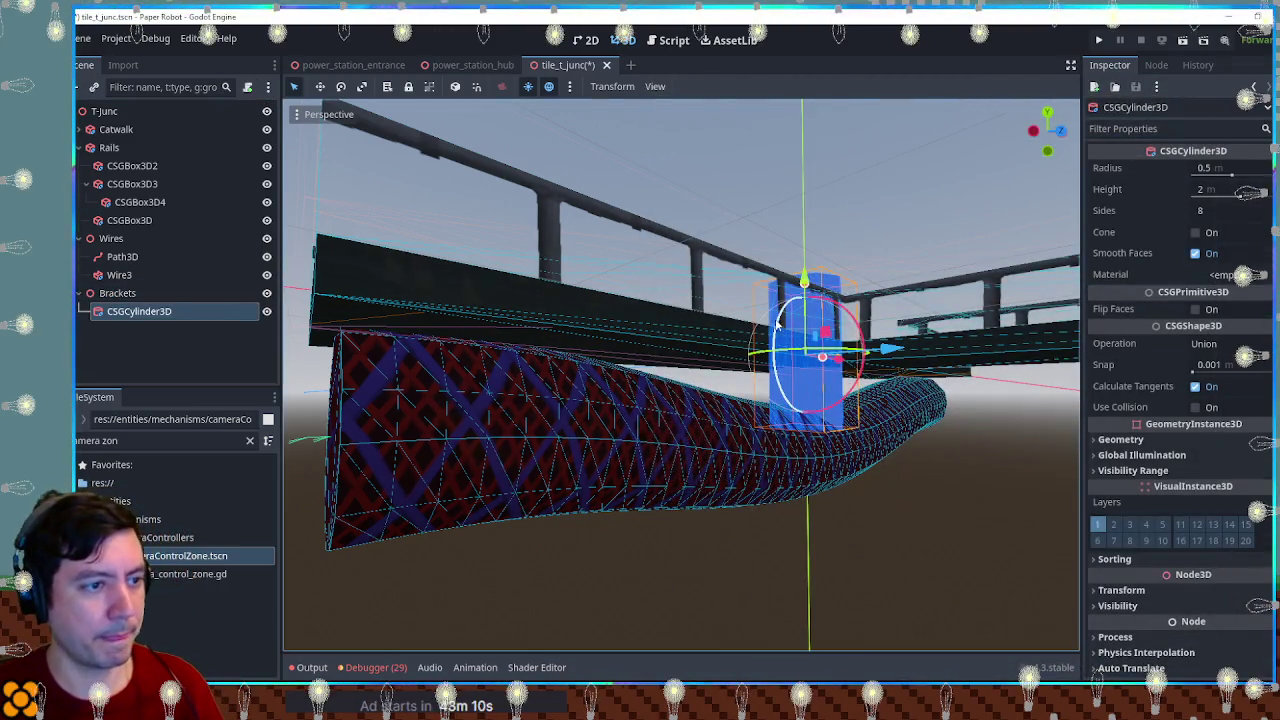
# Step: Rotate the cylinder 90°, set its height to 0.4 m, and position it on the wire
pyautogui.moveTo(786, 318); pyautogui.dragTo(760, 385)
pyautogui.press('KP_1')
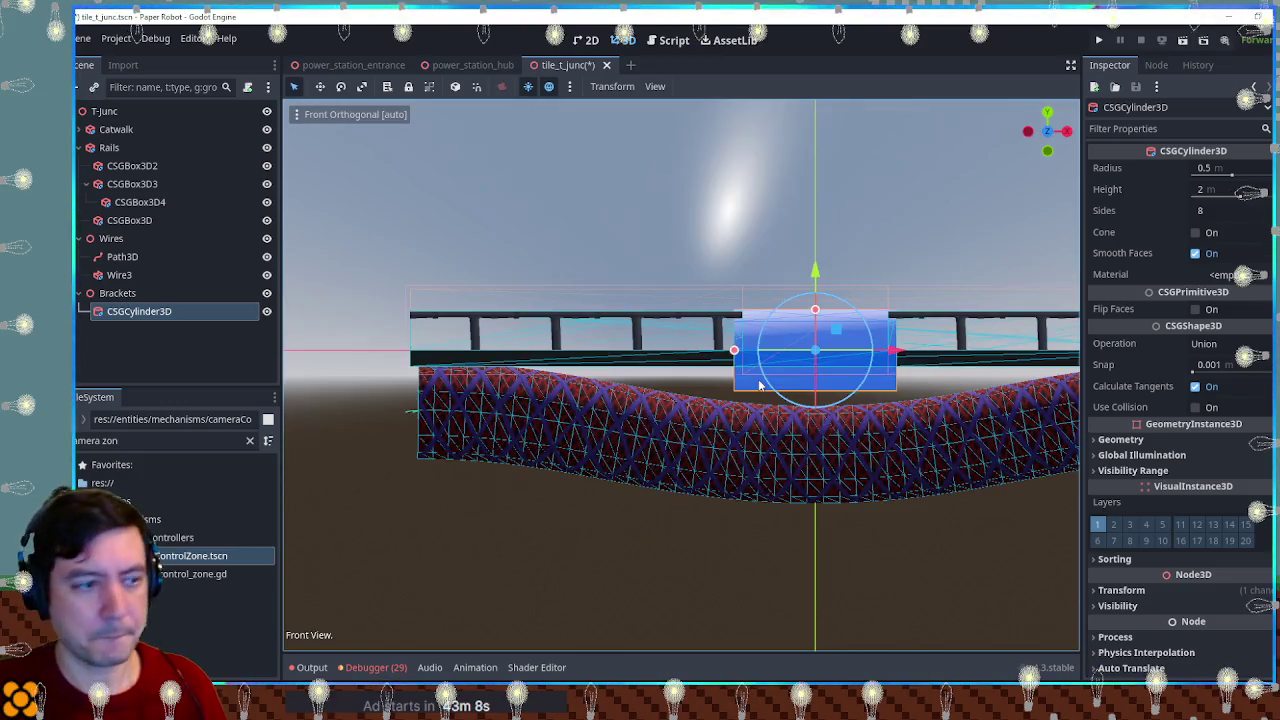
pyautogui.moveTo(735, 345)
pyautogui.mouseDown()
pyautogui.moveTo(430, 378)
pyautogui.moveTo(510, 388)
pyautogui.mouseUp()
pyautogui.moveTo(488, 435); pyautogui.dragTo(567, 437)
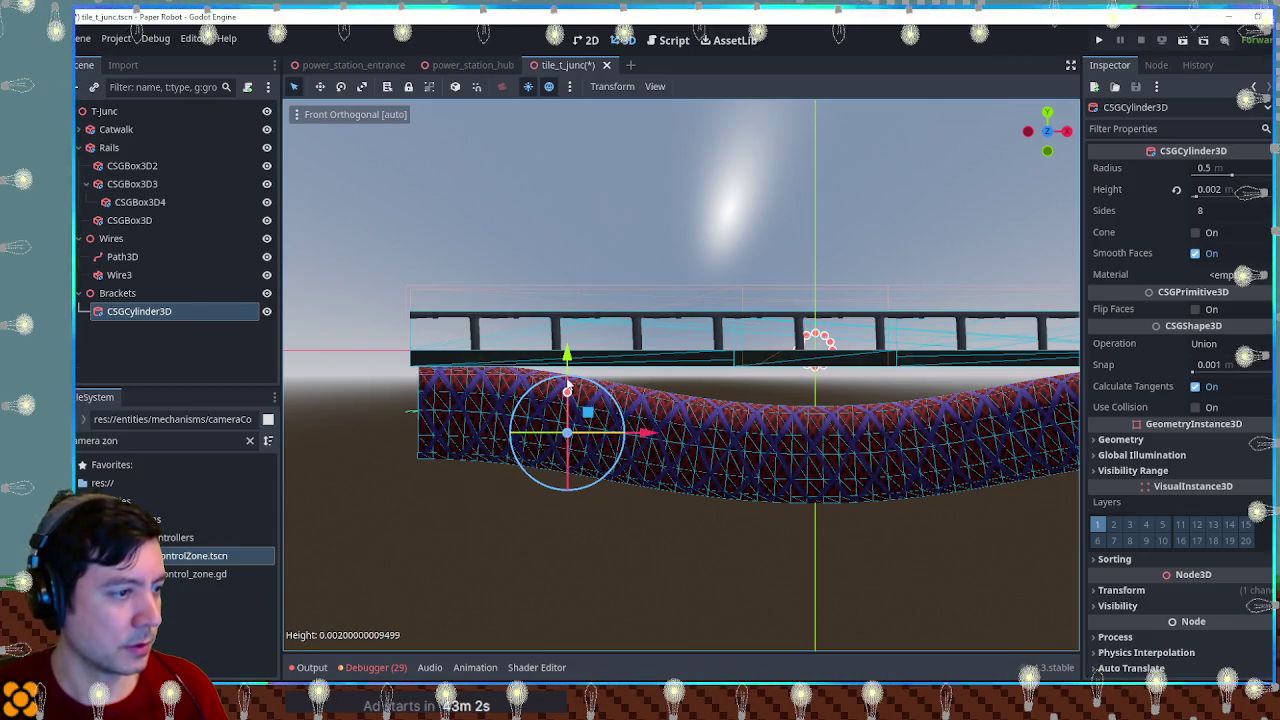
pyautogui.moveTo(567, 352); pyautogui.dragTo(572, 293)
pyautogui.hotkey('ctrl', 'z')
pyautogui.hotkey('ctrl', 'z')
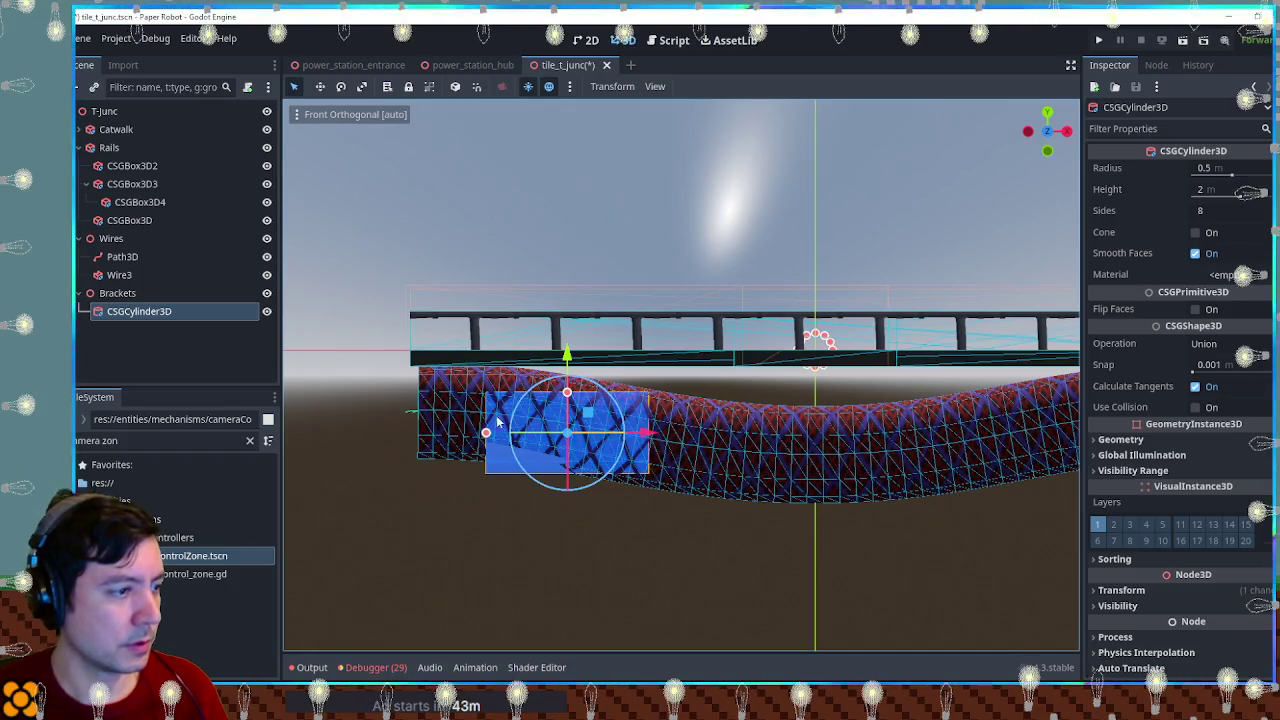
pyautogui.moveTo(487, 435); pyautogui.dragTo(535, 440)
pyautogui.moveTo(508, 435); pyautogui.dragTo(550, 439)
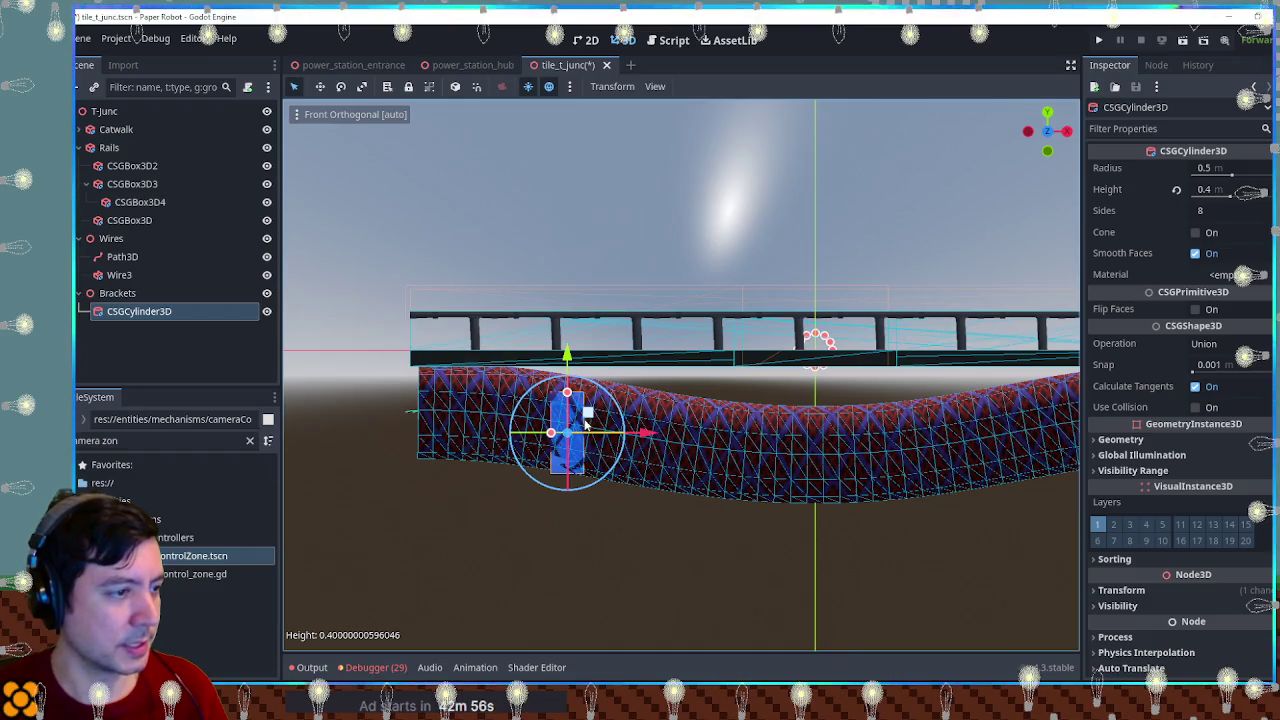
pyautogui.moveTo(590, 423); pyautogui.dragTo(531, 405)
pyautogui.moveTo(484, 355); pyautogui.dragTo(487, 333)
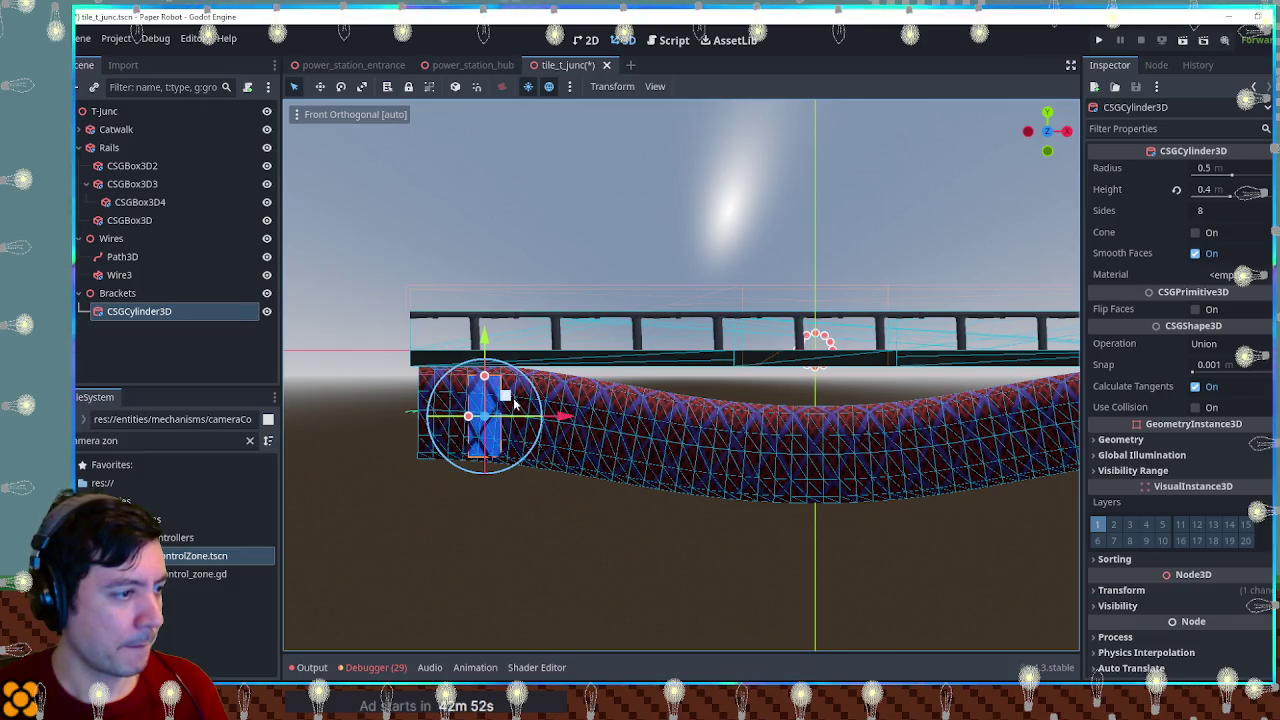
pyautogui.moveTo(567, 420); pyautogui.dragTo(637, 418)
pyautogui.moveTo(559, 336)
pyautogui.mouseDown()
pyautogui.moveTo(559, 360)
pyautogui.moveTo(690, 403)
pyautogui.mouseUp()
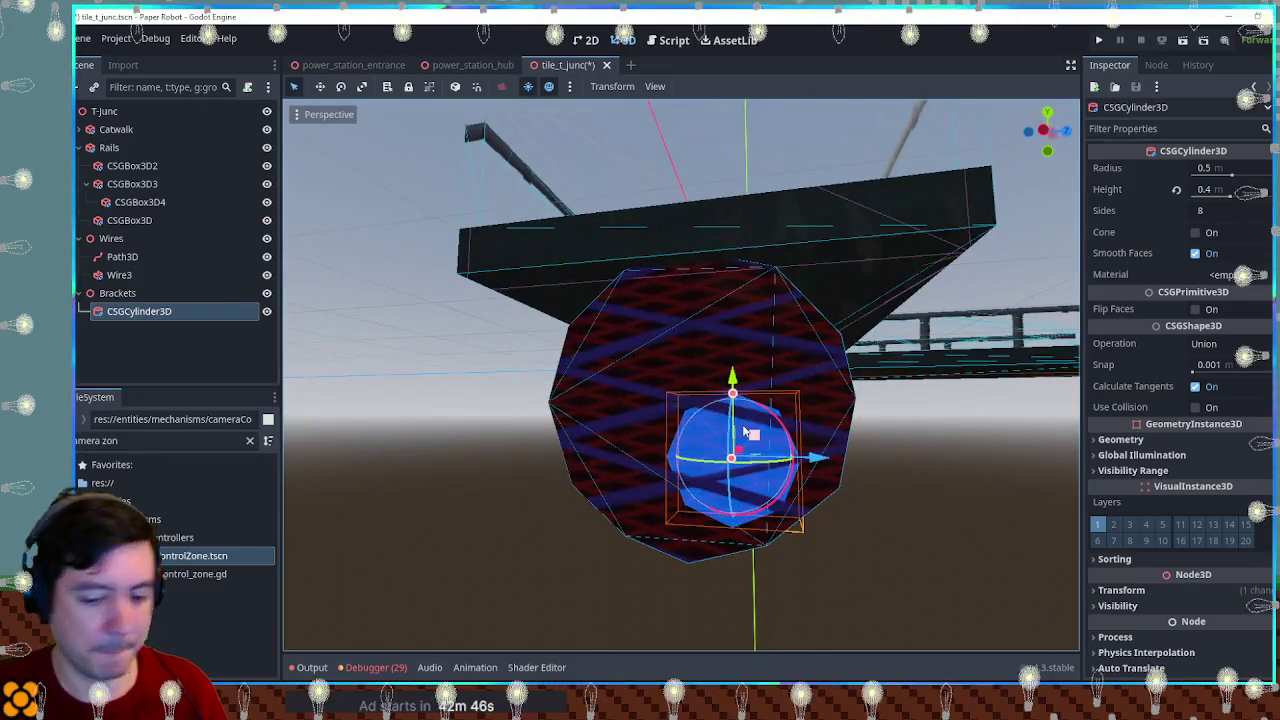
# Step: Give the cylinder a 0.739 m radius and 16 sides
pyautogui.press('KP_3')
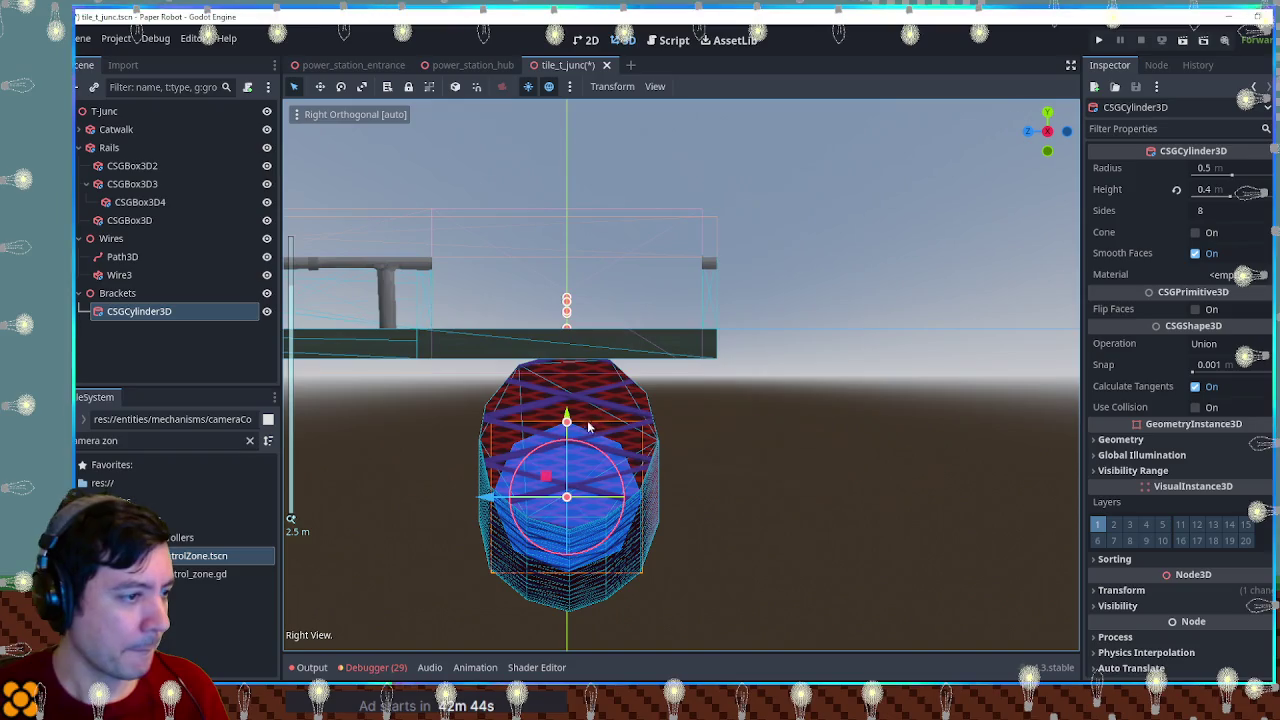
pyautogui.moveTo(568, 421); pyautogui.dragTo(569, 390)
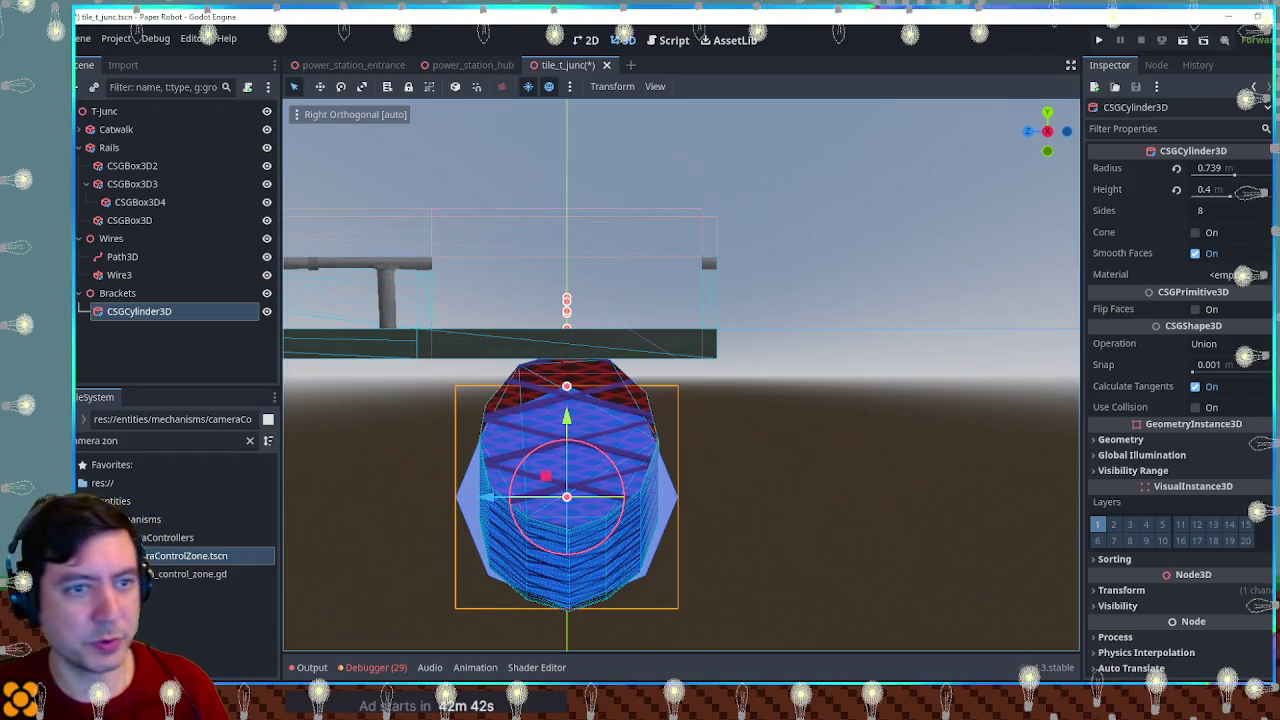
pyautogui.click(1205, 211)
pyautogui.write('16')
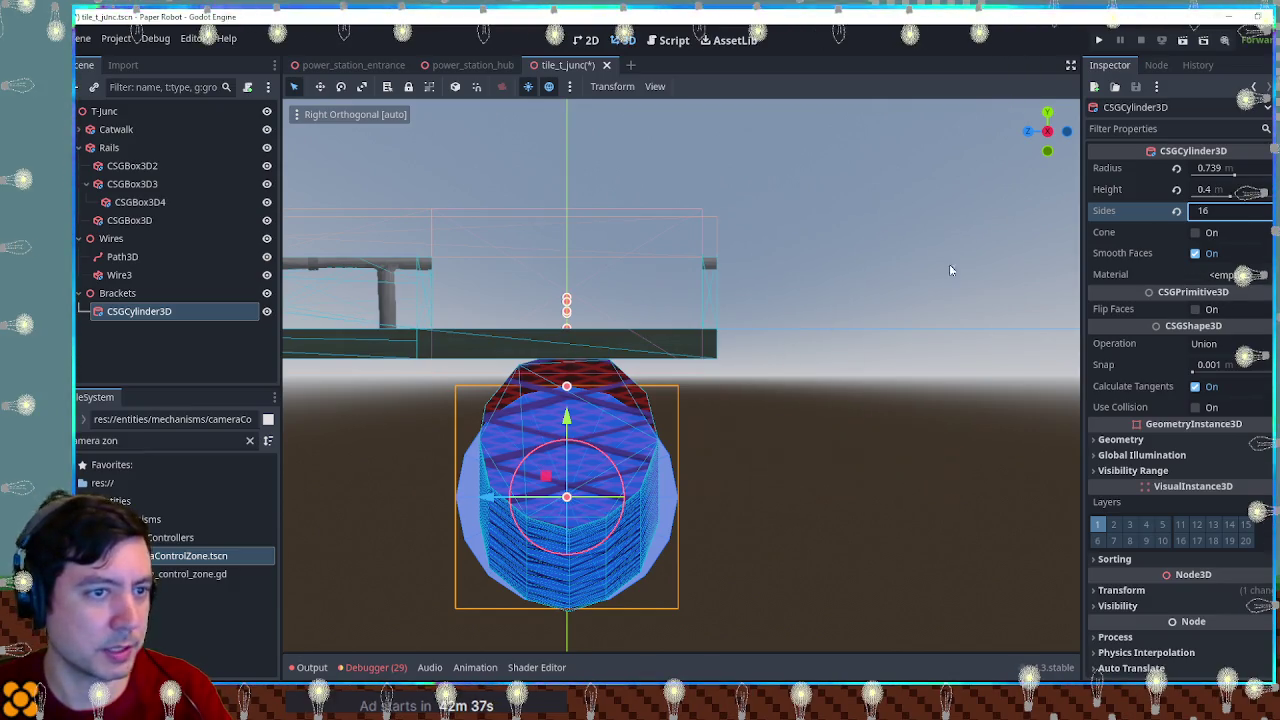
# Step: Raise the ring slightly so it clamps the wire, and inspect it
pyautogui.moveTo(819, 392)
pyautogui.mouseDown()
pyautogui.moveTo(932, 477)
pyautogui.moveTo(745, 380)
pyautogui.moveTo(909, 368)
pyautogui.moveTo(300, 400)
pyautogui.moveTo(825, 403)
pyautogui.mouseUp()
pyautogui.moveTo(718, 338); pyautogui.dragTo(716, 332)
pyautogui.moveTo(875, 358)
pyautogui.mouseDown()
pyautogui.moveTo(800, 365)
pyautogui.moveTo(765, 360)
pyautogui.moveTo(758, 345)
pyautogui.moveTo(928, 363)
pyautogui.mouseUp()
pyautogui.click(992, 496)
pyautogui.moveTo(993, 496)
pyautogui.mouseDown()
pyautogui.moveTo(980, 520)
pyautogui.moveTo(960, 460)
pyautogui.mouseUp()
pyautogui.click(710, 440)
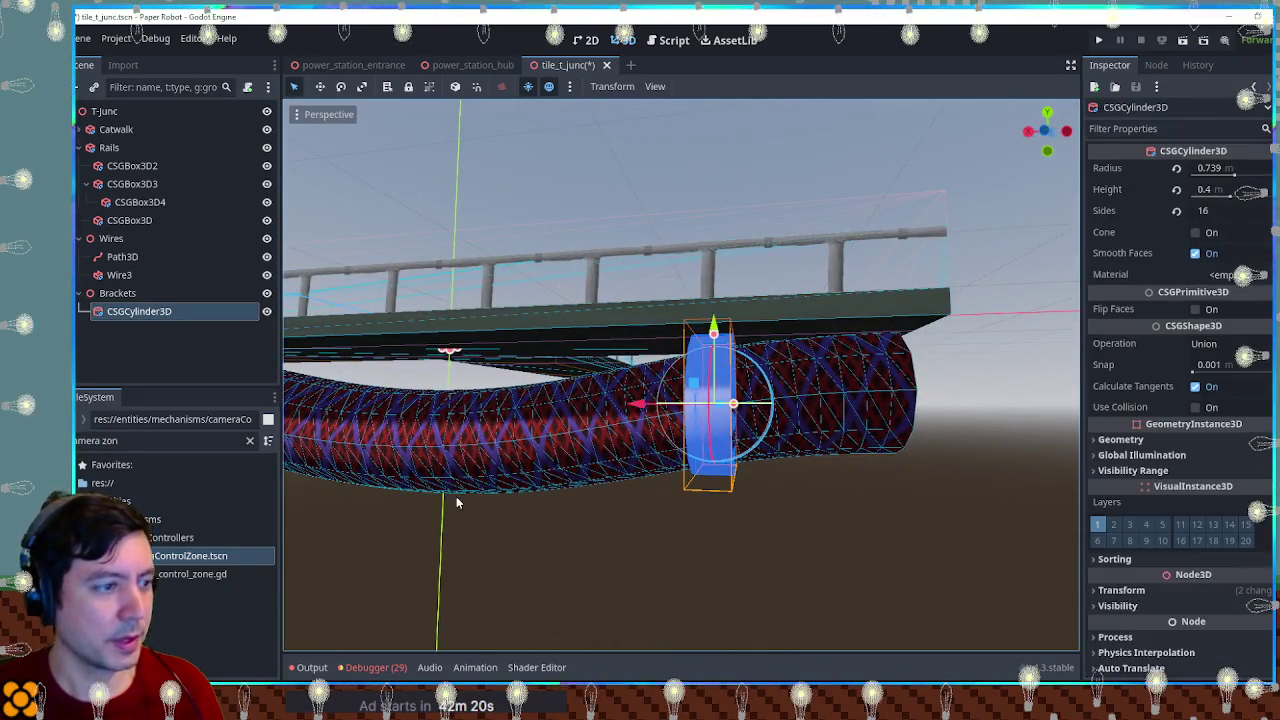
# Step: Apply the metalCorrugatedTriplanar material to the bracket cylinder and inspect it
pyautogui.click(171, 445)
pyautogui.write('etal')
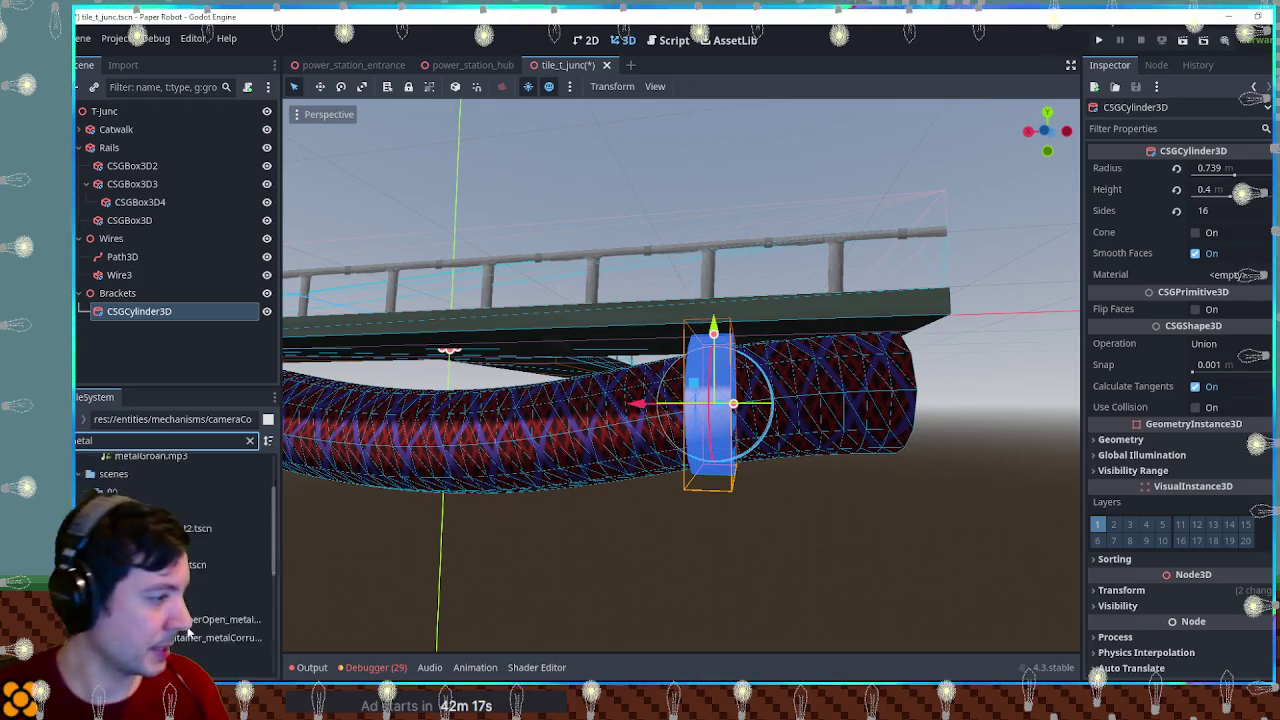
pyautogui.scroll(-5, 190, 628)
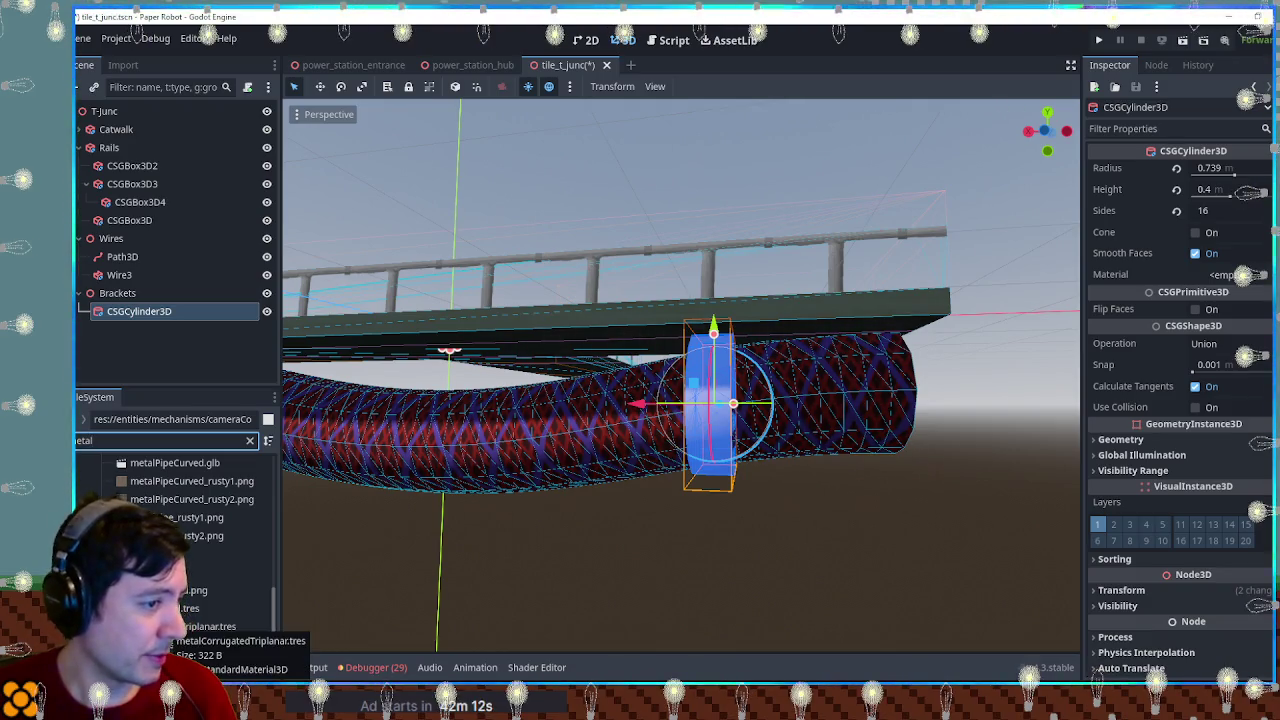
pyautogui.moveTo(183, 636)
pyautogui.mouseDown()
pyautogui.moveTo(600, 480)
pyautogui.moveTo(710, 420)
pyautogui.mouseUp()
pyautogui.moveTo(794, 524)
pyautogui.mouseDown()
pyautogui.moveTo(857, 514)
pyautogui.moveTo(591, 523)
pyautogui.moveTo(858, 531)
pyautogui.moveTo(746, 523)
pyautogui.mouseUp()
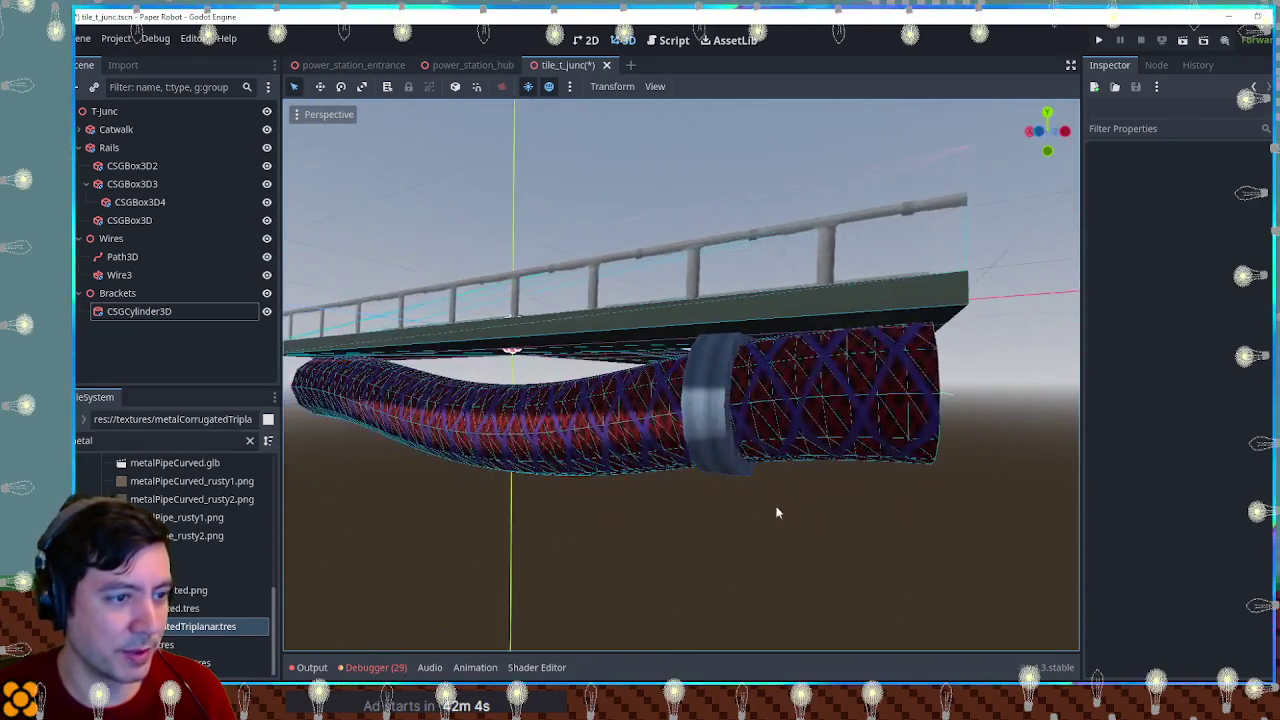
# Step: Review the wire mesh settings, then run the power_station_hub scene to test the tile
pyautogui.click(899, 420)
pyautogui.scroll(-5, 1160, 441)
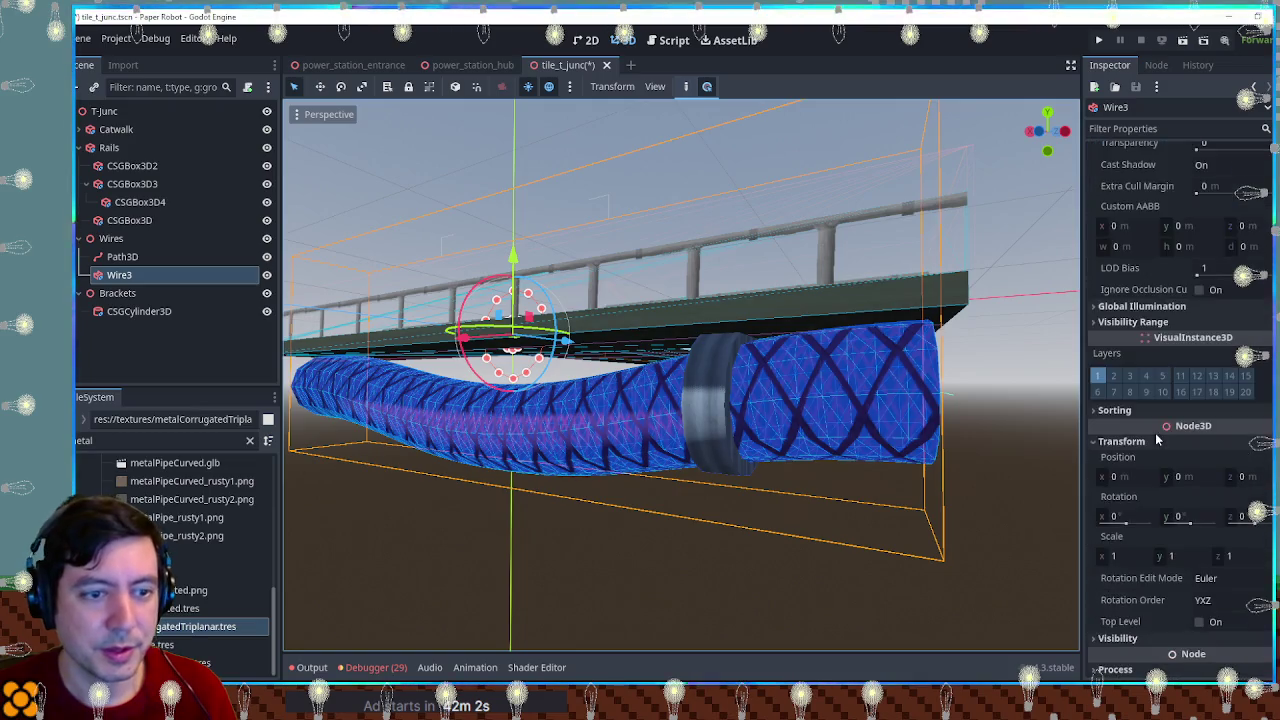
pyautogui.scroll(4, 1165, 441)
pyautogui.click(890, 555)
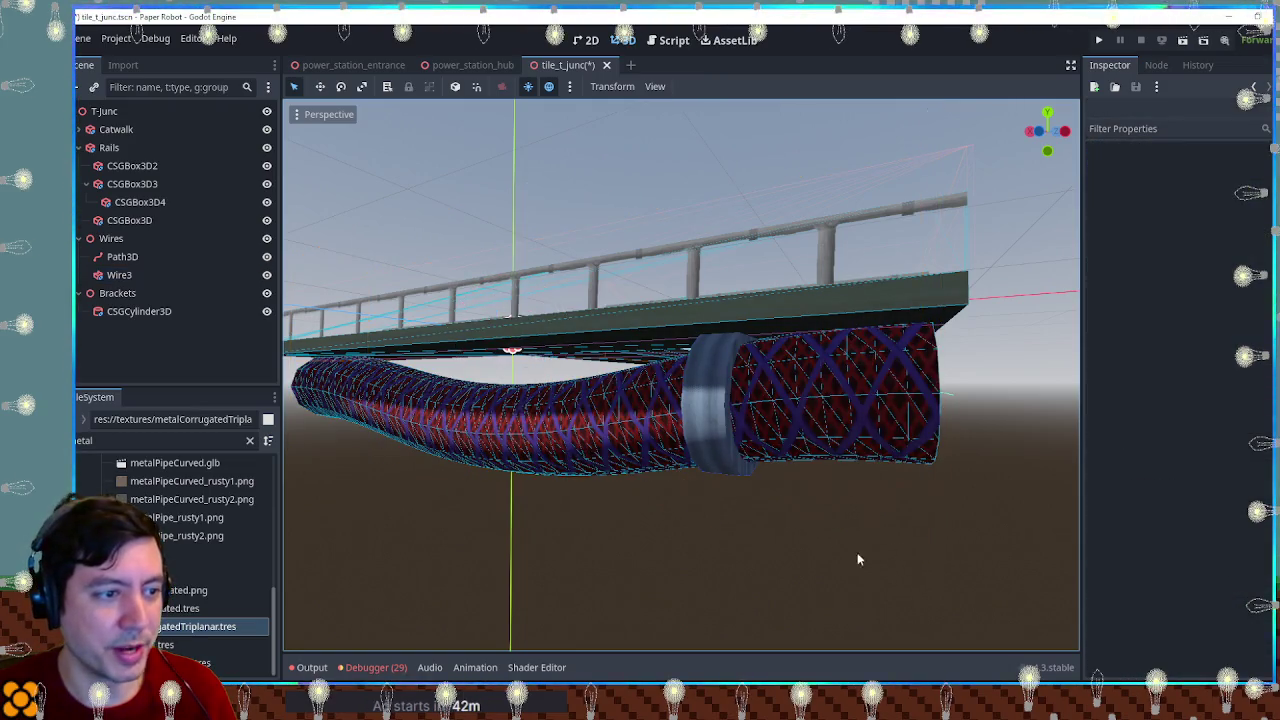
pyautogui.moveTo(645, 551)
pyautogui.mouseDown()
pyautogui.moveTo(914, 543)
pyautogui.moveTo(710, 542)
pyautogui.moveTo(760, 580)
pyautogui.moveTo(403, 512)
pyautogui.moveTo(314, 572)
pyautogui.moveTo(366, 557)
pyautogui.mouseUp()
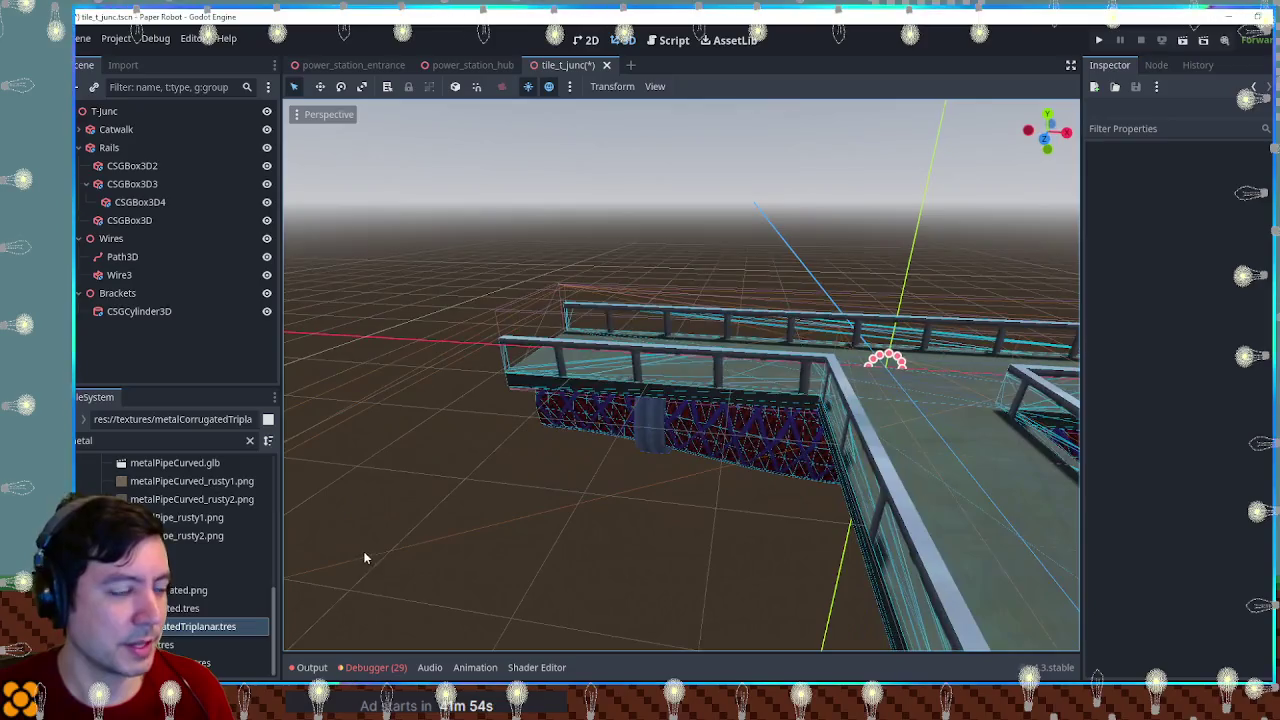
pyautogui.click(465, 65)
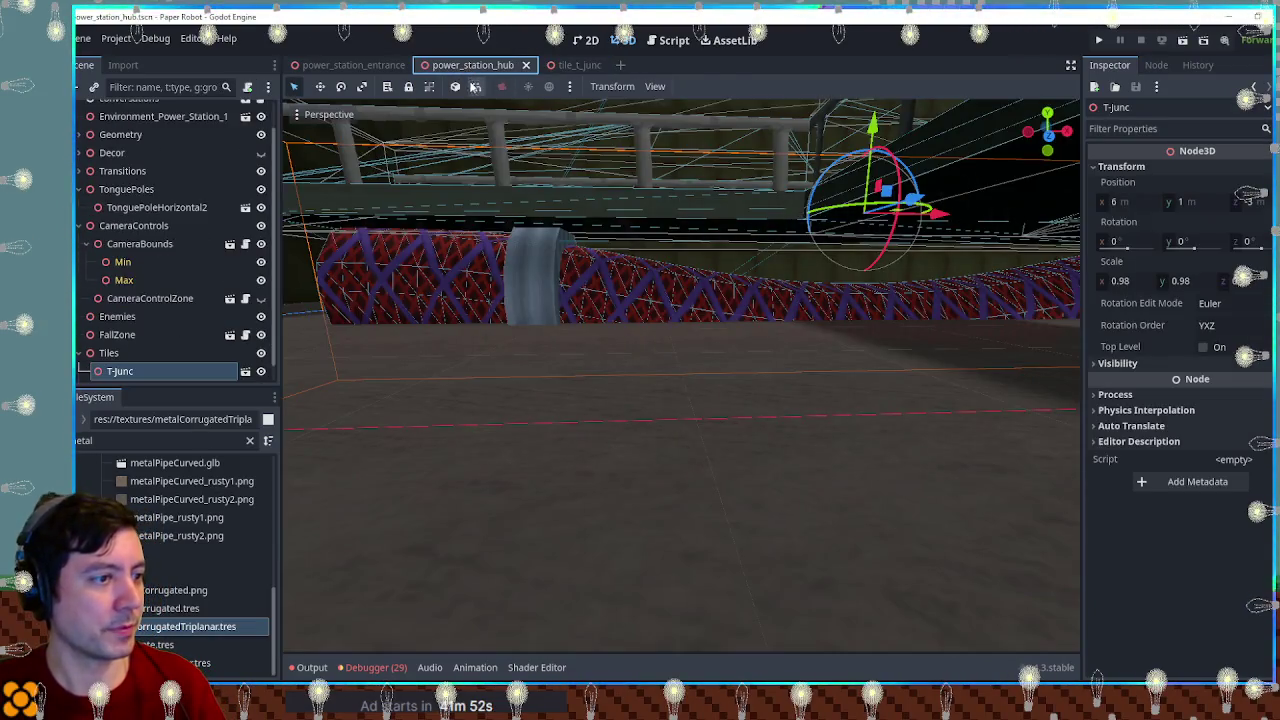
pyautogui.press('F6')
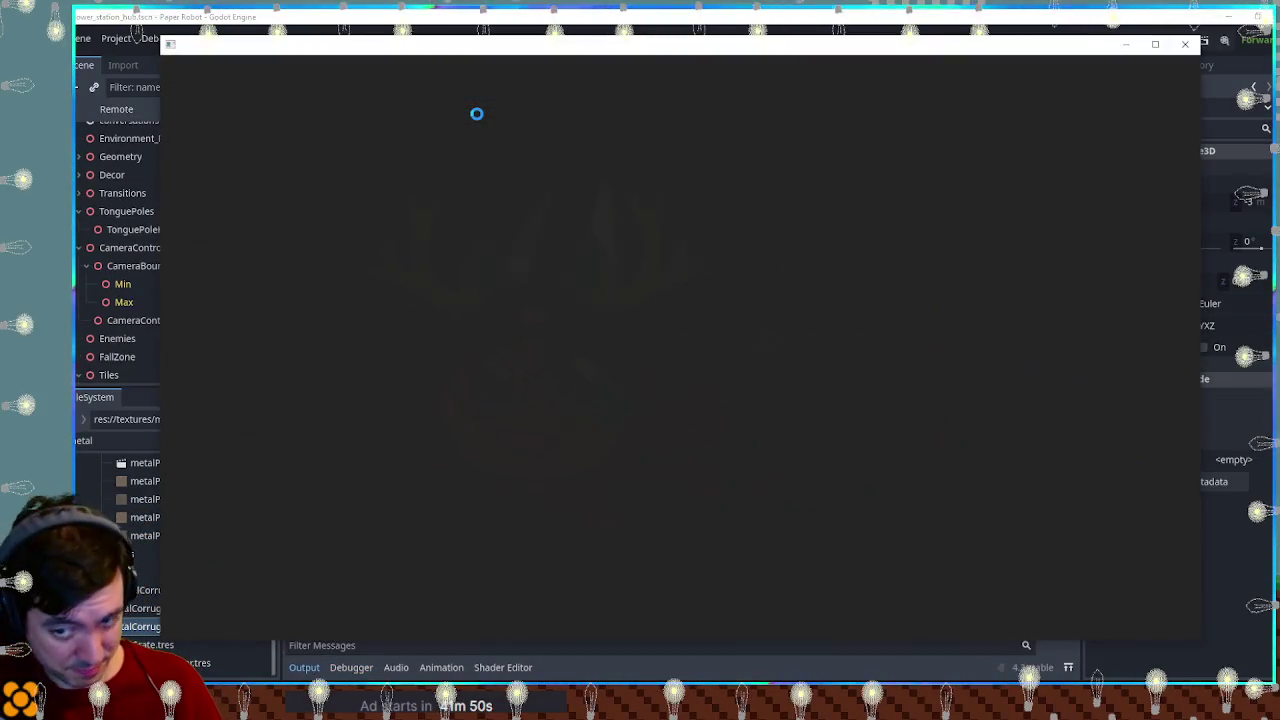
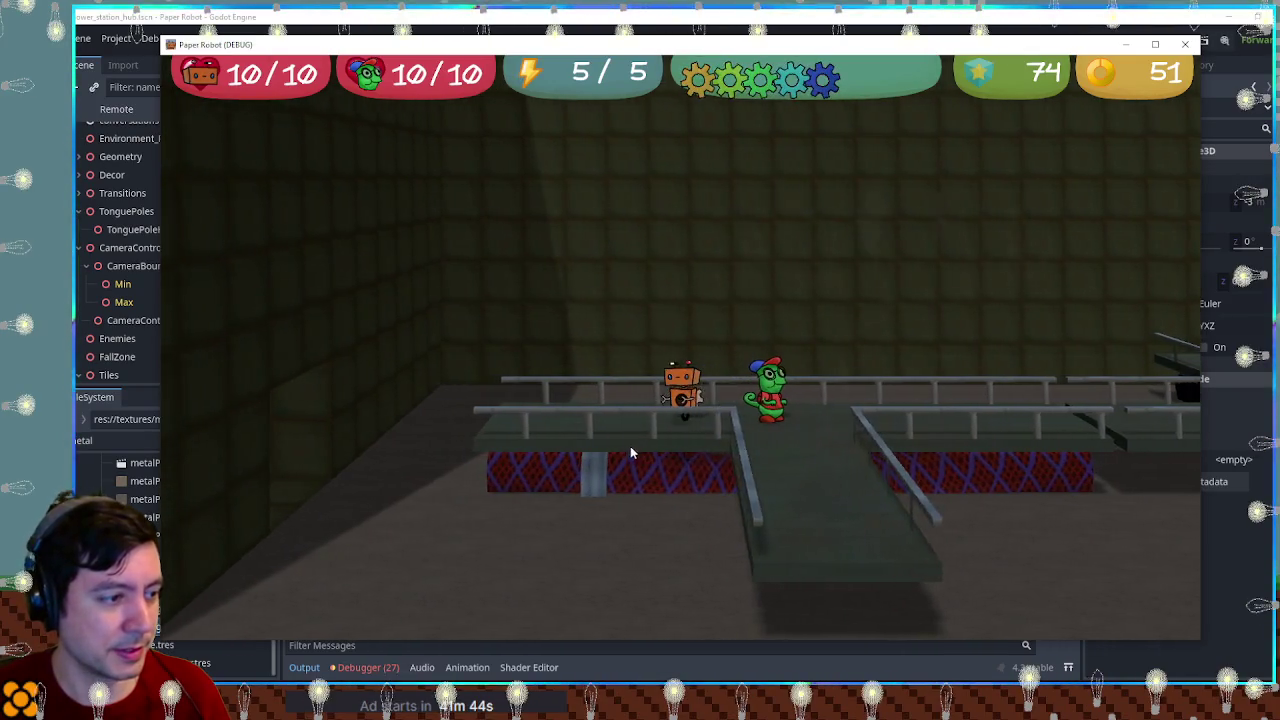
# Step: Close the running Paper Robot game window to get back to the Godot editor
pyautogui.click(1185, 44)
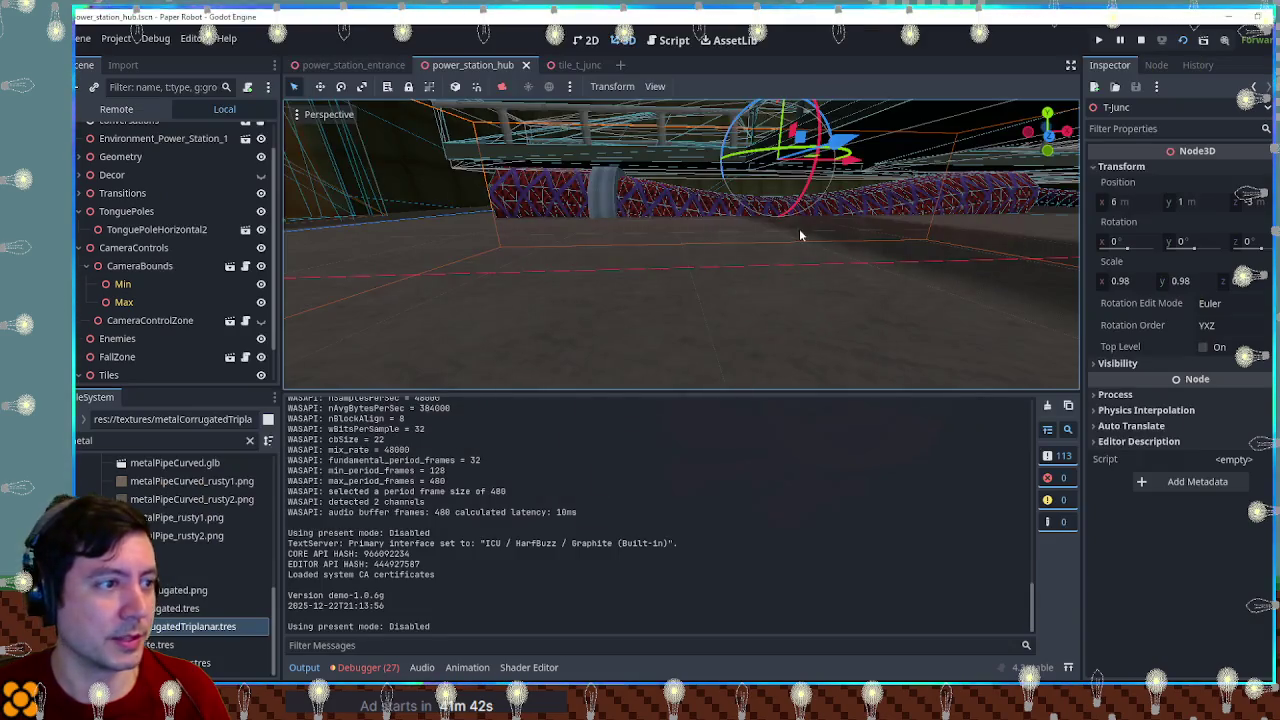
# Step: Switch to the tile_t_junc scene and select the Wire3 wire node
pyautogui.click(577, 66)
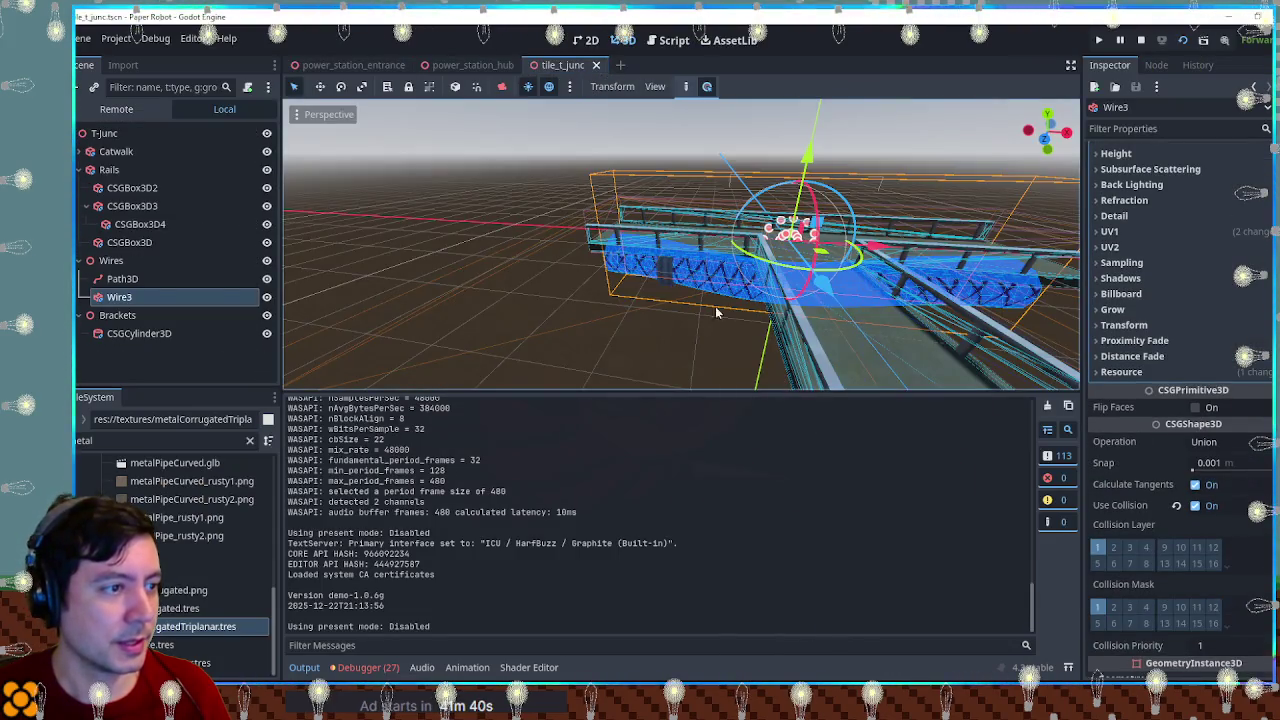
pyautogui.click(122, 279)
pyautogui.click(119, 297)
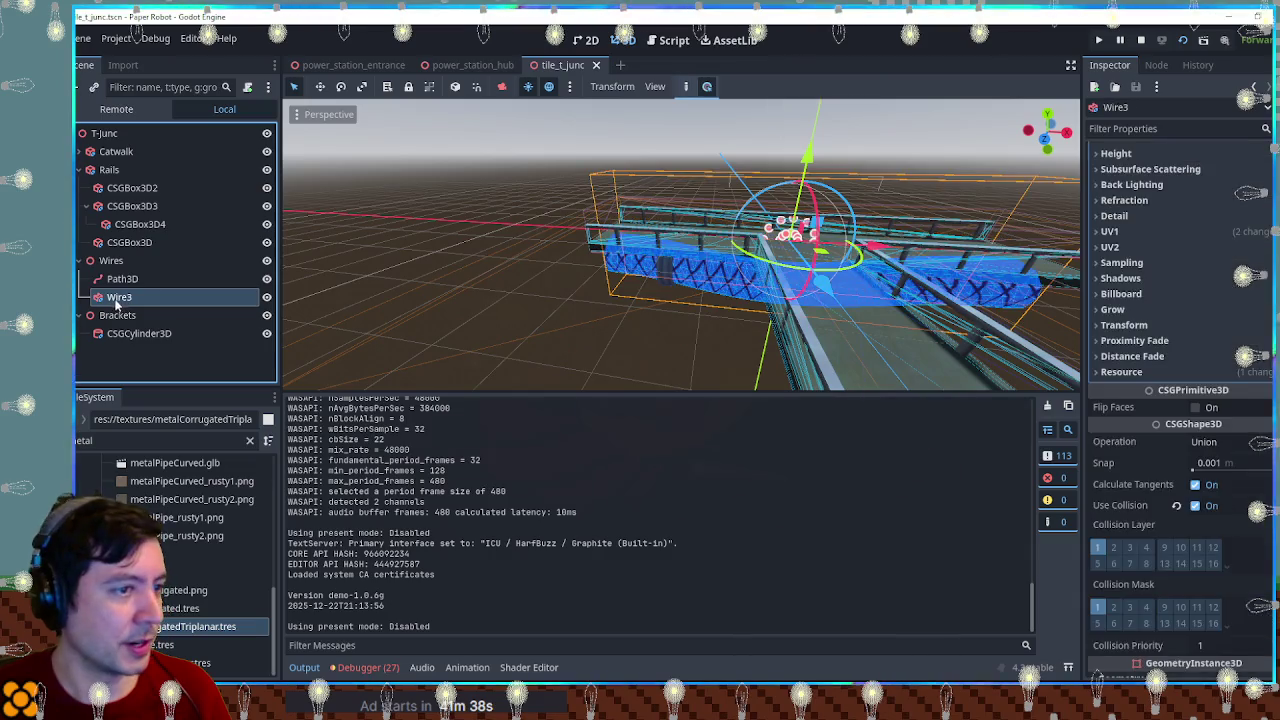
pyautogui.scroll(5, 1192, 446)
pyautogui.scroll(2, 1195, 420)
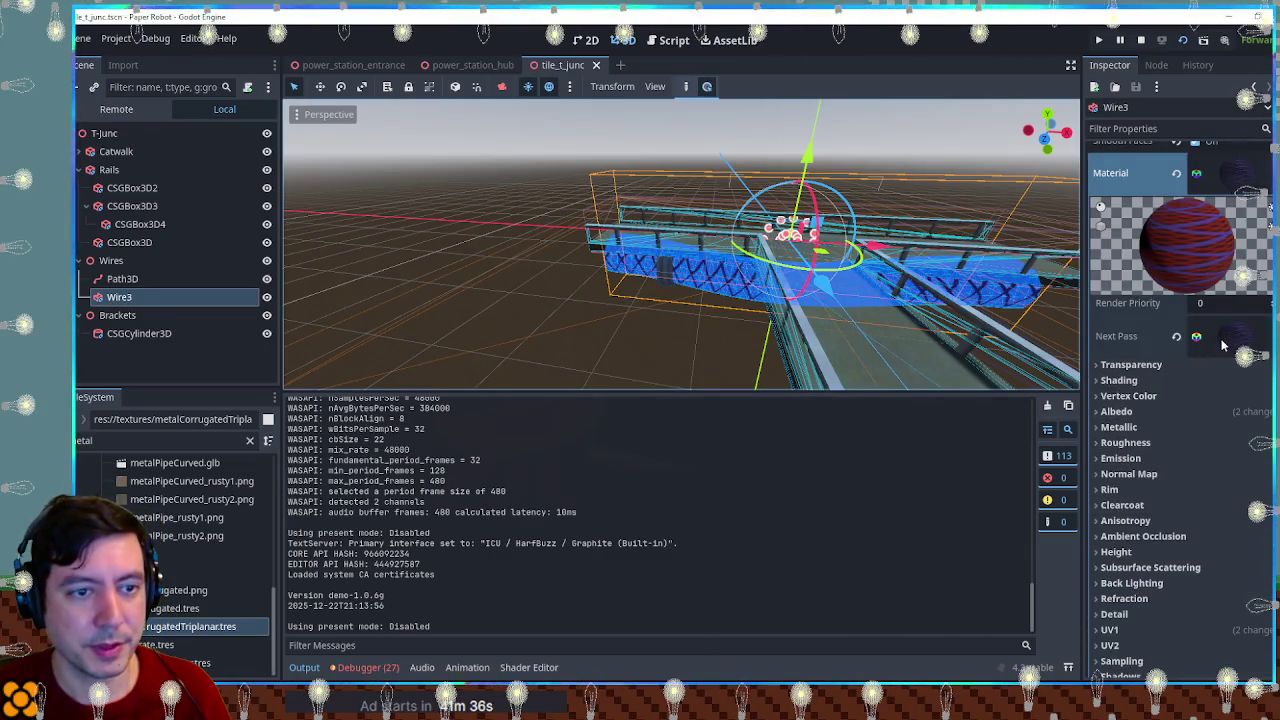
# Step: Inspect Wire3's Next Pass material, checking its Transparency and UV1 scale settings
pyautogui.click(1221, 340)
pyautogui.scroll(-5, 1210, 355)
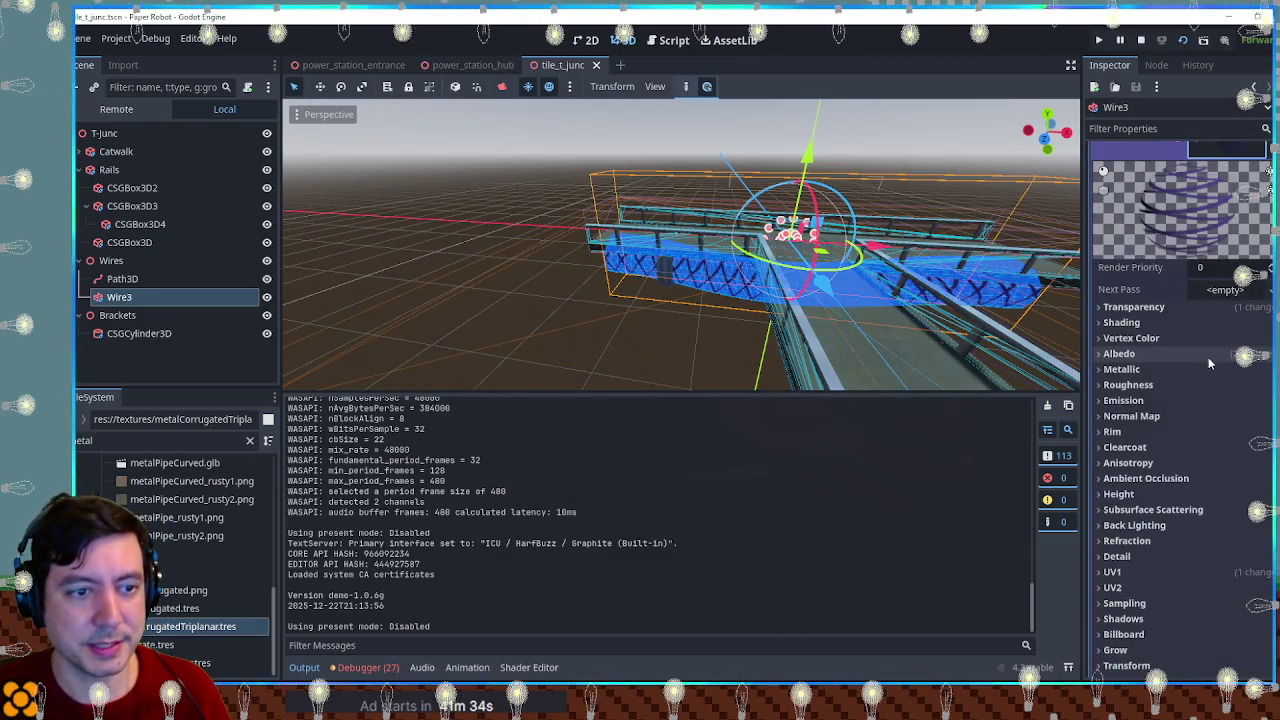
pyautogui.click(1174, 320)
pyautogui.click(1172, 309)
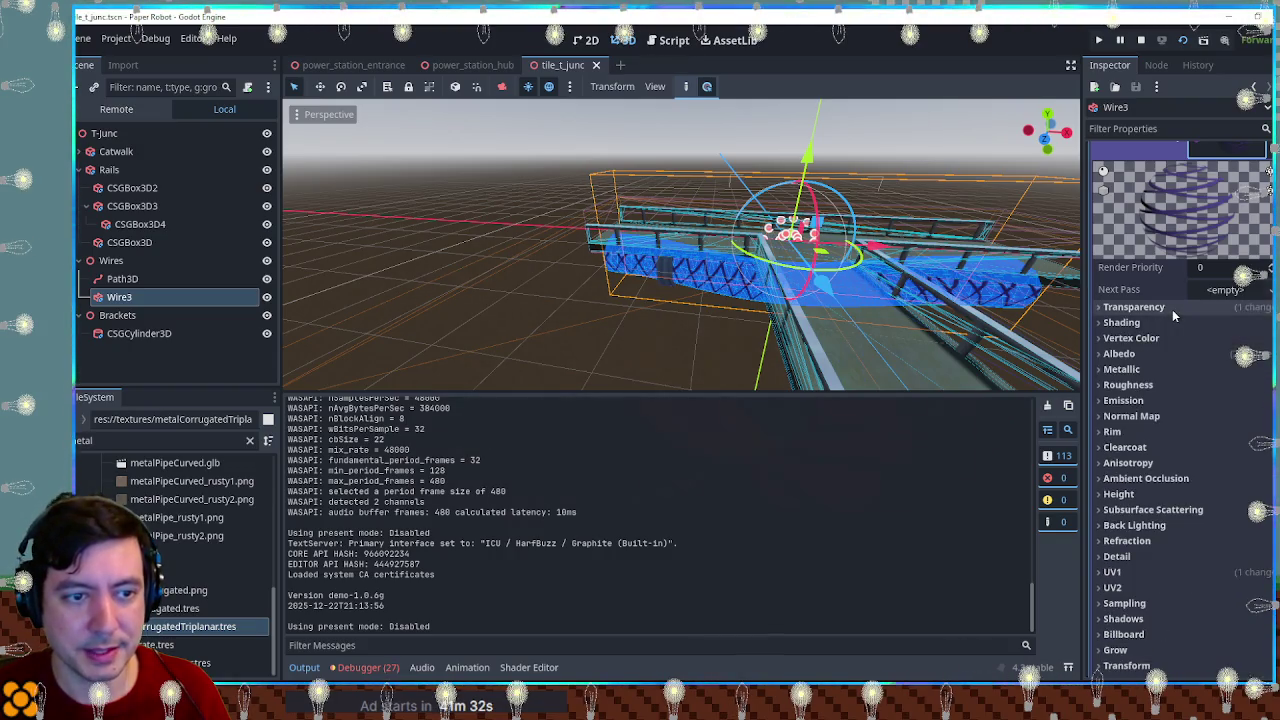
pyautogui.scroll(-2, 1171, 358)
pyautogui.scroll(-6, 1171, 358)
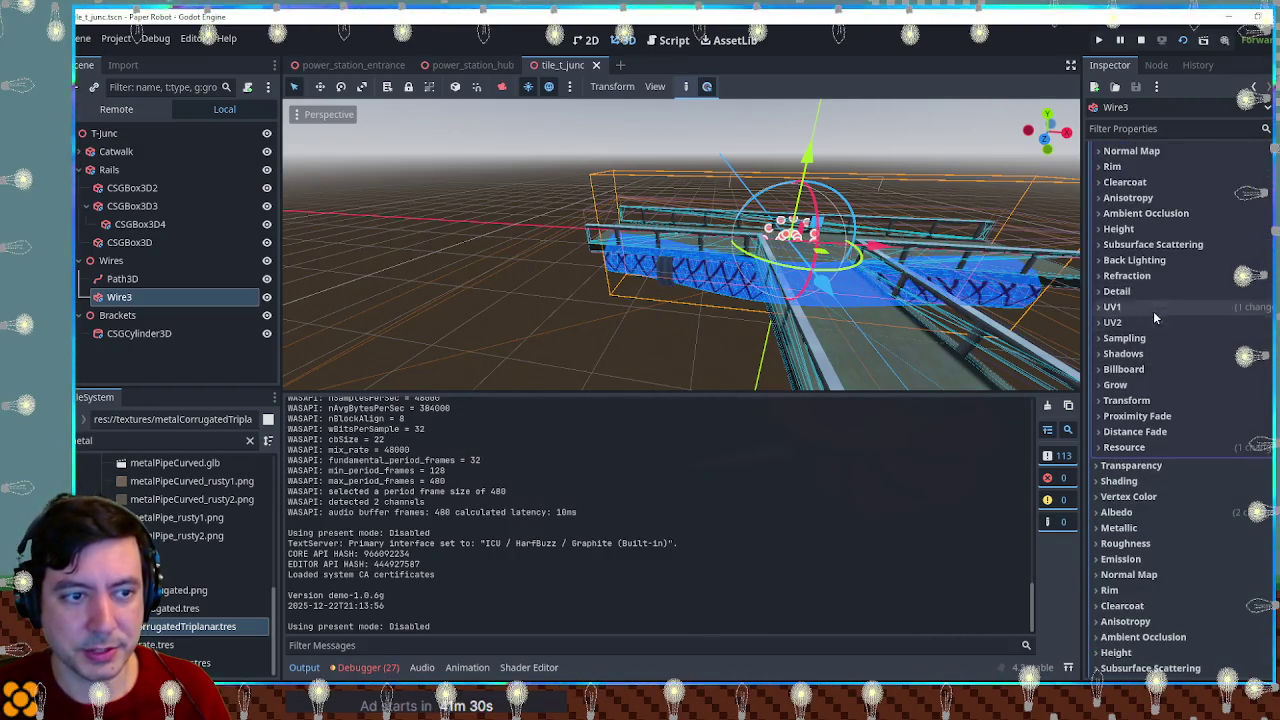
pyautogui.click(1184, 309)
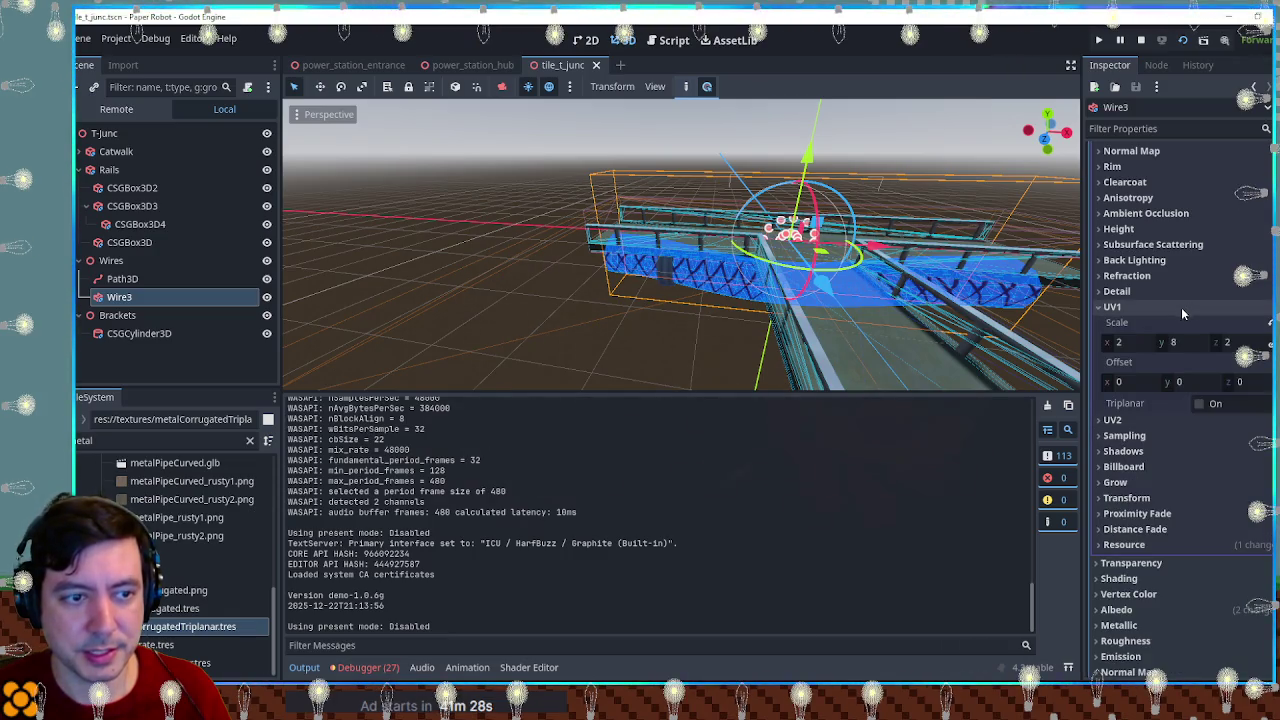
pyautogui.click(1180, 309)
pyautogui.scroll(10, 1178, 310)
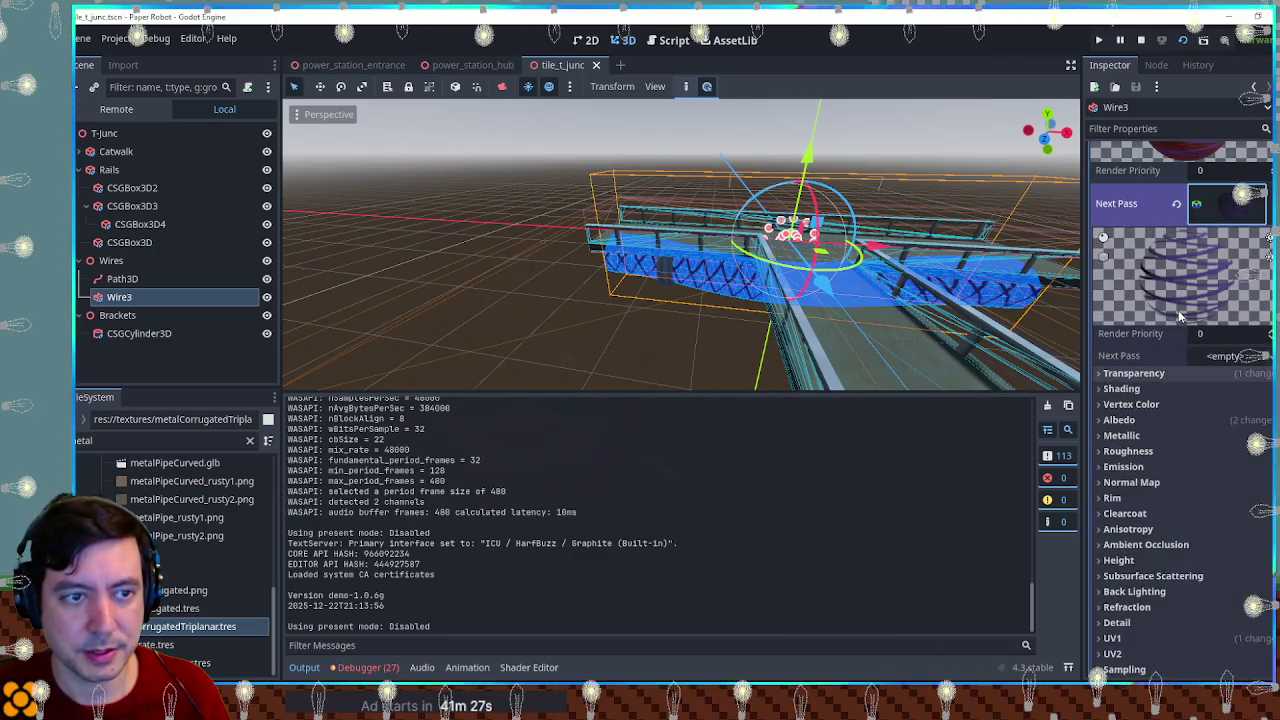
# Step: Review the Next Pass material's Albedo and Transparency settings, then collapse it
pyautogui.click(1186, 418)
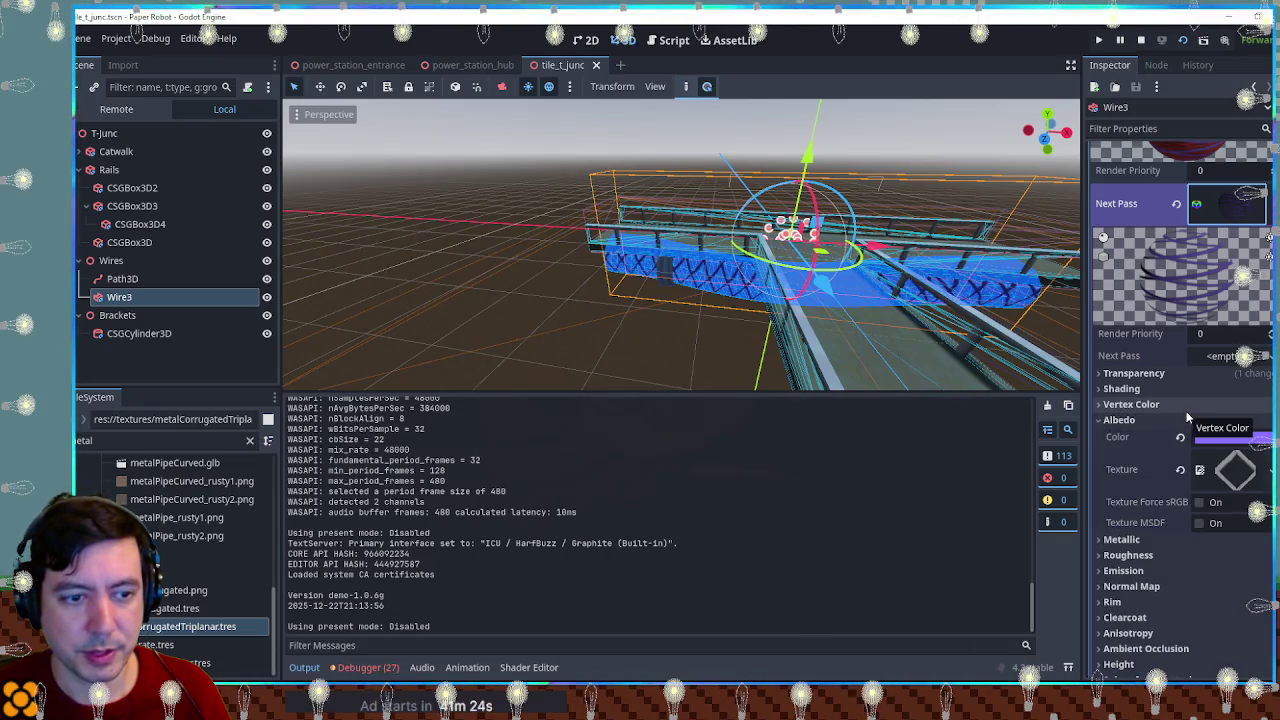
pyautogui.click(1185, 420)
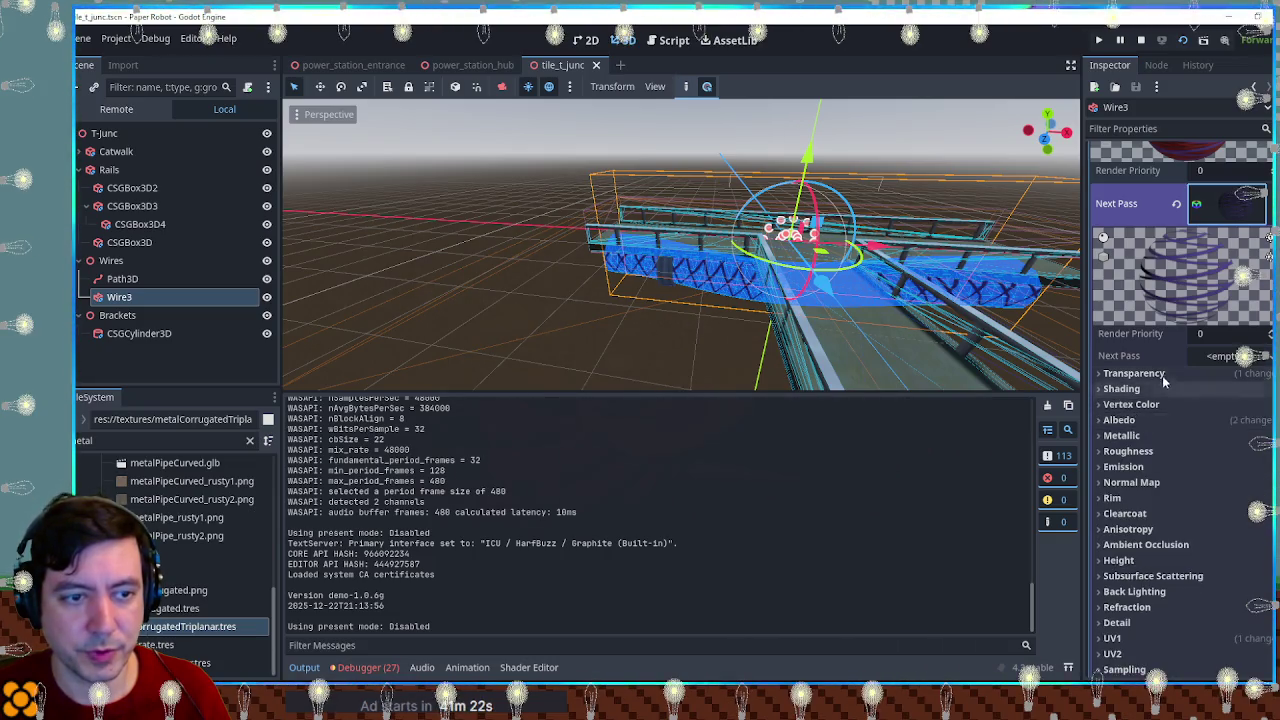
pyautogui.click(1164, 374)
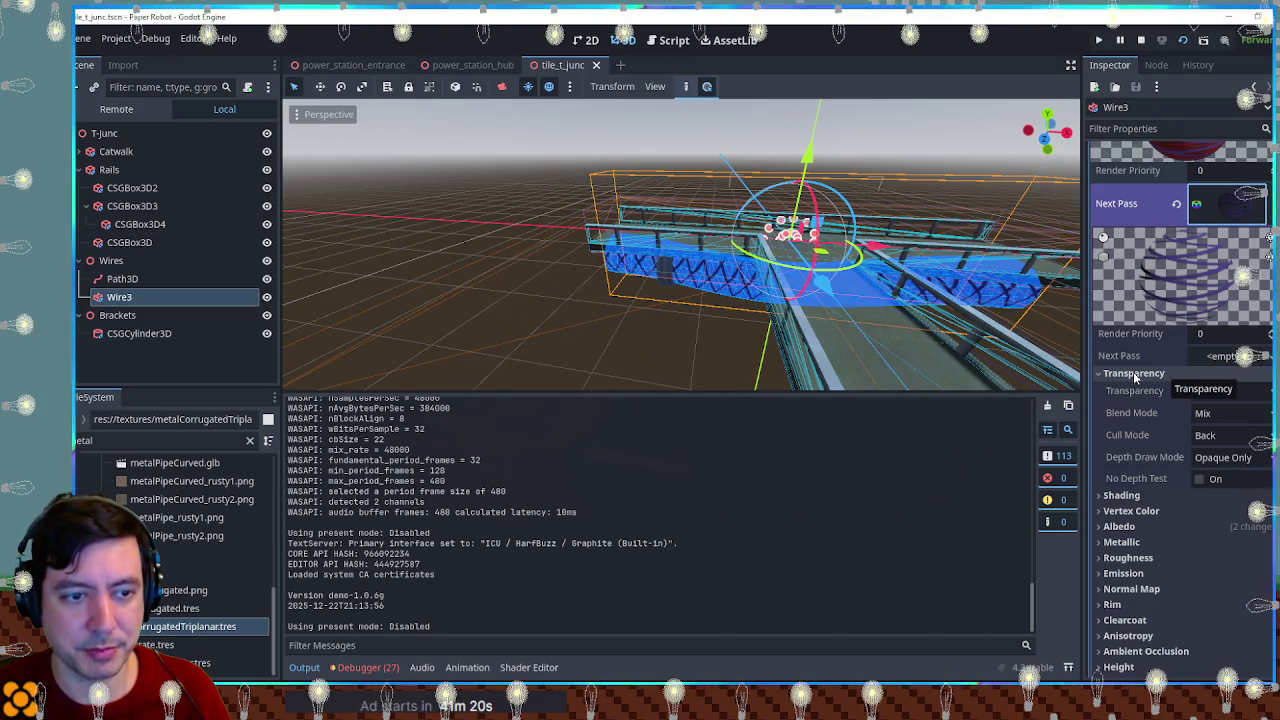
pyautogui.click(1135, 374)
pyautogui.click(1135, 374)
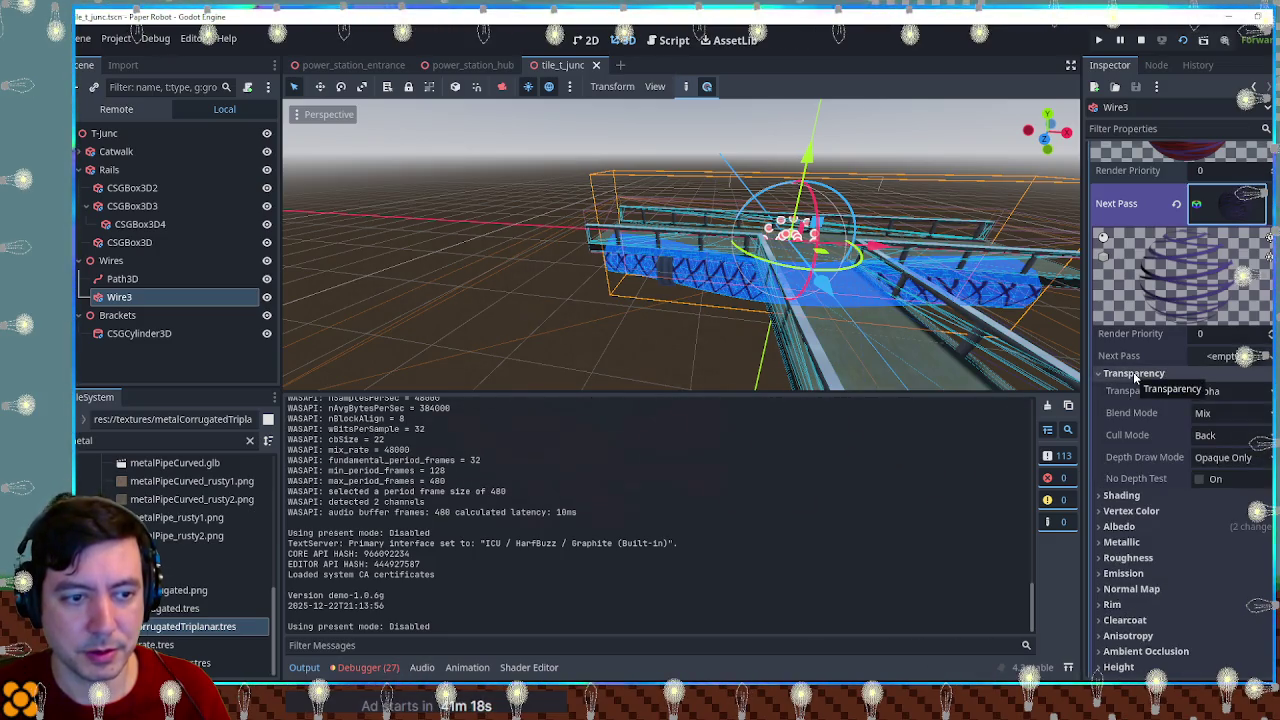
pyautogui.click(1135, 374)
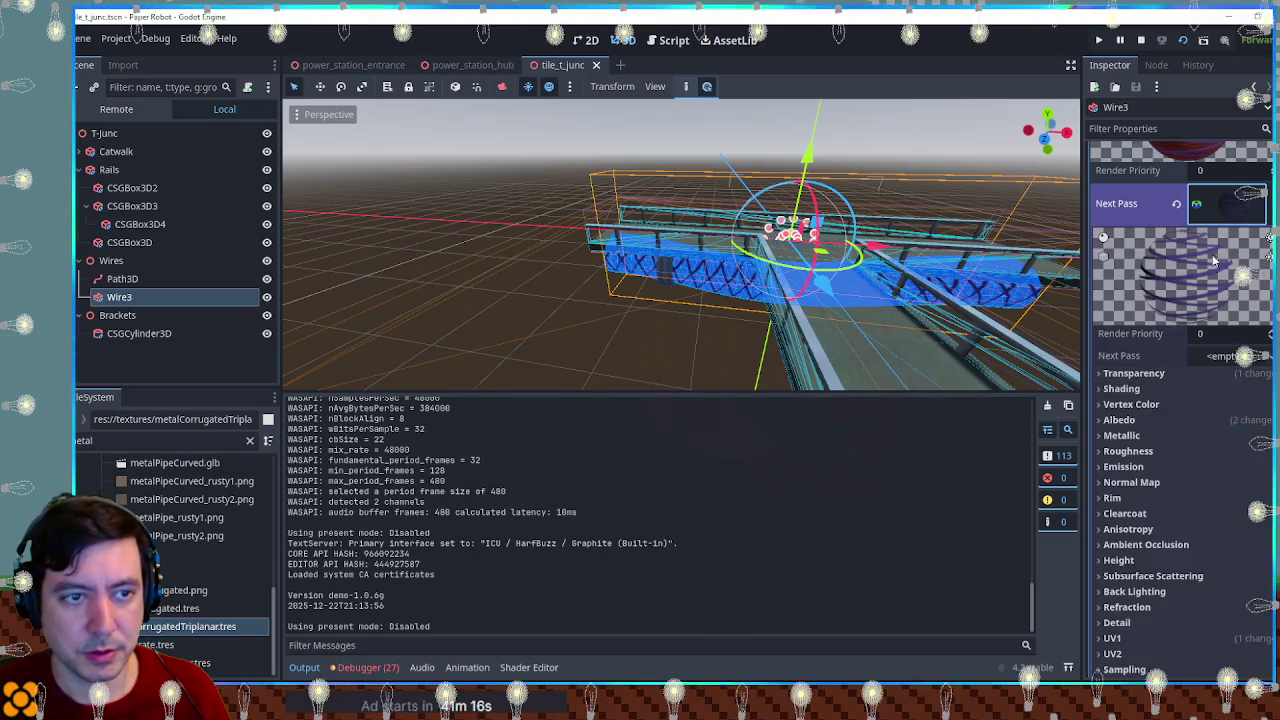
pyautogui.click(1226, 203)
# Step: Check Wire3's Sorting settings further down the Inspector
pyautogui.scroll(-5, 1209, 300)
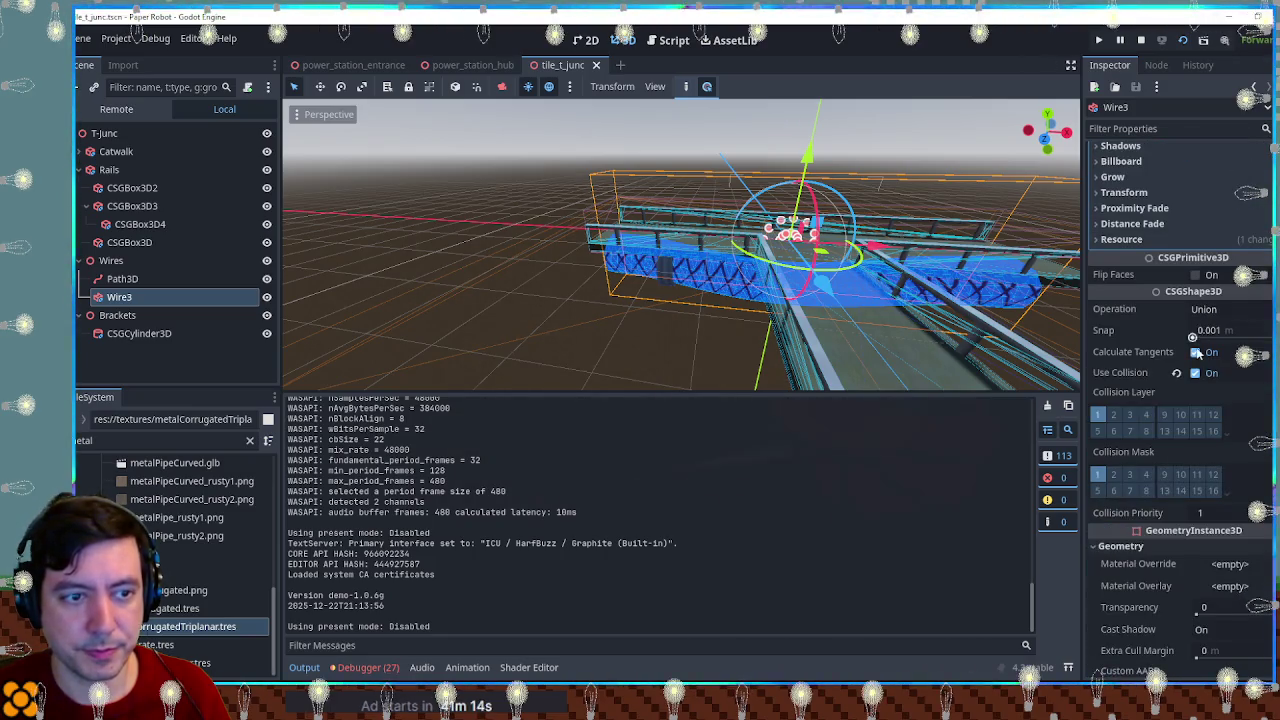
pyautogui.scroll(-3, 1192, 390)
pyautogui.scroll(-3, 1250, 392)
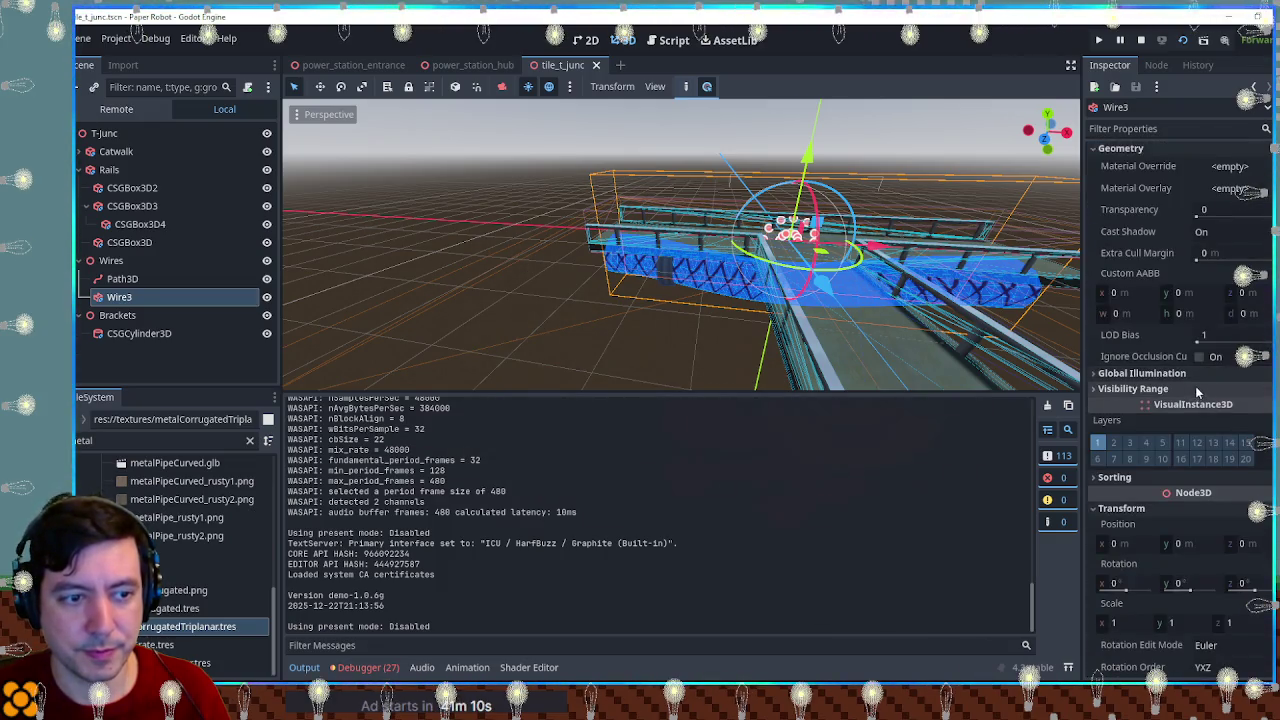
pyautogui.click(1147, 479)
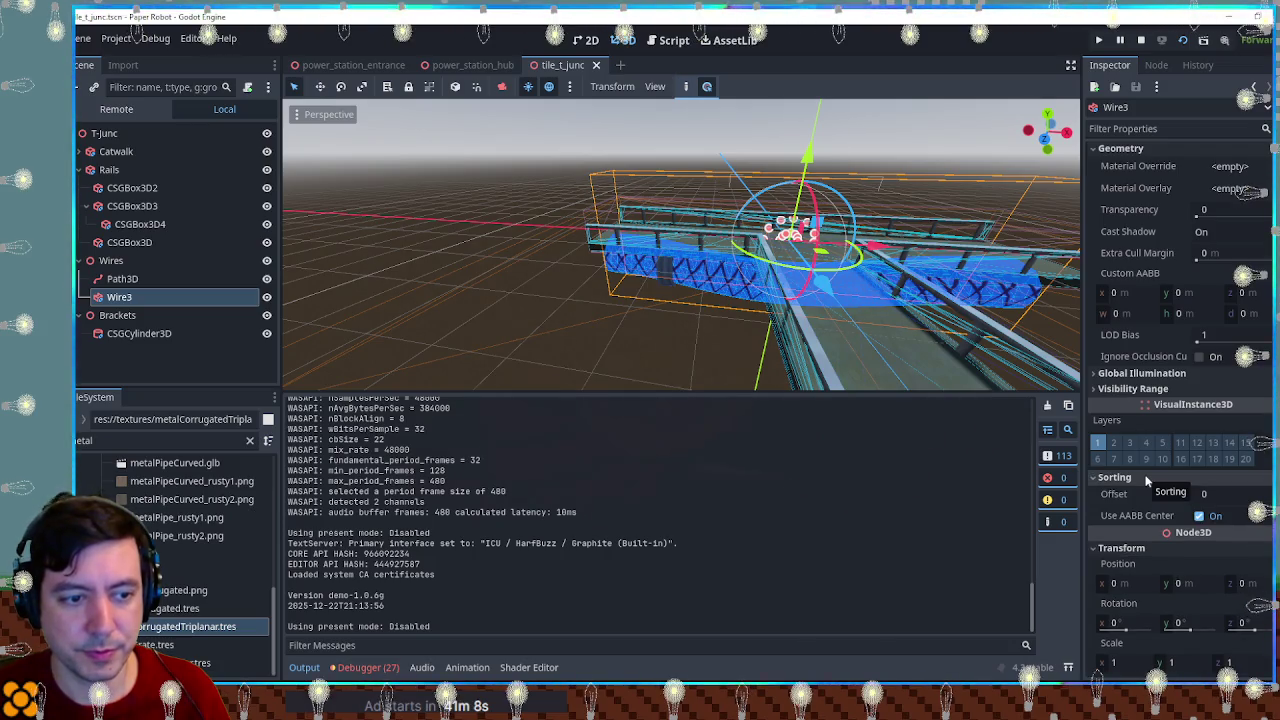
pyautogui.click(1147, 479)
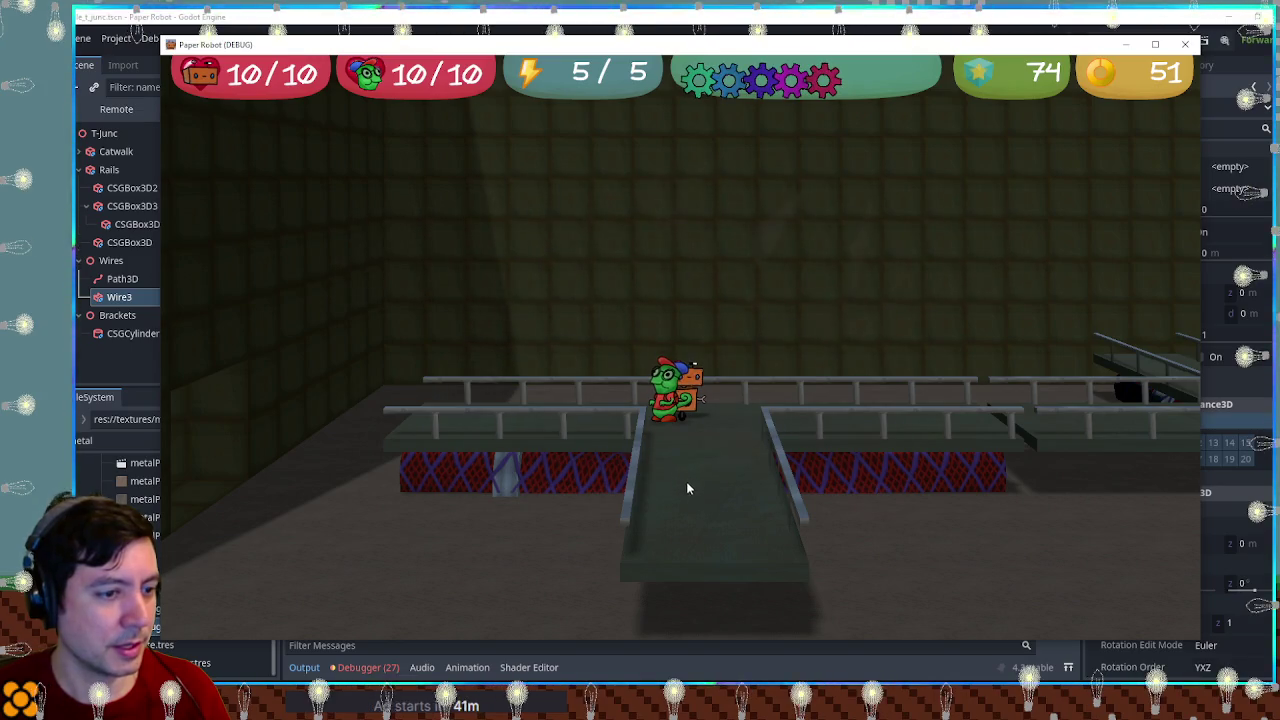
pyautogui.click(845, 14)
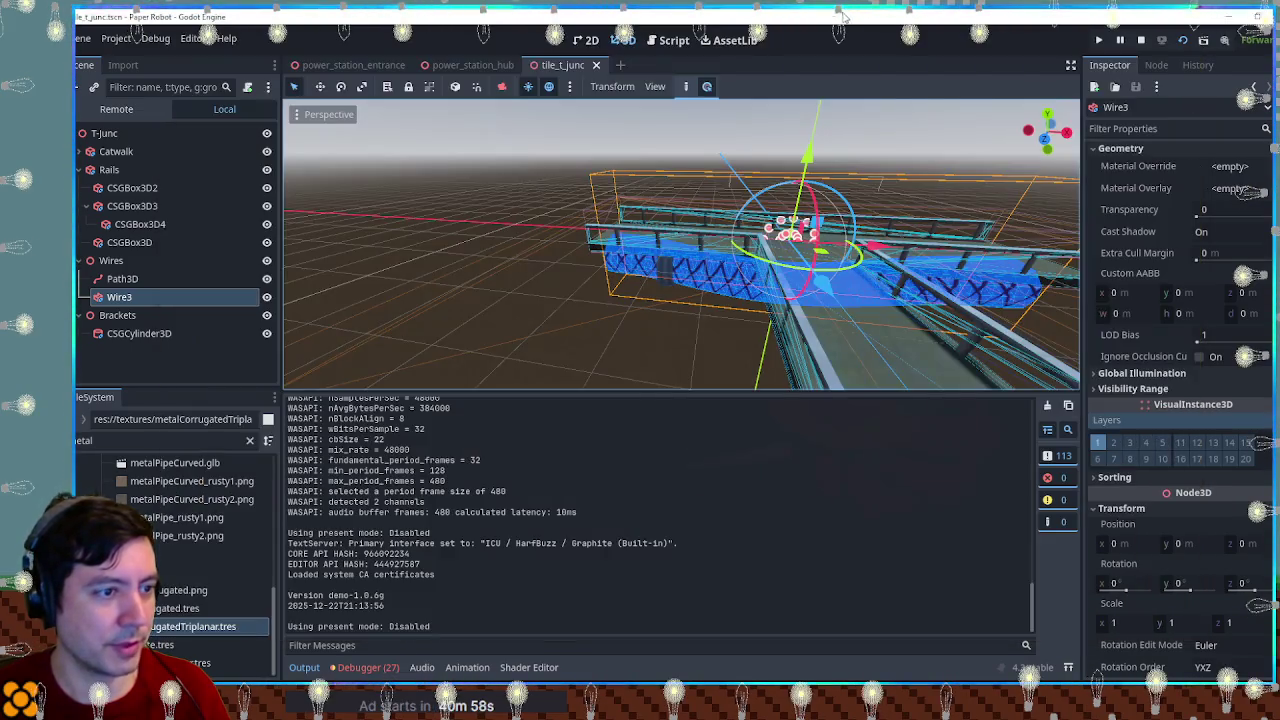
# Step: Orbit to the pipe and select the CSGCylinder3D bracket, reviewing its material properties
pyautogui.moveTo(608, 363)
pyautogui.mouseDown()
pyautogui.moveTo(663, 321)
pyautogui.moveTo(934, 286)
pyautogui.moveTo(294, 297)
pyautogui.moveTo(320, 228)
pyautogui.mouseUp()
pyautogui.scroll(10, 320, 228)
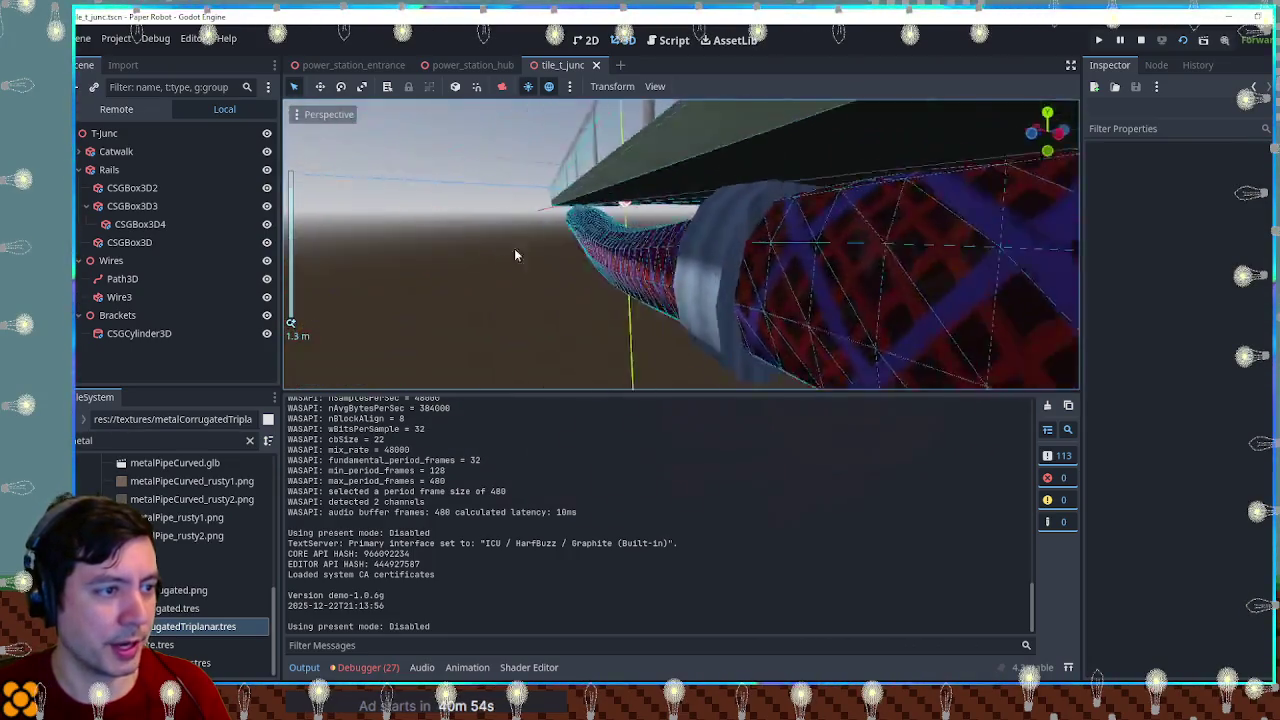
pyautogui.scroll(-10, 603, 241)
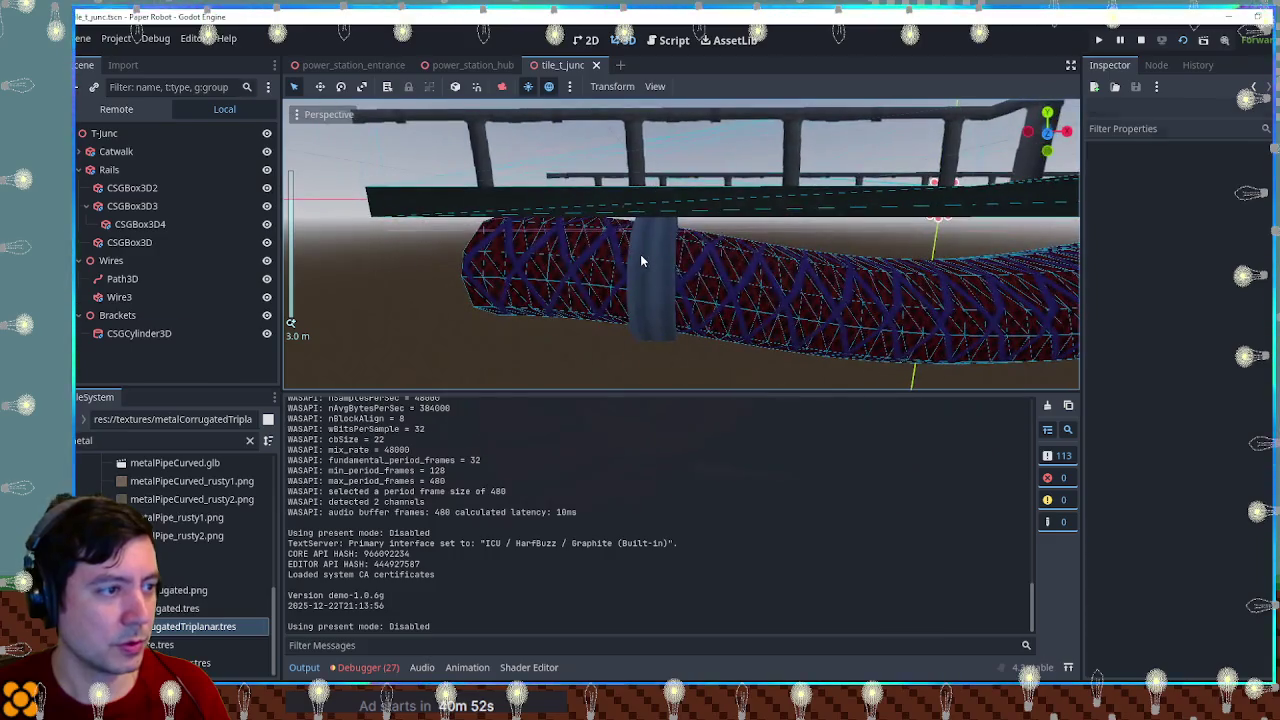
pyautogui.click(663, 255)
pyautogui.click(1225, 285)
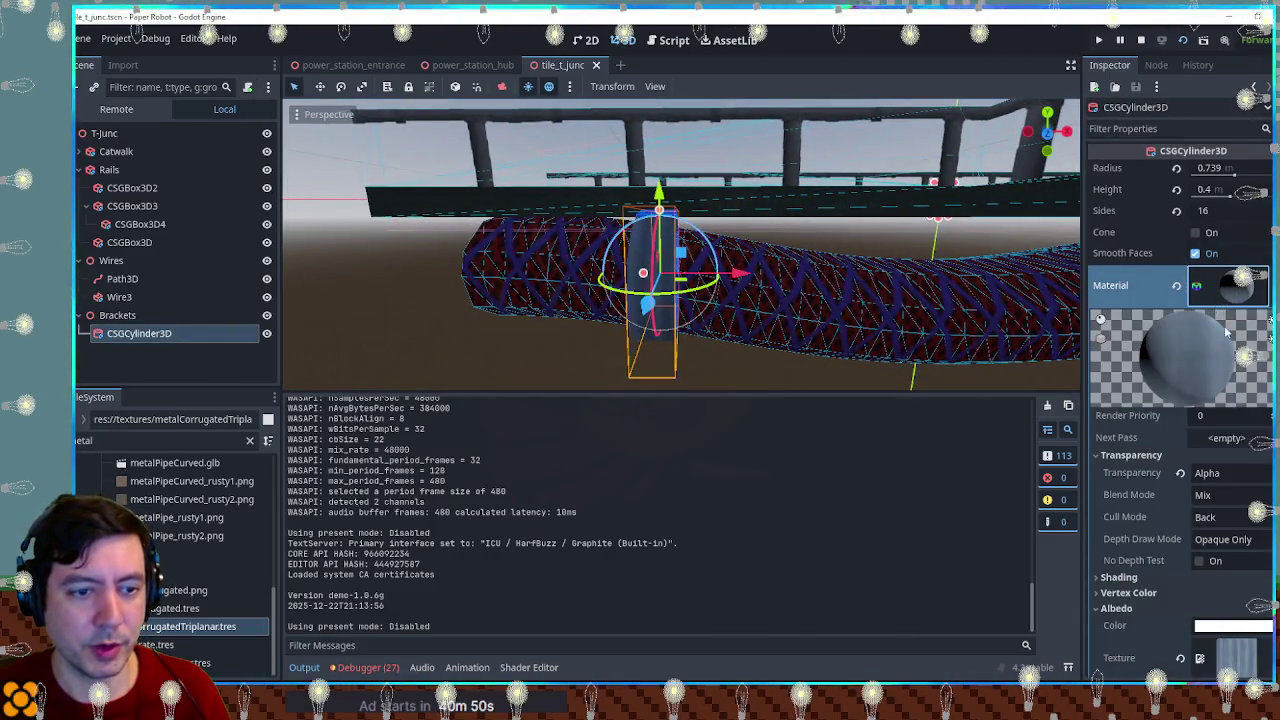
pyautogui.scroll(-3, 1200, 390)
pyautogui.scroll(3, 1220, 375)
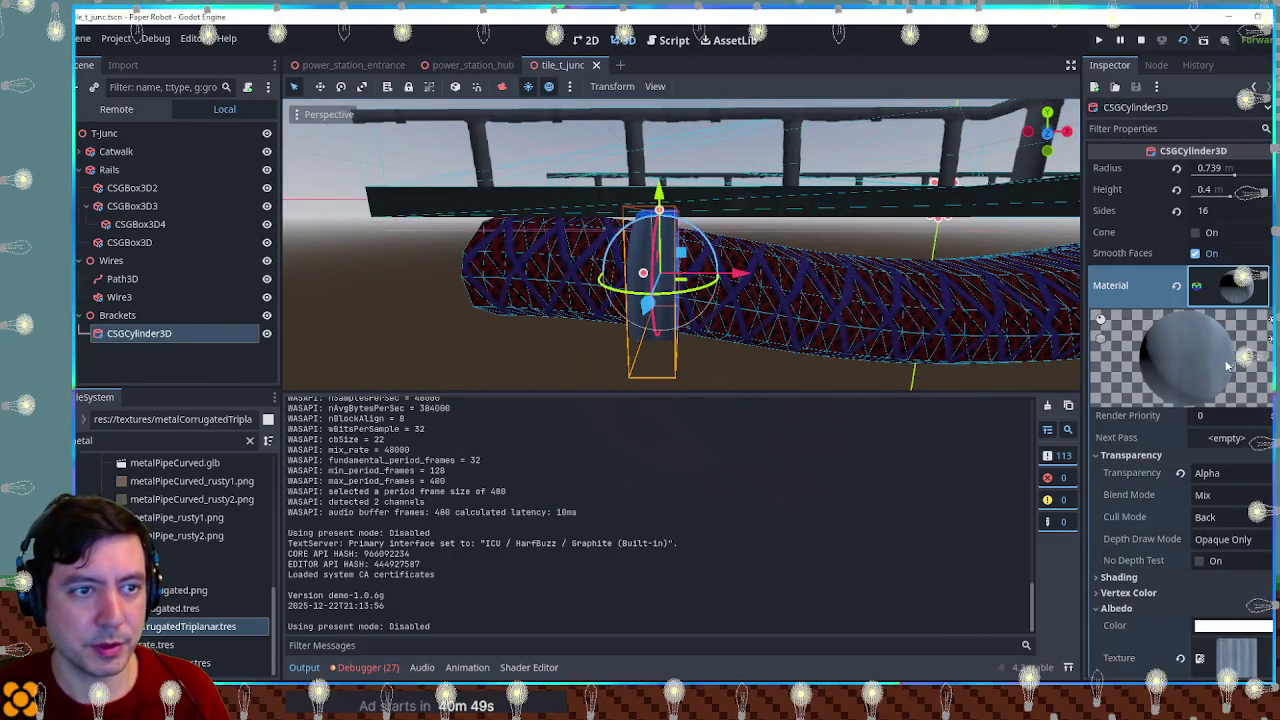
pyautogui.click(1232, 290)
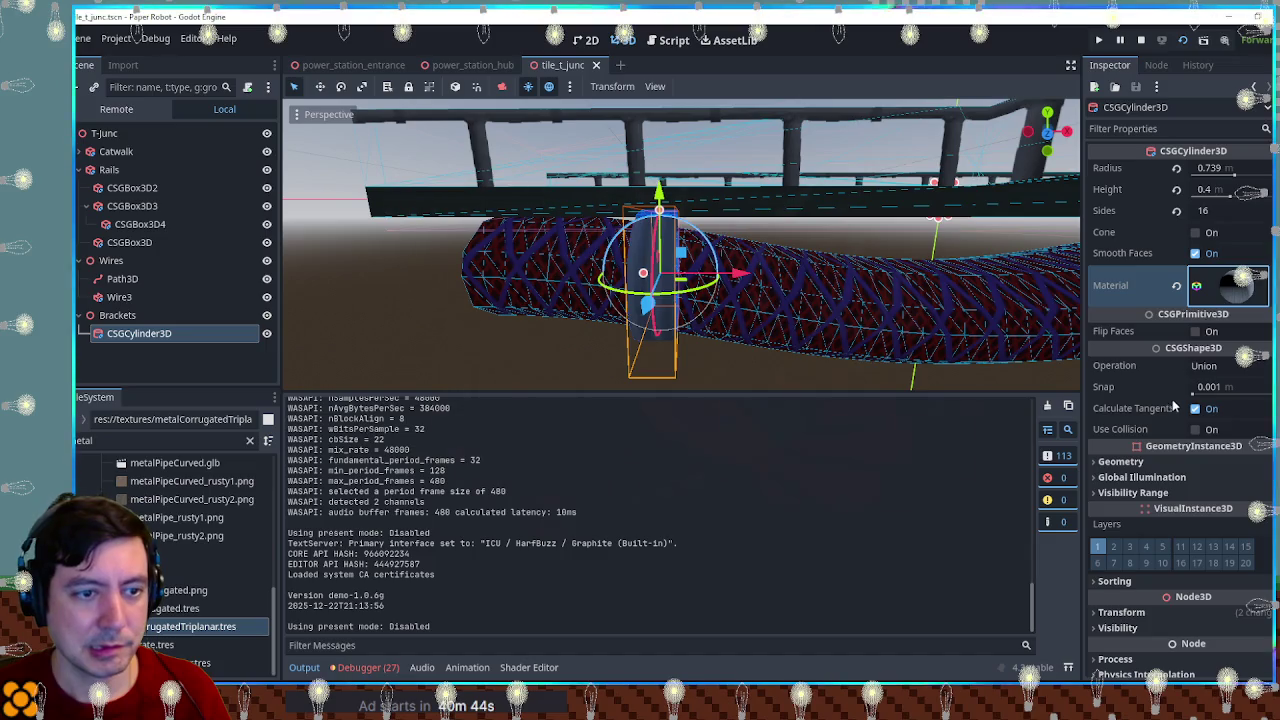
# Step: Set the bracket's sorting offset to 1 and test-run the T-junction scene with F6
pyautogui.scroll(-2, 1165, 540)
pyautogui.click(1180, 516)
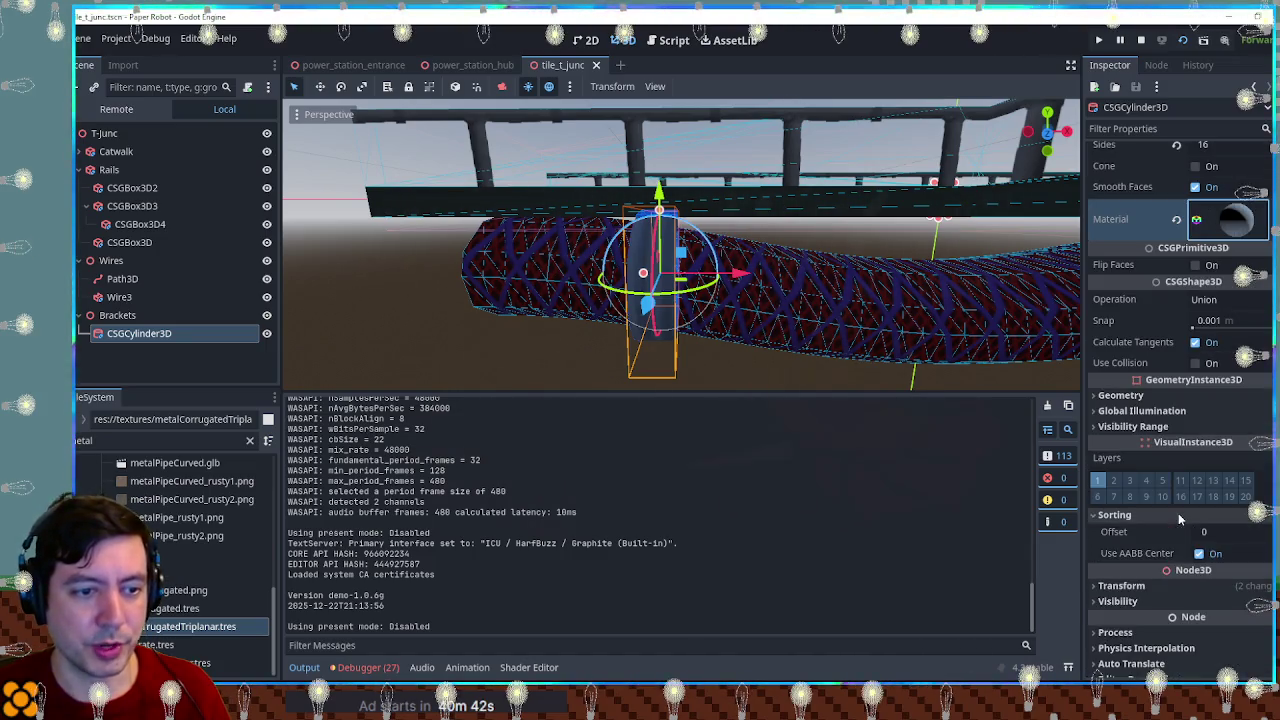
pyautogui.click(1203, 536)
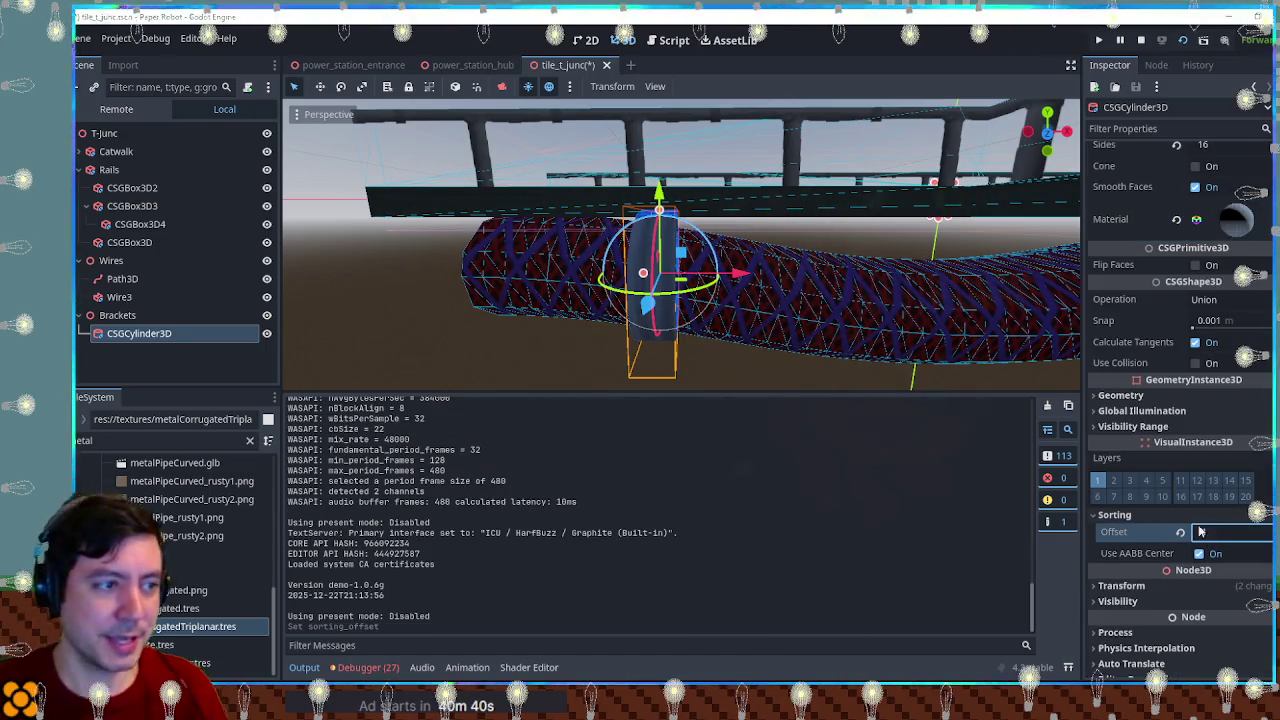
pyautogui.press('F6')
pyautogui.press('a')
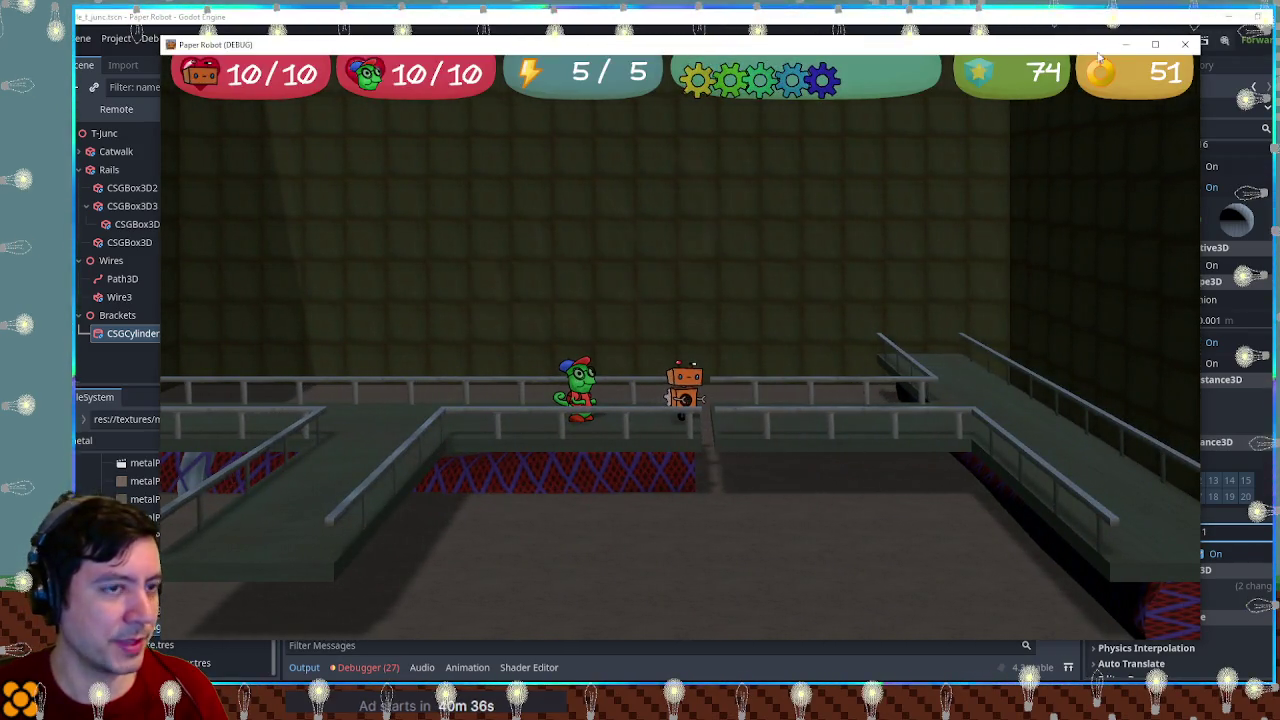
# Step: Stop the game, change the bracket's sorting offset to 2, and save and run with F5
pyautogui.click(1185, 44)
pyautogui.write('2')
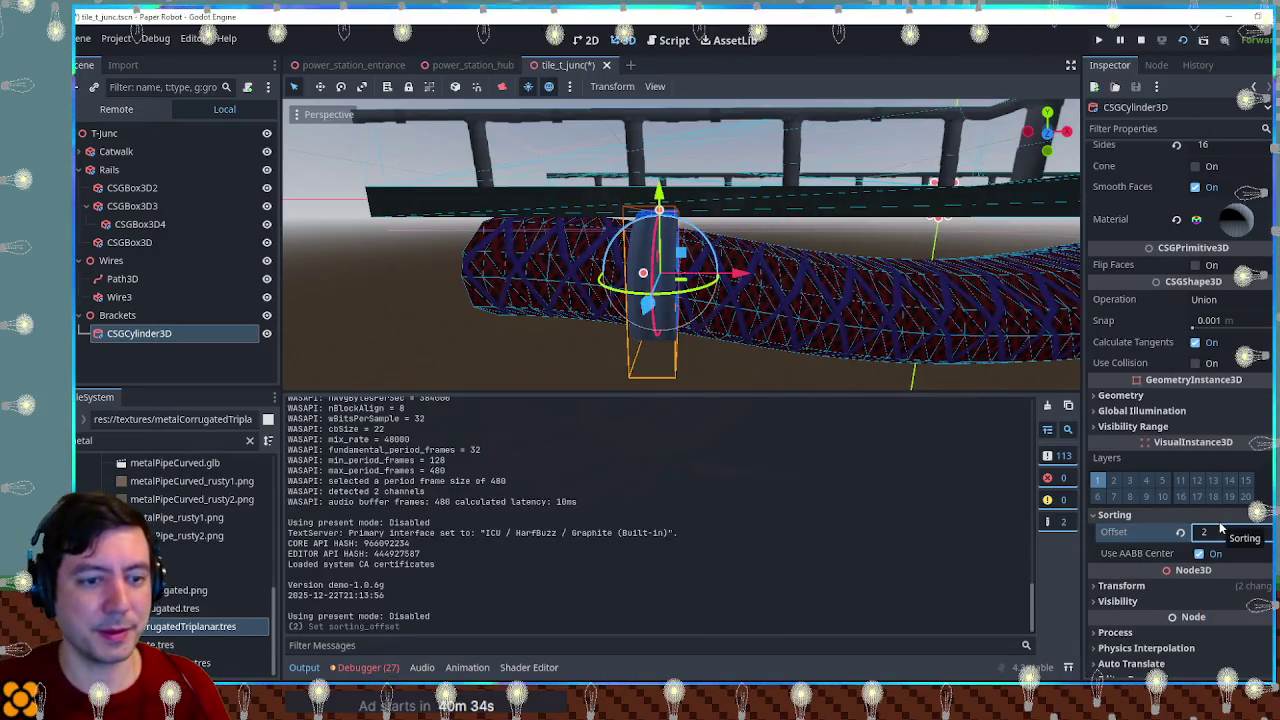
pyautogui.press('F5')
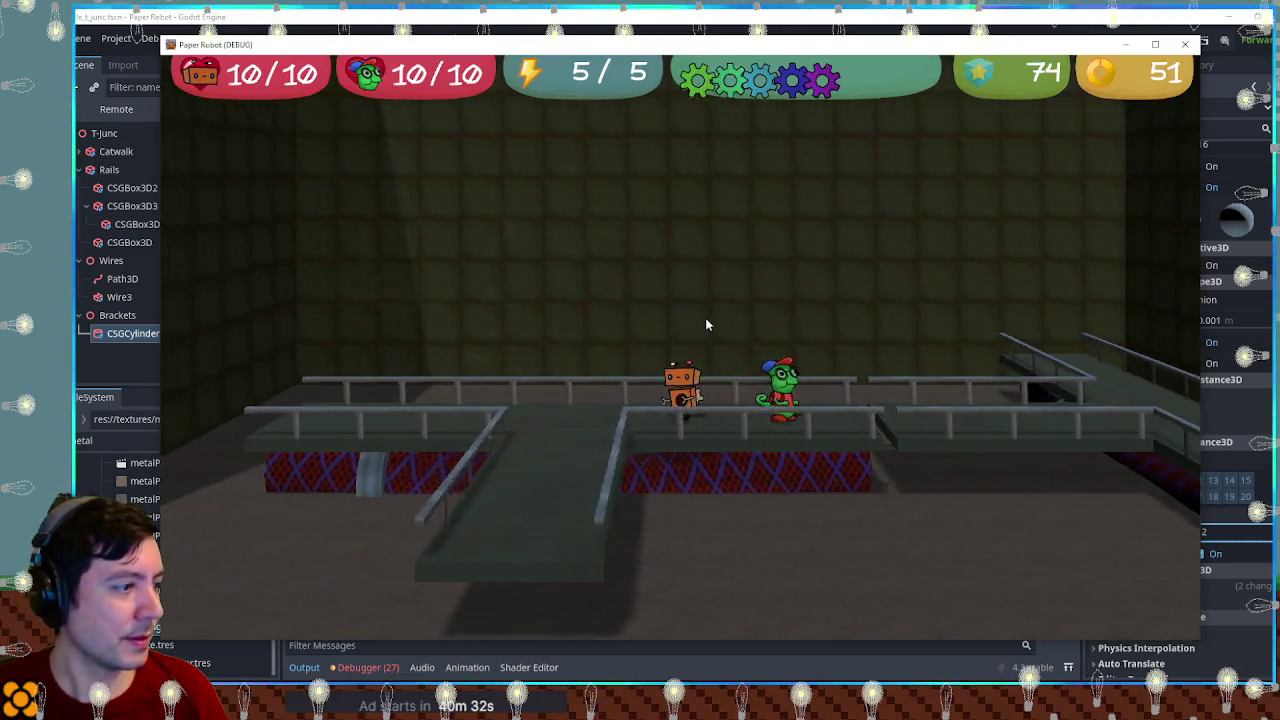
# Step: Walk the robot left along the catwalk past the junction and onto the floor, then close the game
pyautogui.press('a')
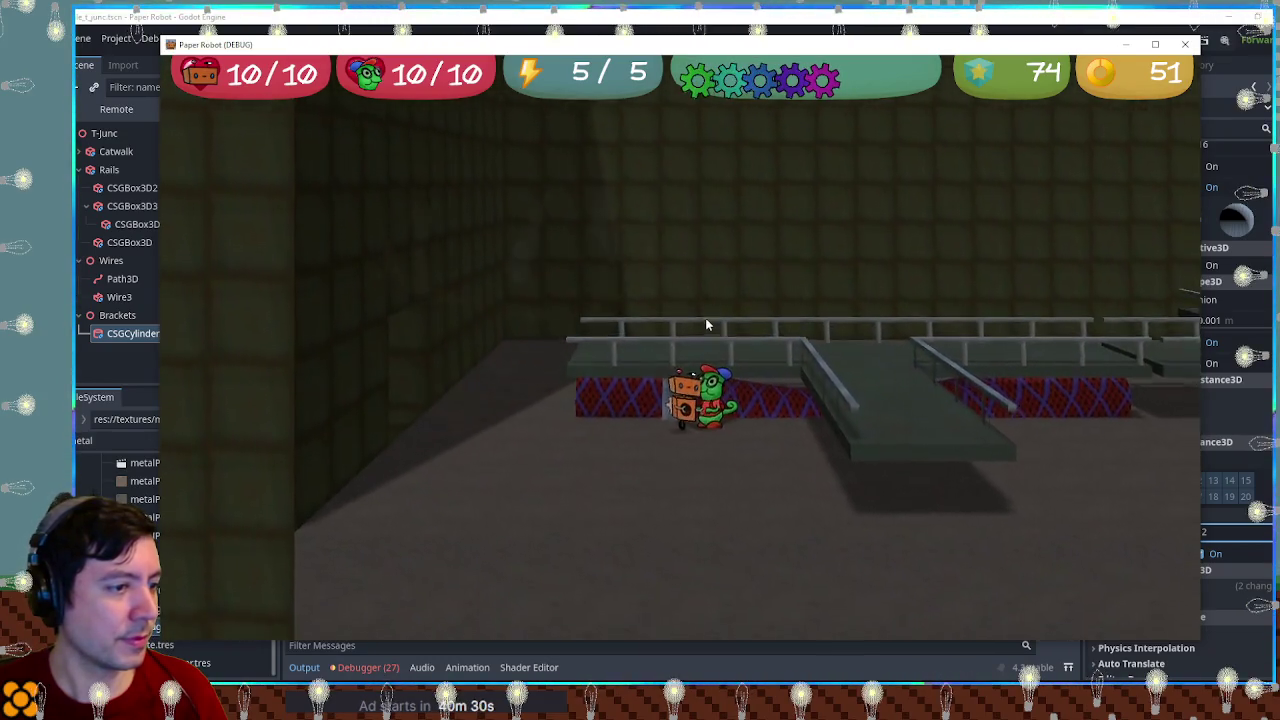
pyautogui.press('a')
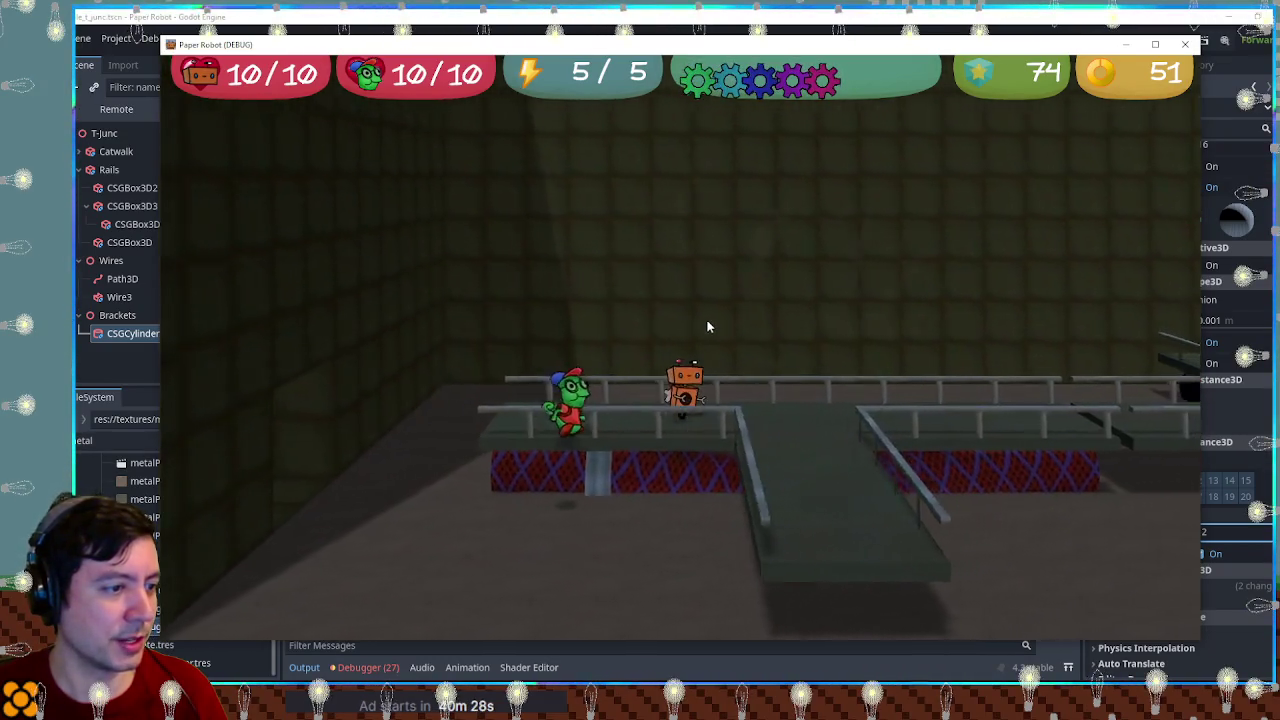
pyautogui.press('a')
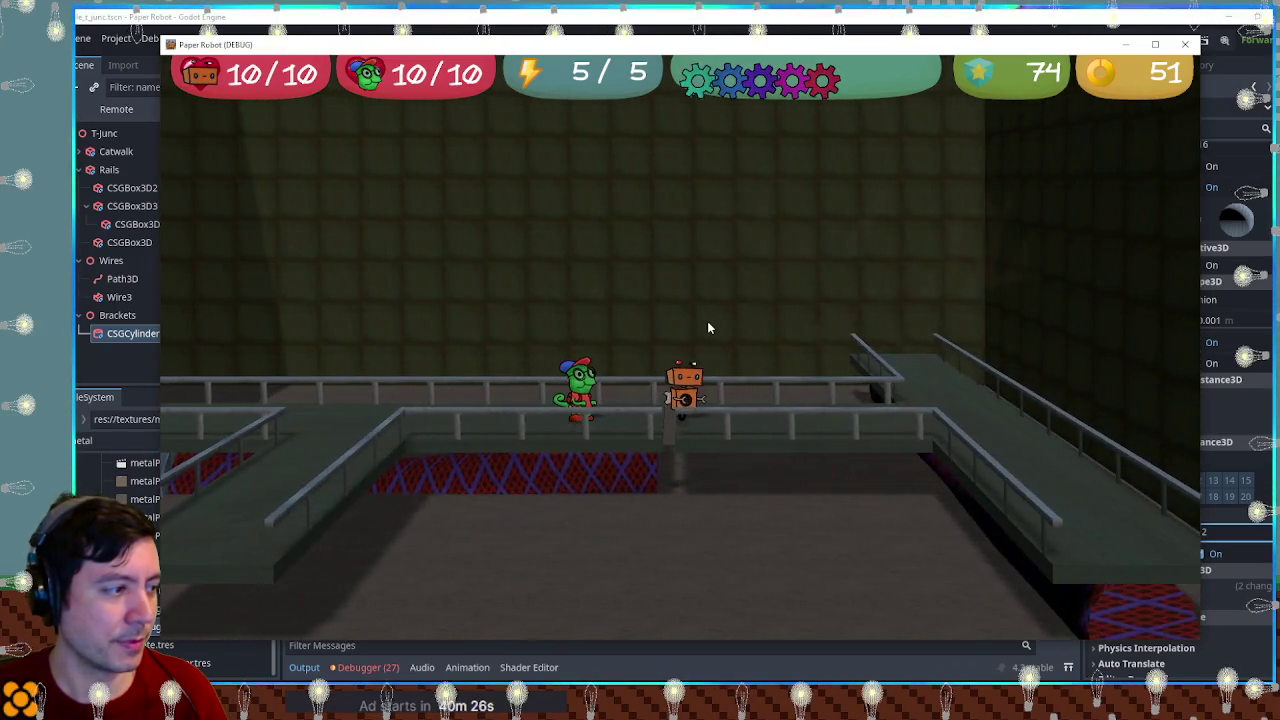
pyautogui.press('s')
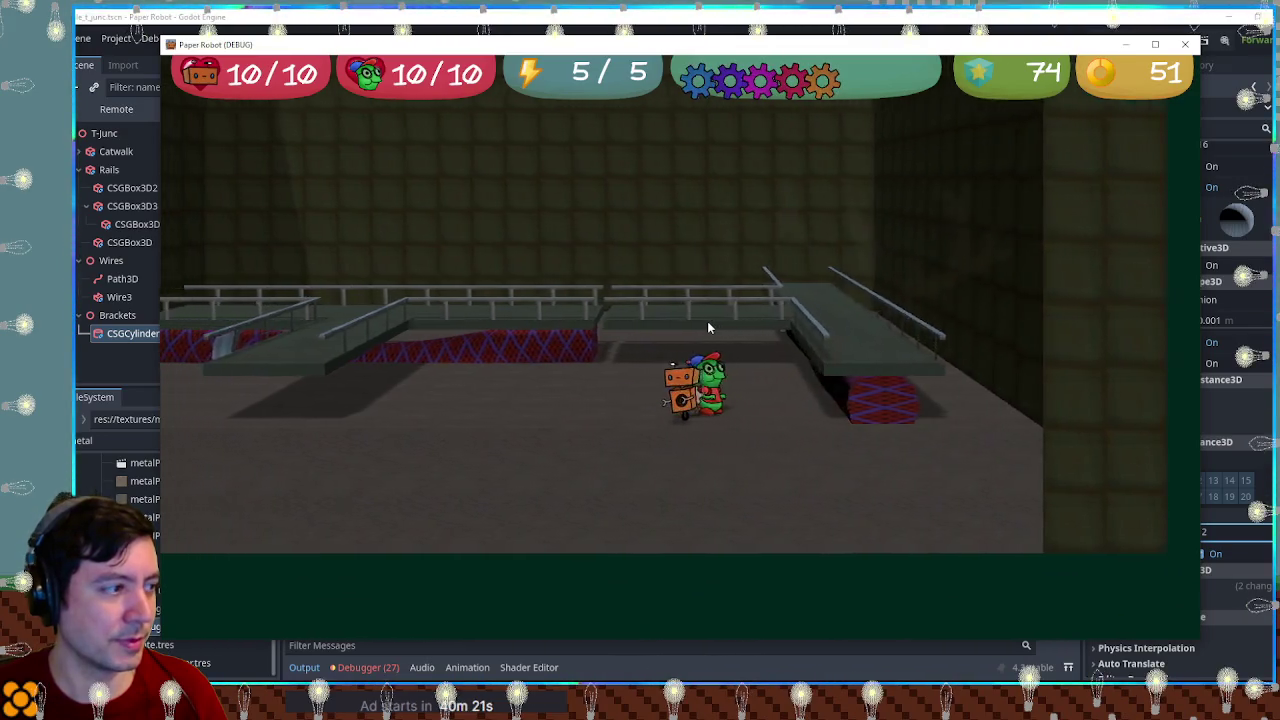
pyautogui.press('a')
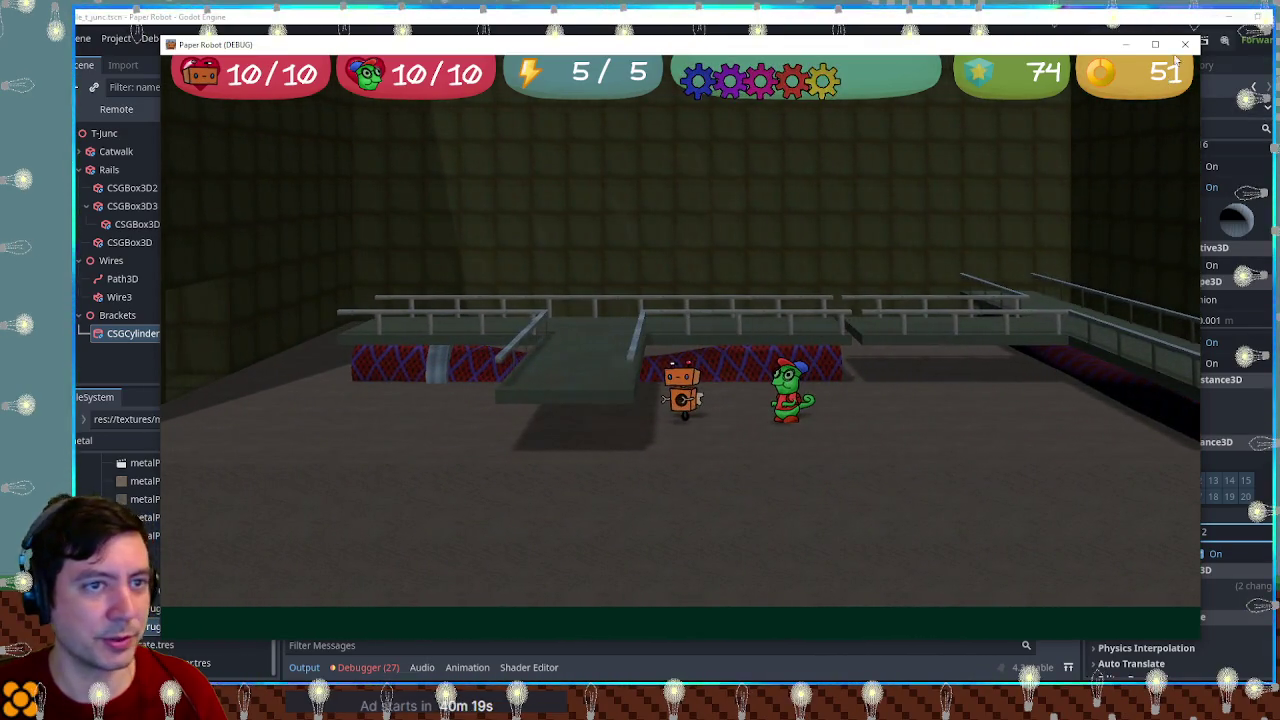
pyautogui.click(1184, 44)
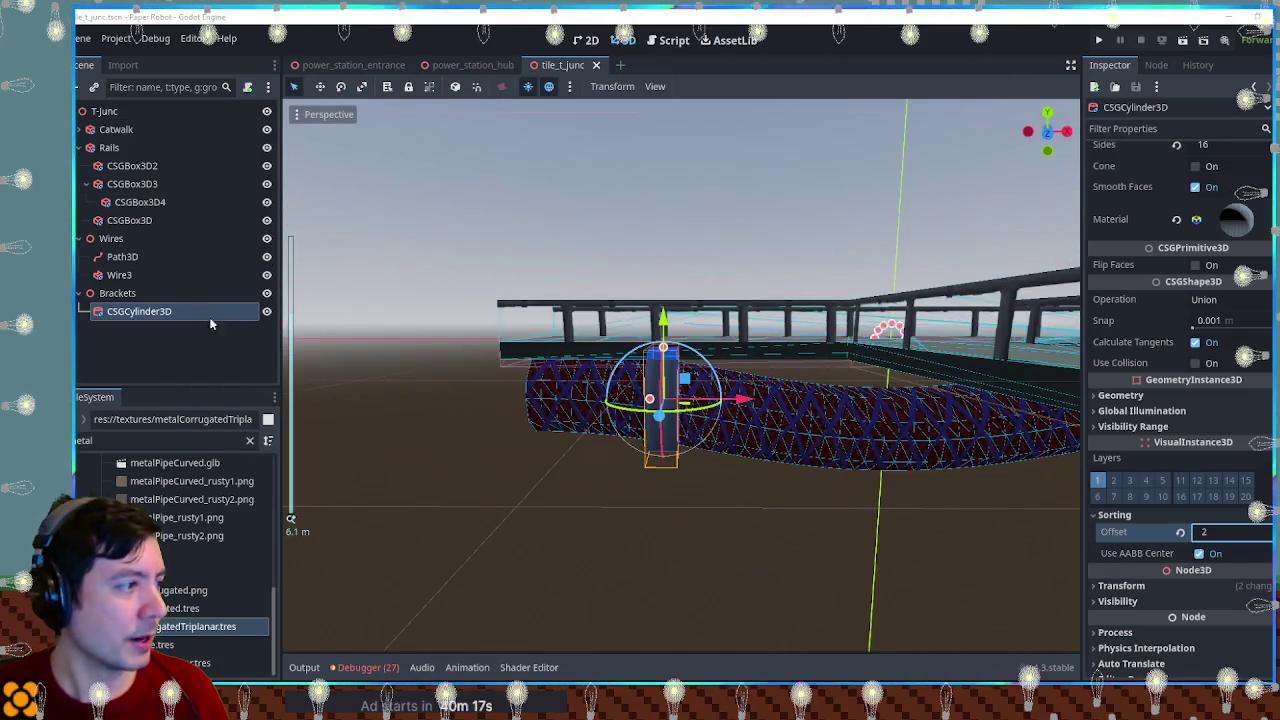
# Step: Move the bracket cylinder to position x -3, y -0.85
pyautogui.scroll(-1, 1162, 472)
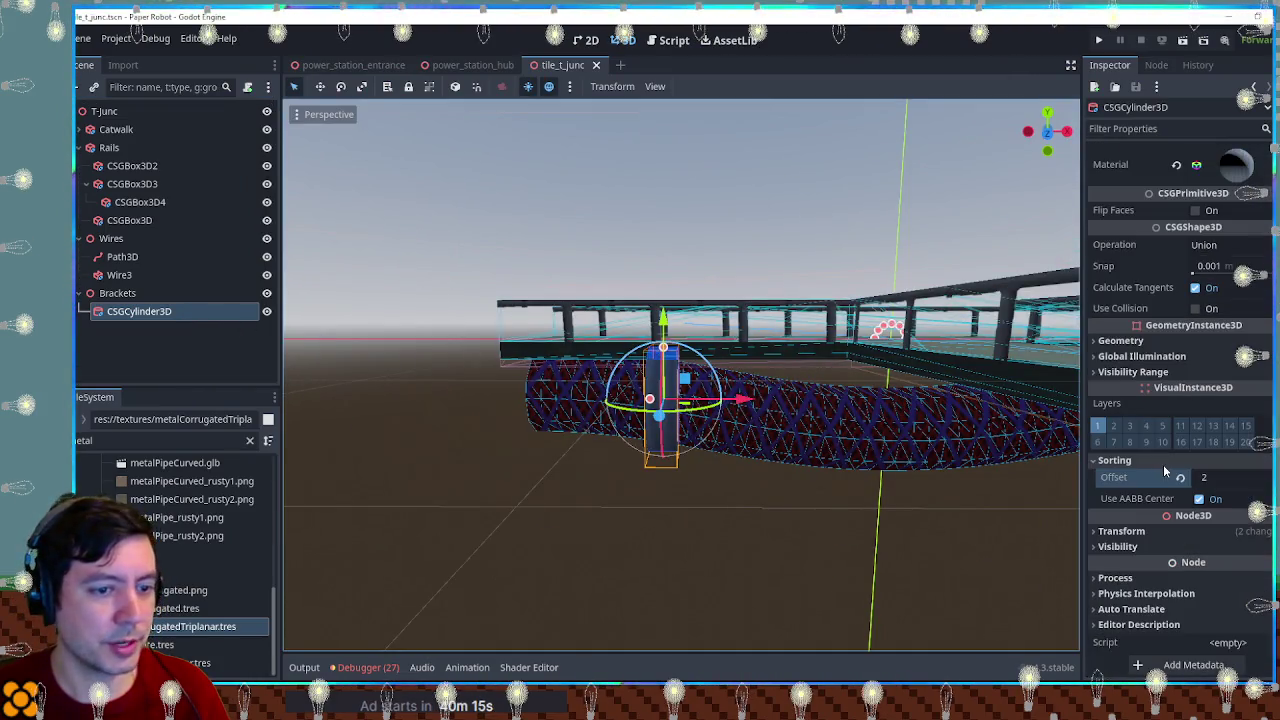
pyautogui.click(1166, 534)
pyautogui.click(1136, 564)
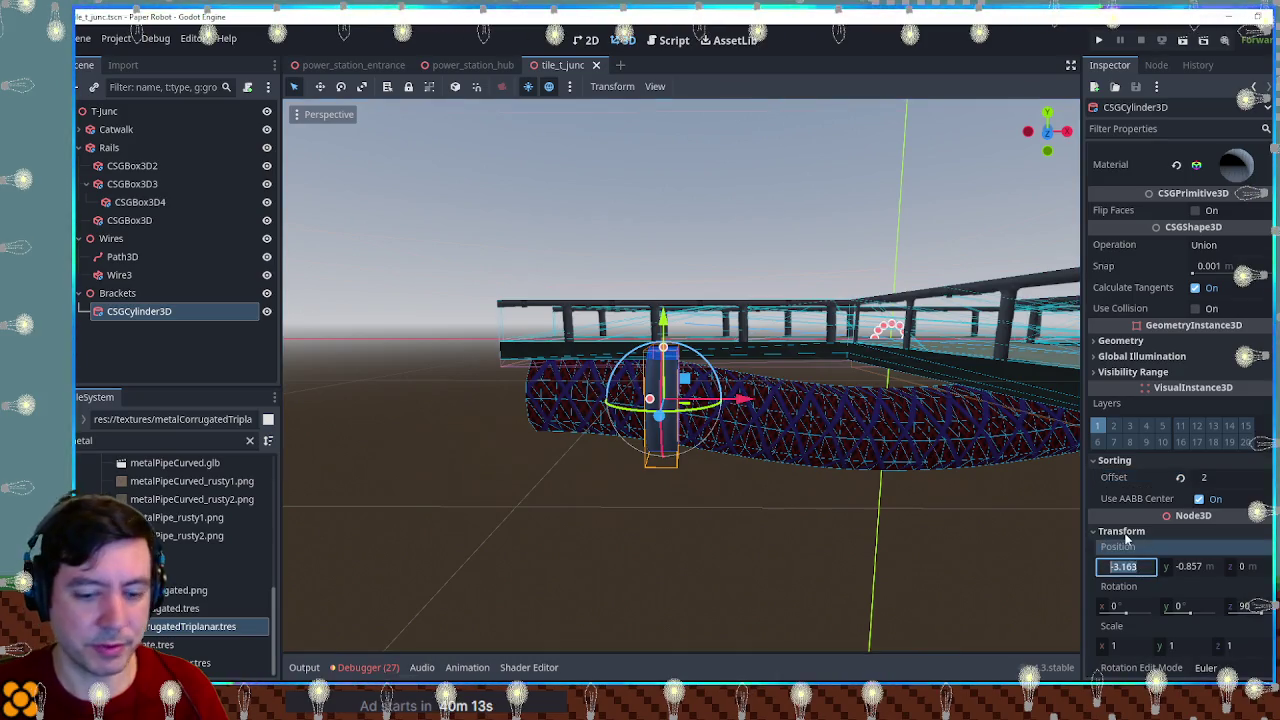
pyautogui.write('-3')
pyautogui.press('Return')
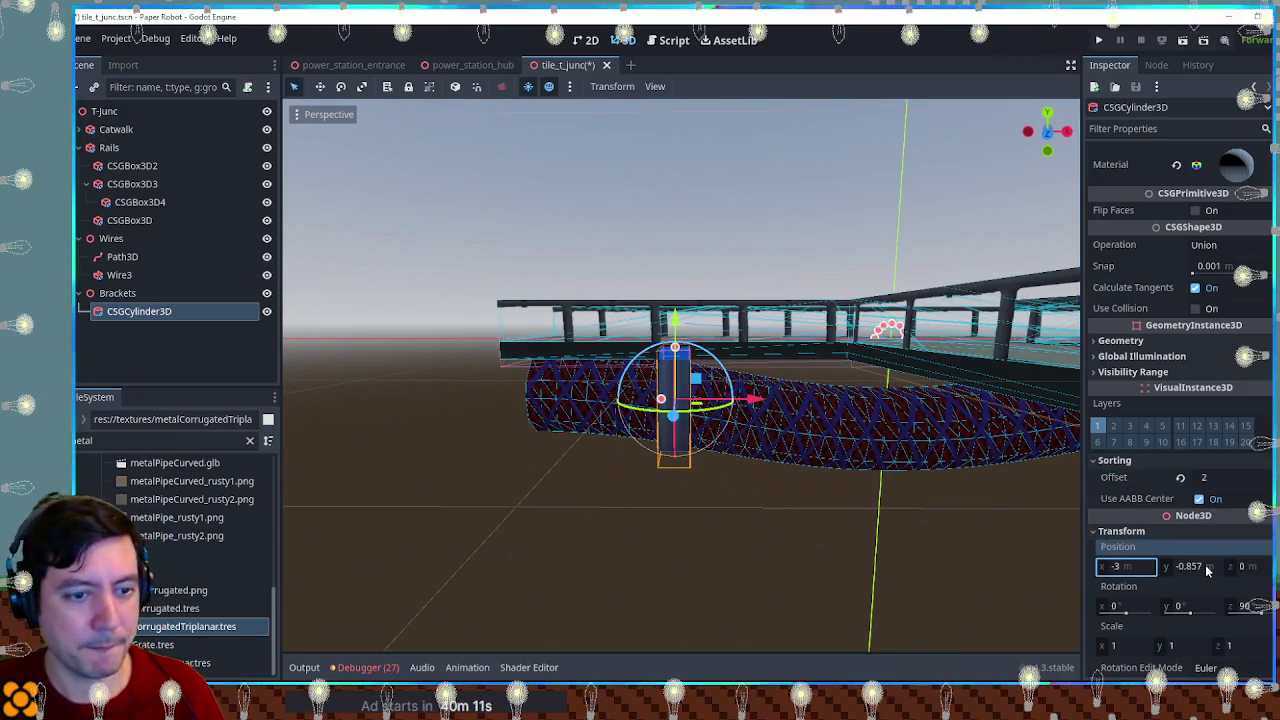
pyautogui.click(1205, 566)
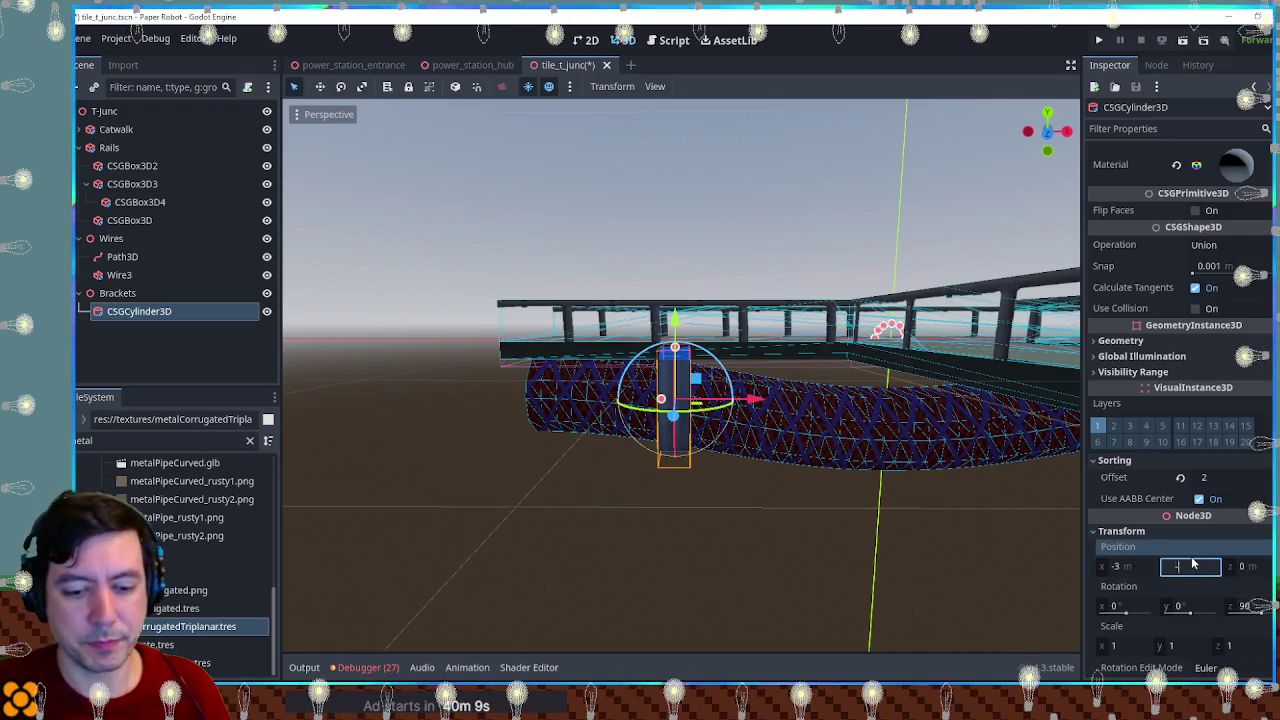
pyautogui.write('-0.85')
pyautogui.press('Return')
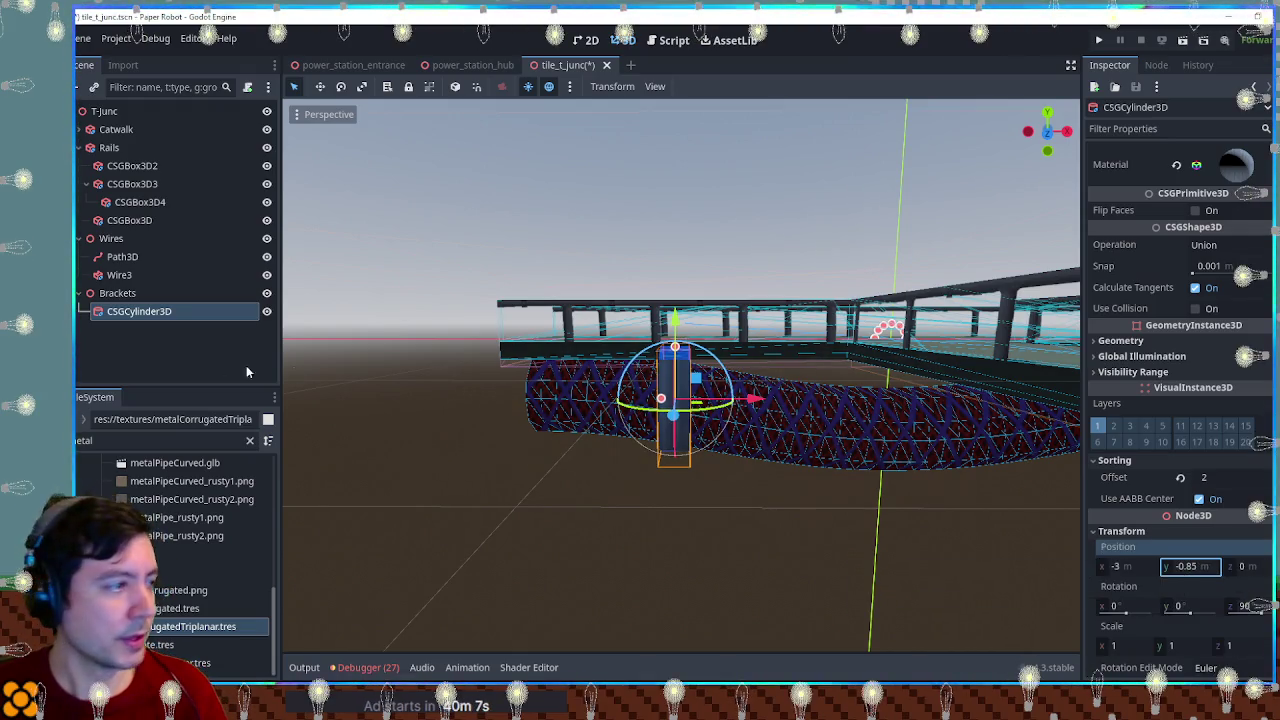
# Step: Duplicate the bracket cylinder and place the copy at x 3
pyautogui.click(130, 311)
pyautogui.hotkey('ctrl', 'd')
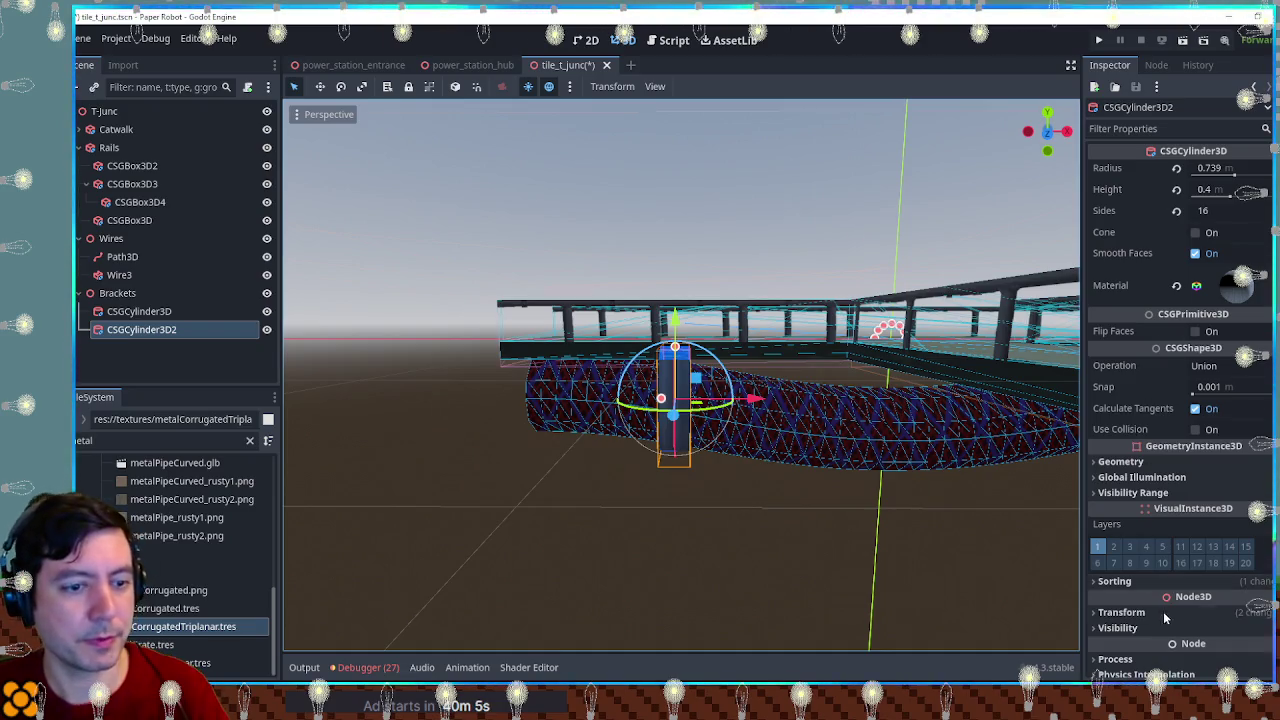
pyautogui.click(1162, 614)
pyautogui.click(1127, 647)
pyautogui.write('3')
pyautogui.press('Return')
# Step: Orbit around the rails and brackets to inspect the pipe, then select the wire pipe
pyautogui.scroll(-5, 868, 268)
pyautogui.moveTo(868, 268)
pyautogui.mouseDown()
pyautogui.moveTo(1057, 354)
pyautogui.moveTo(651, 332)
pyautogui.moveTo(595, 348)
pyautogui.moveTo(857, 354)
pyautogui.moveTo(930, 370)
pyautogui.mouseUp()
pyautogui.scroll(5, 764, 413)
pyautogui.moveTo(764, 413)
pyautogui.mouseDown()
pyautogui.moveTo(815, 396)
pyautogui.moveTo(834, 408)
pyautogui.moveTo(700, 386)
pyautogui.moveTo(783, 391)
pyautogui.moveTo(745, 397)
pyautogui.mouseUp()
pyautogui.scroll(3, 747, 399)
pyautogui.moveTo(702, 311)
pyautogui.mouseDown()
pyautogui.moveTo(690, 320)
pyautogui.moveTo(740, 330)
pyautogui.moveTo(720, 340)
pyautogui.moveTo(760, 347)
pyautogui.mouseUp()
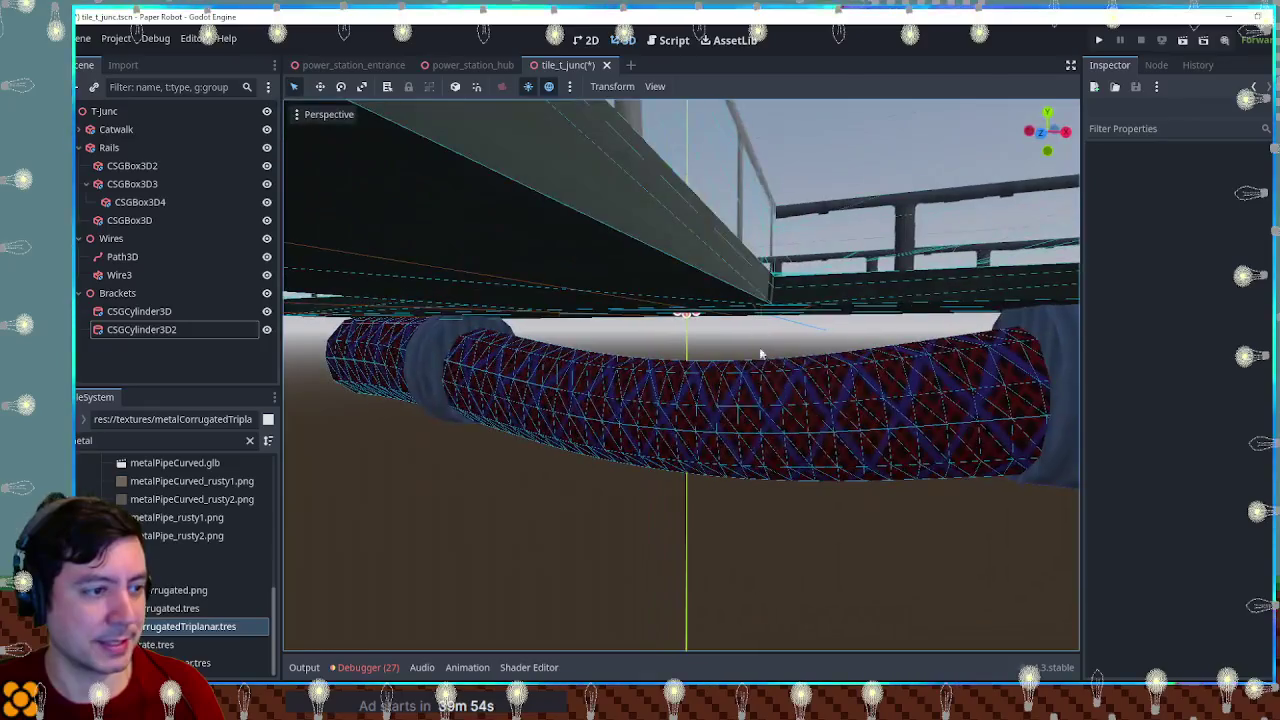
pyautogui.click(707, 413)
# Step: Select the wire's Path3D and drag it along Z so the pipe runs through both brackets
pyautogui.moveTo(707, 413); pyautogui.dragTo(640, 415)
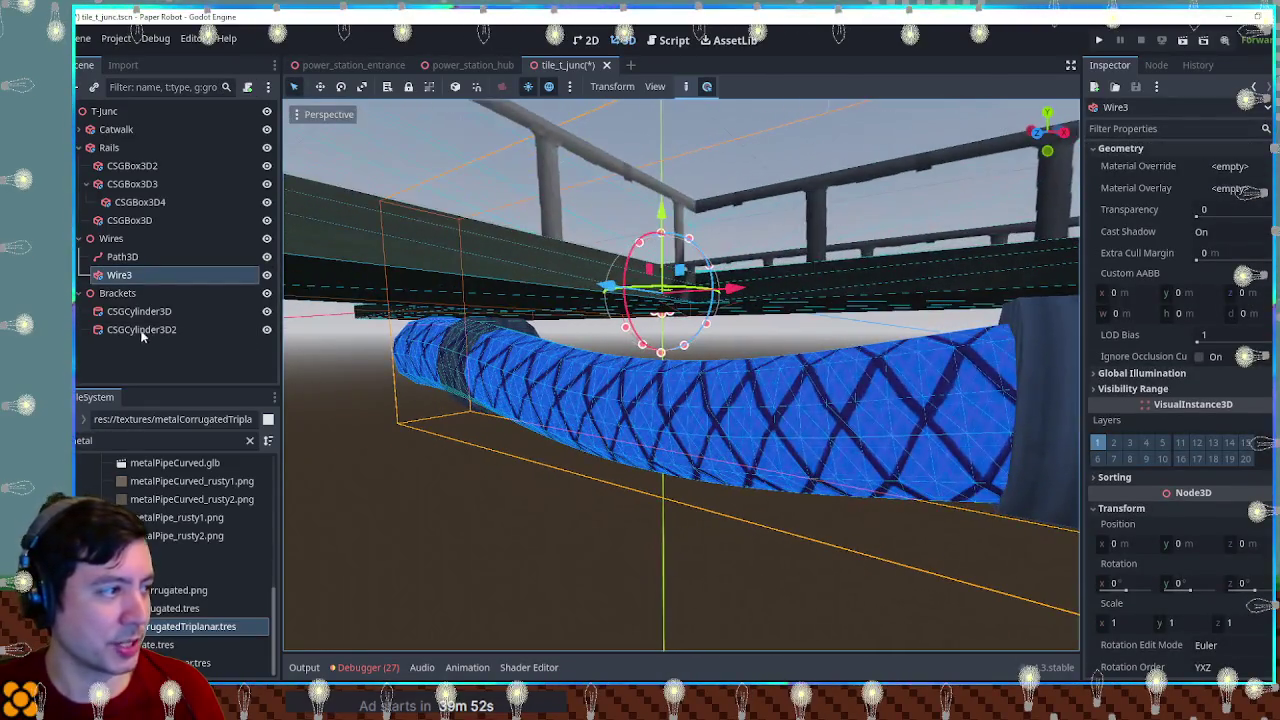
pyautogui.click(137, 258)
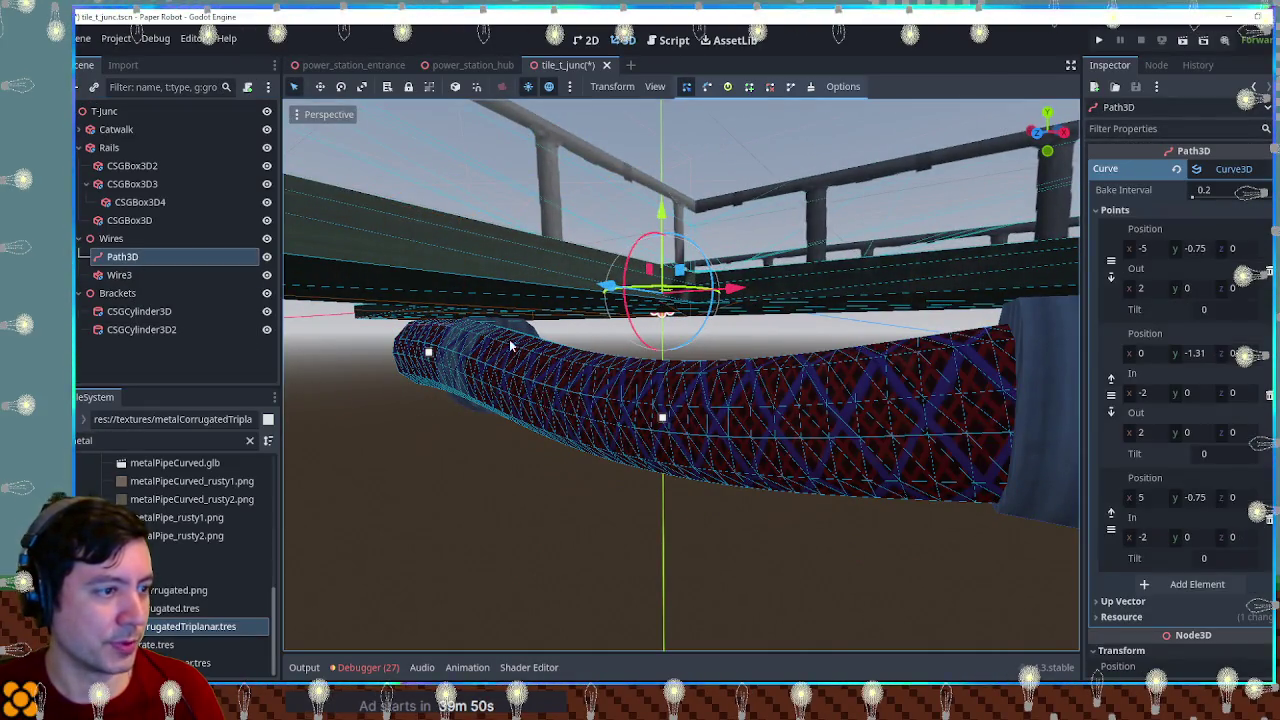
pyautogui.moveTo(900, 300)
pyautogui.mouseDown()
pyautogui.moveTo(845, 312)
pyautogui.moveTo(760, 380)
pyautogui.mouseUp()
pyautogui.moveTo(648, 410)
pyautogui.mouseDown()
pyautogui.moveTo(600, 440)
pyautogui.moveTo(434, 478)
pyautogui.moveTo(549, 451)
pyautogui.moveTo(531, 460)
pyautogui.moveTo(755, 449)
pyautogui.moveTo(840, 387)
pyautogui.mouseUp()
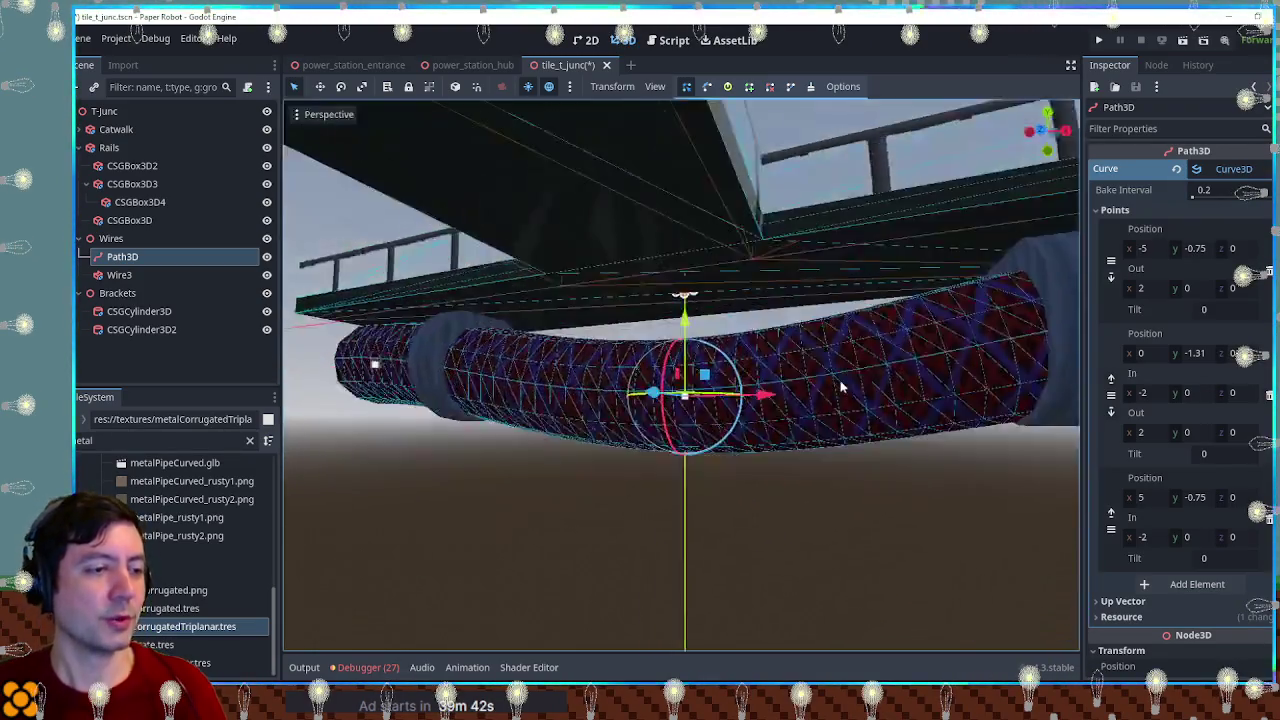
pyautogui.scroll(-2, 770, 352)
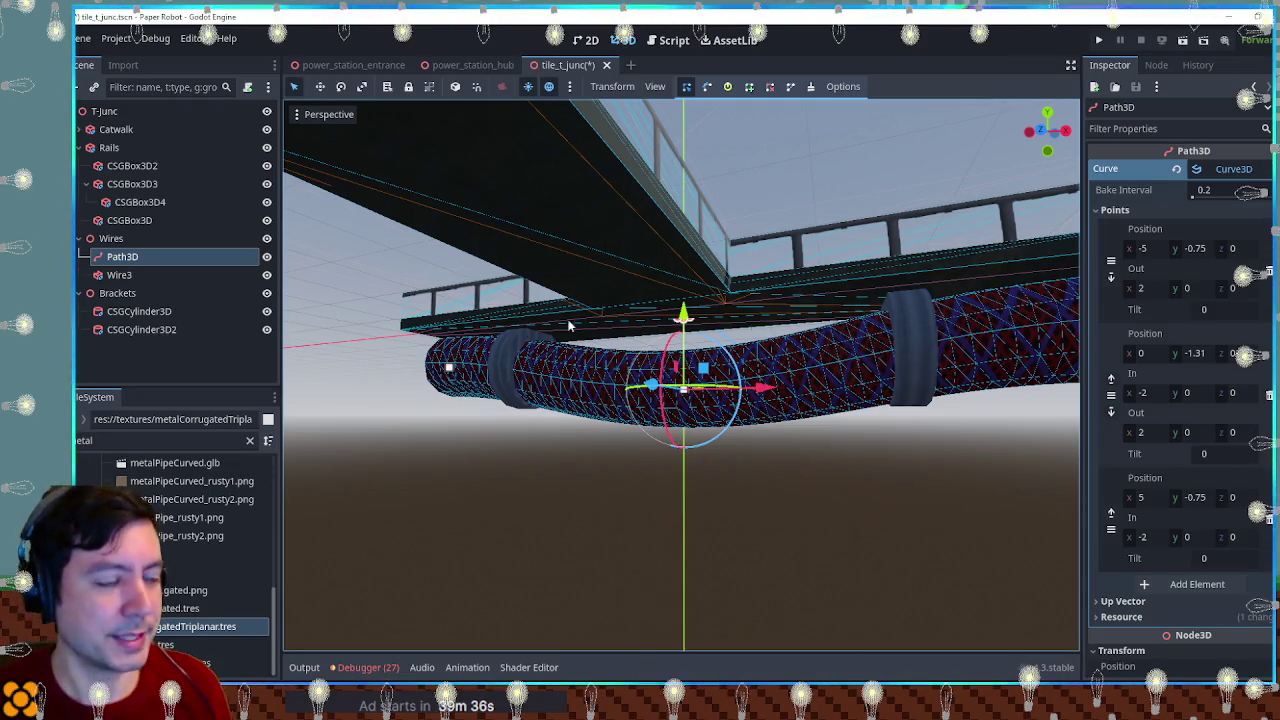
# Step: In front orthogonal view, add wire curve points at x -2.98 and x 3.015
pyautogui.press('KP_7')
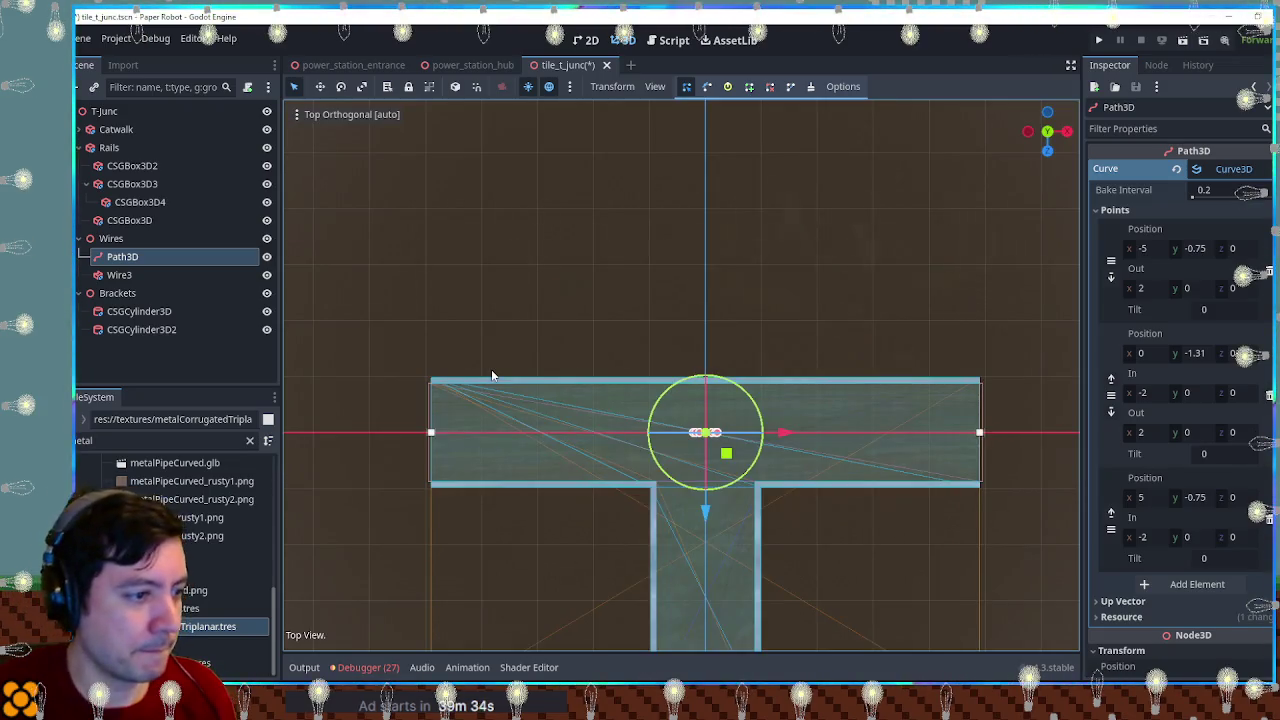
pyautogui.press('KP_1')
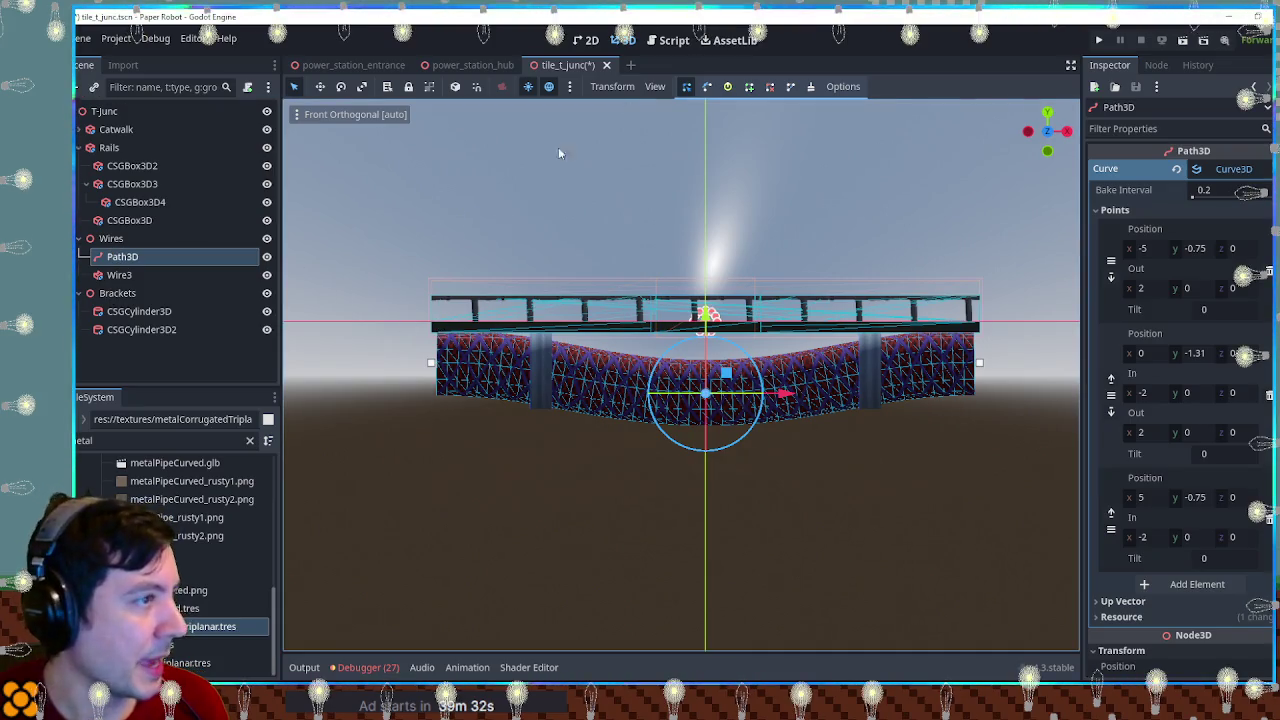
pyautogui.click(749, 87)
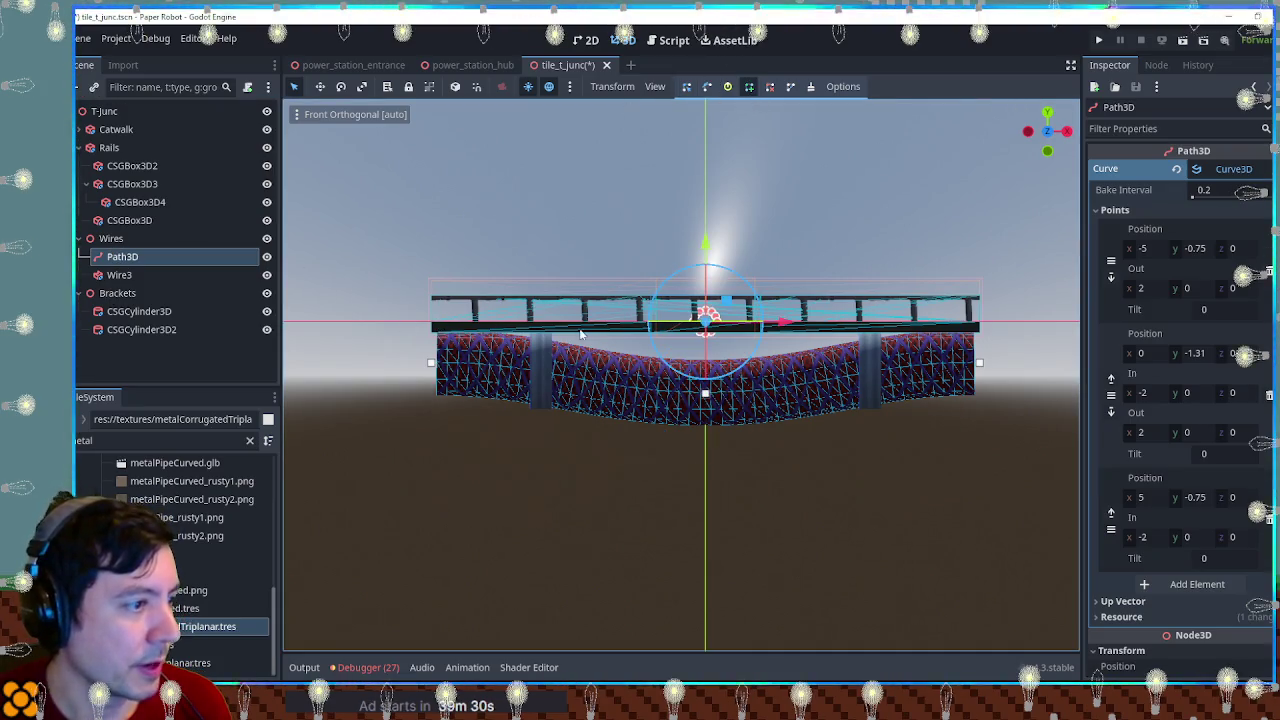
pyautogui.click(541, 375)
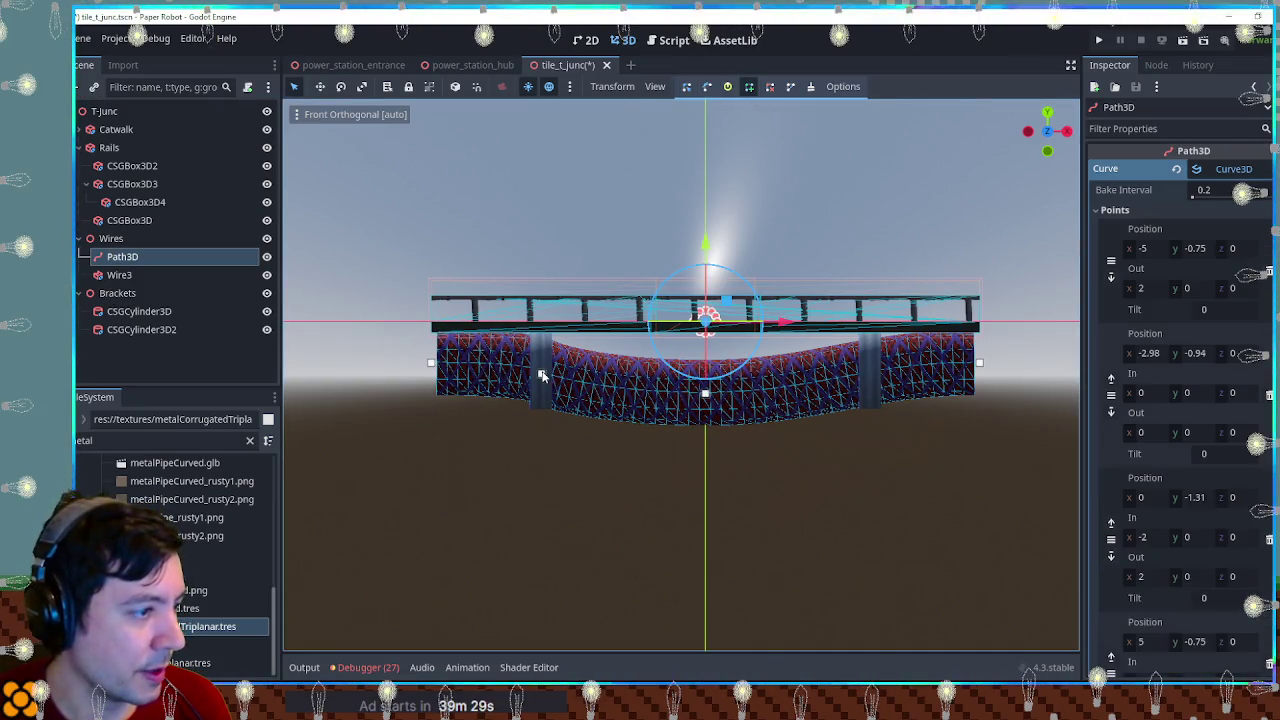
pyautogui.click(871, 374)
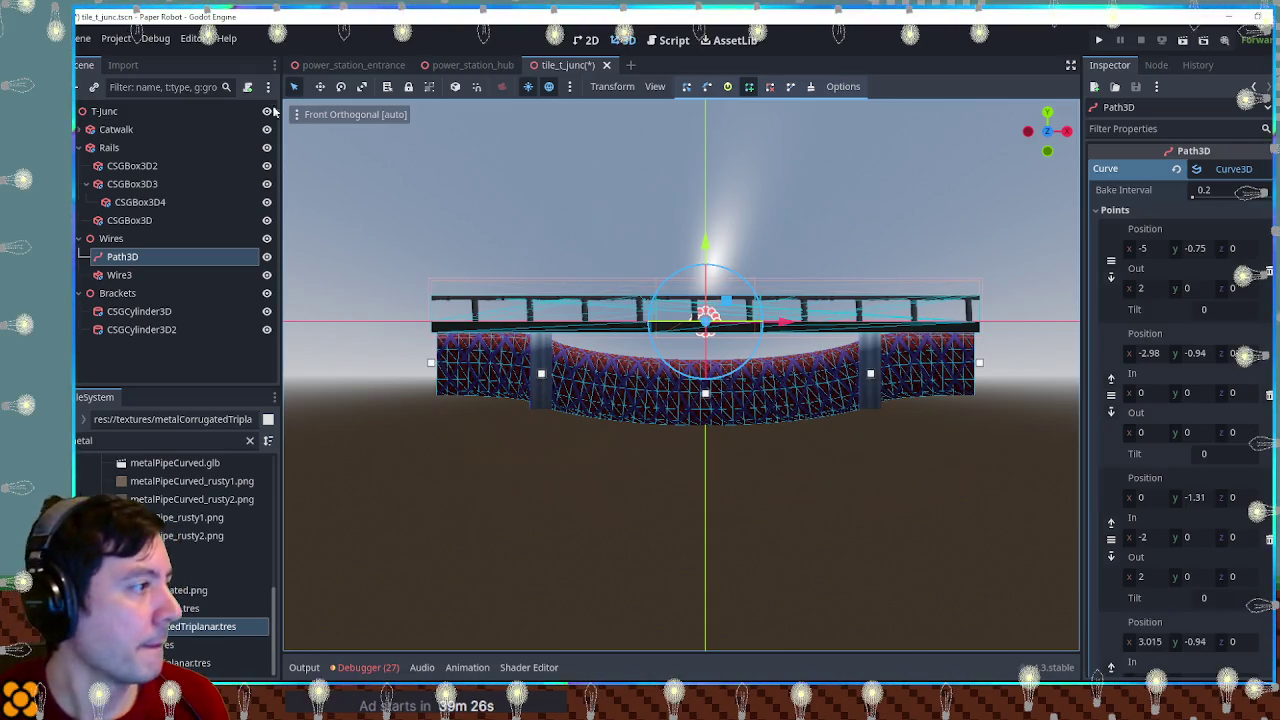
# Step: Reselect the Path3D and drag the middle curve point out to z 1.147
pyautogui.click(119, 275)
pyautogui.click(122, 257)
pyautogui.moveTo(600, 450); pyautogui.dragTo(678, 415)
pyautogui.click(687, 86)
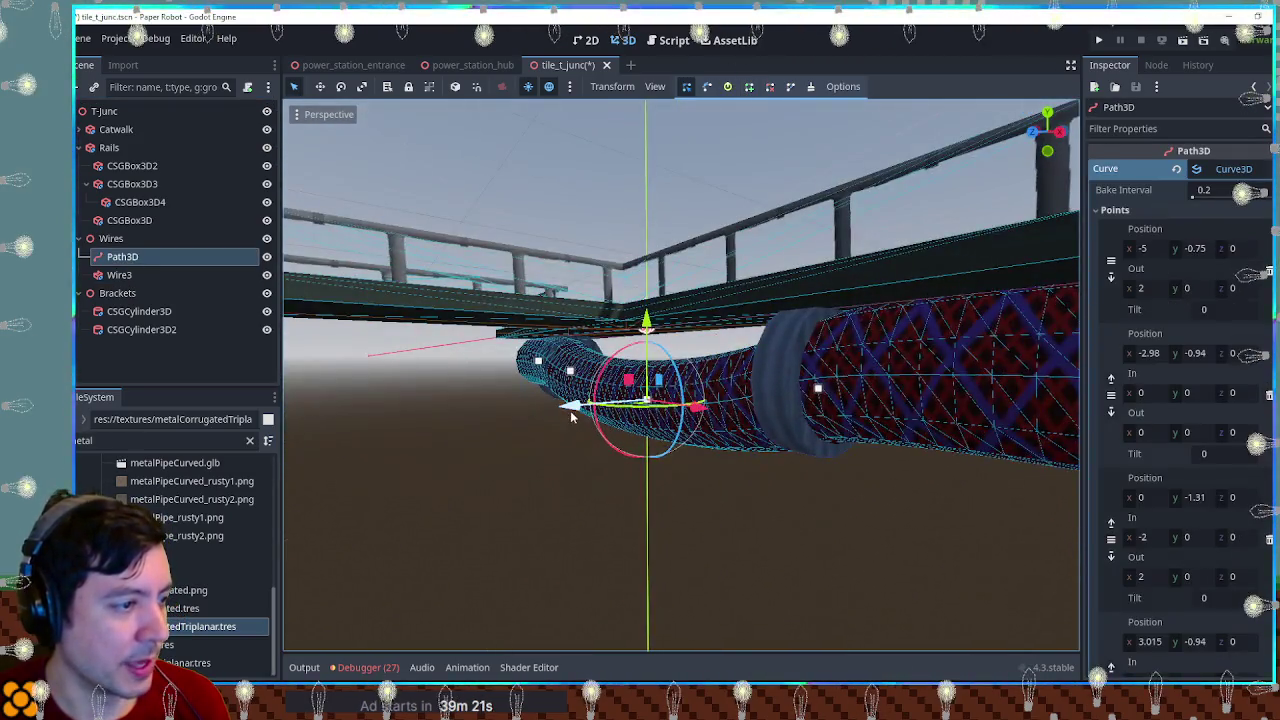
pyautogui.moveTo(571, 418)
pyautogui.mouseDown()
pyautogui.moveTo(478, 422)
pyautogui.moveTo(1021, 402)
pyautogui.mouseUp()
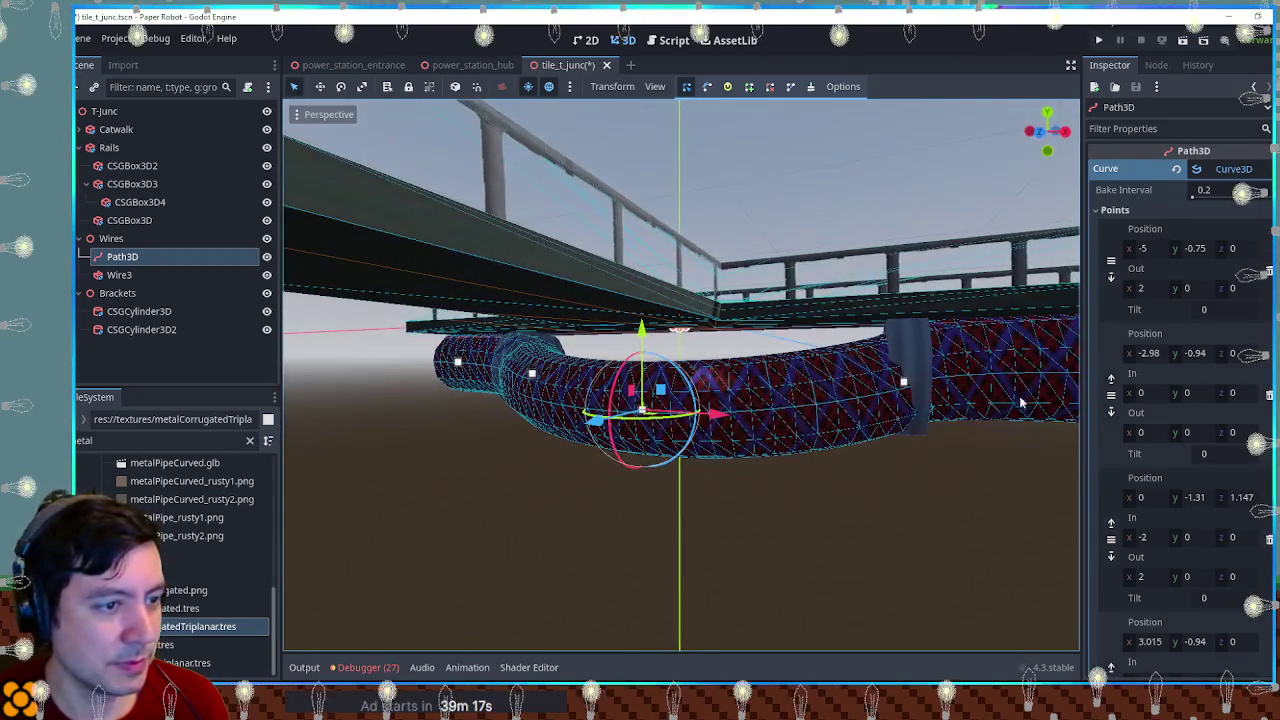
# Step: Give the curve point at x -2.98 an Out handle x of 1, keeping In x at 0
pyautogui.click(1145, 394)
pyautogui.write('-2')
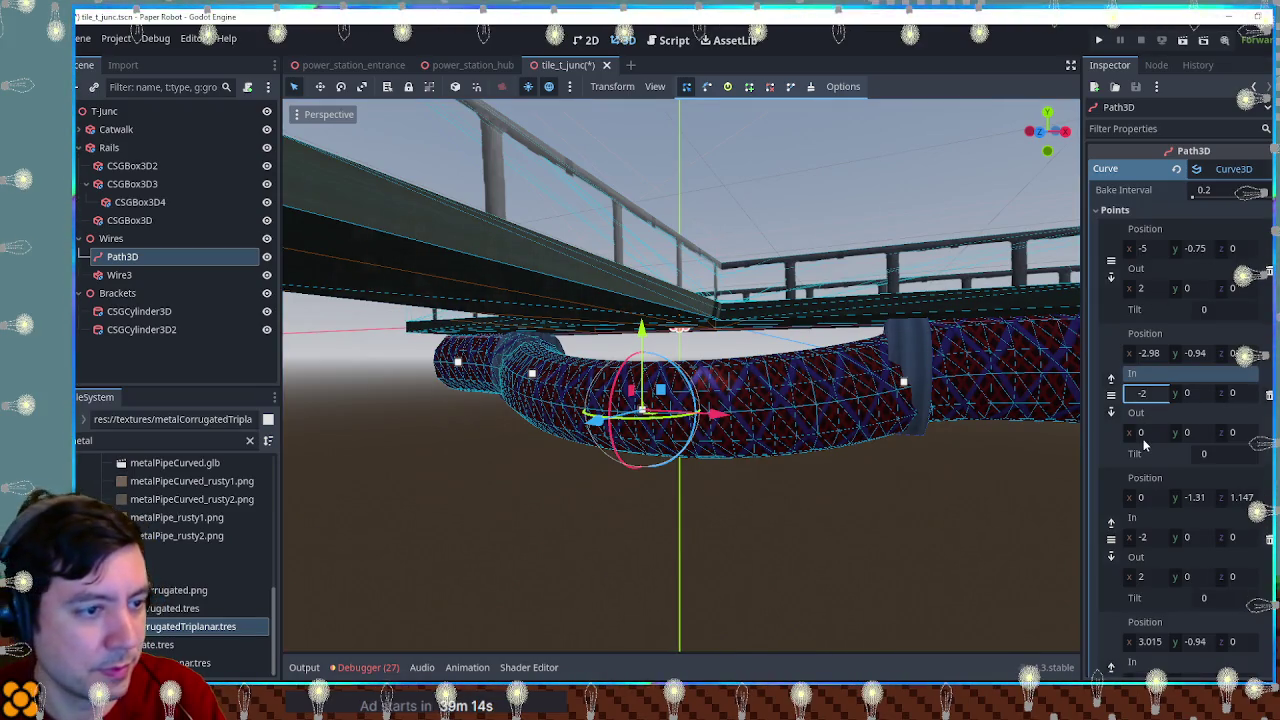
pyautogui.press('Return')
pyautogui.moveTo(880, 440)
pyautogui.mouseDown()
pyautogui.moveTo(850, 420)
pyautogui.moveTo(866, 423)
pyautogui.mouseUp()
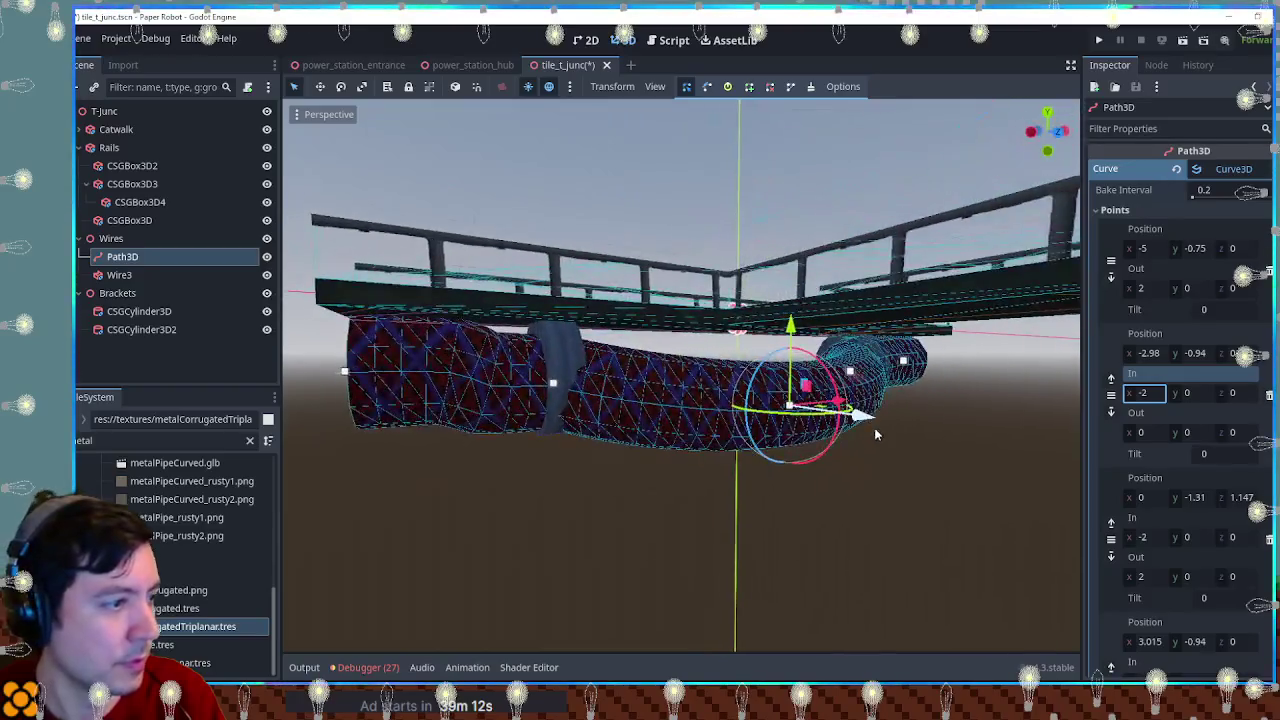
pyautogui.hotkey('ctrl', 'z')
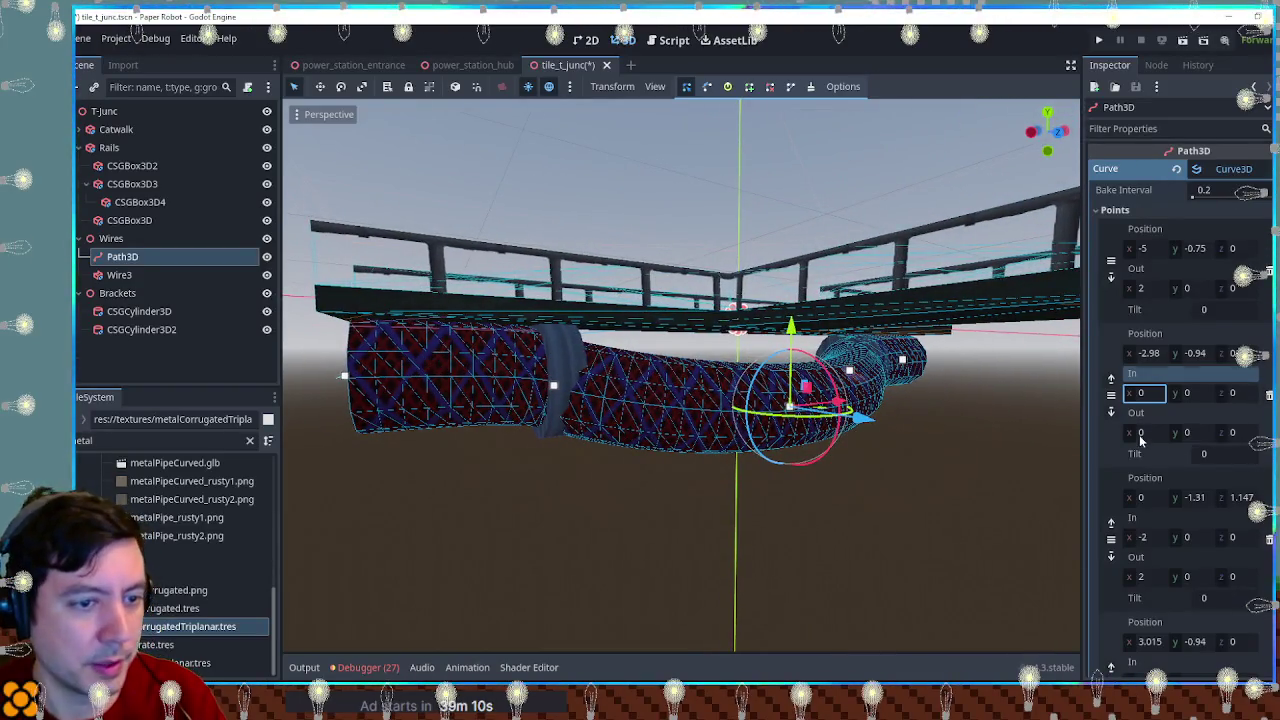
pyautogui.click(1145, 432)
pyautogui.write('2')
pyautogui.press('Return')
pyautogui.moveTo(880, 425)
pyautogui.mouseDown()
pyautogui.moveTo(830, 422)
pyautogui.moveTo(1000, 450)
pyautogui.mouseUp()
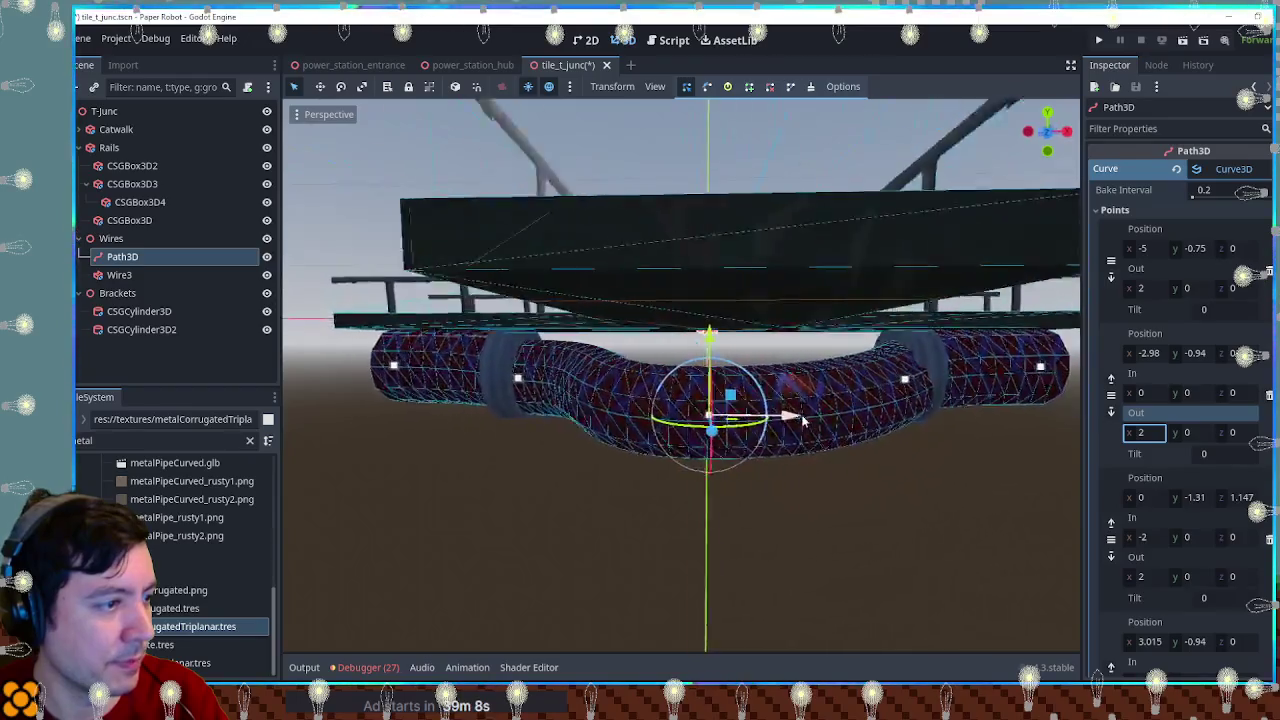
pyautogui.press('Return')
pyautogui.moveTo(880, 425)
pyautogui.mouseDown()
pyautogui.moveTo(975, 424)
pyautogui.moveTo(306, 428)
pyautogui.moveTo(733, 440)
pyautogui.mouseUp()
# Step: Set the In handle x of the curve point at x 3.015 to -1
pyautogui.scroll(-3, 1147, 511)
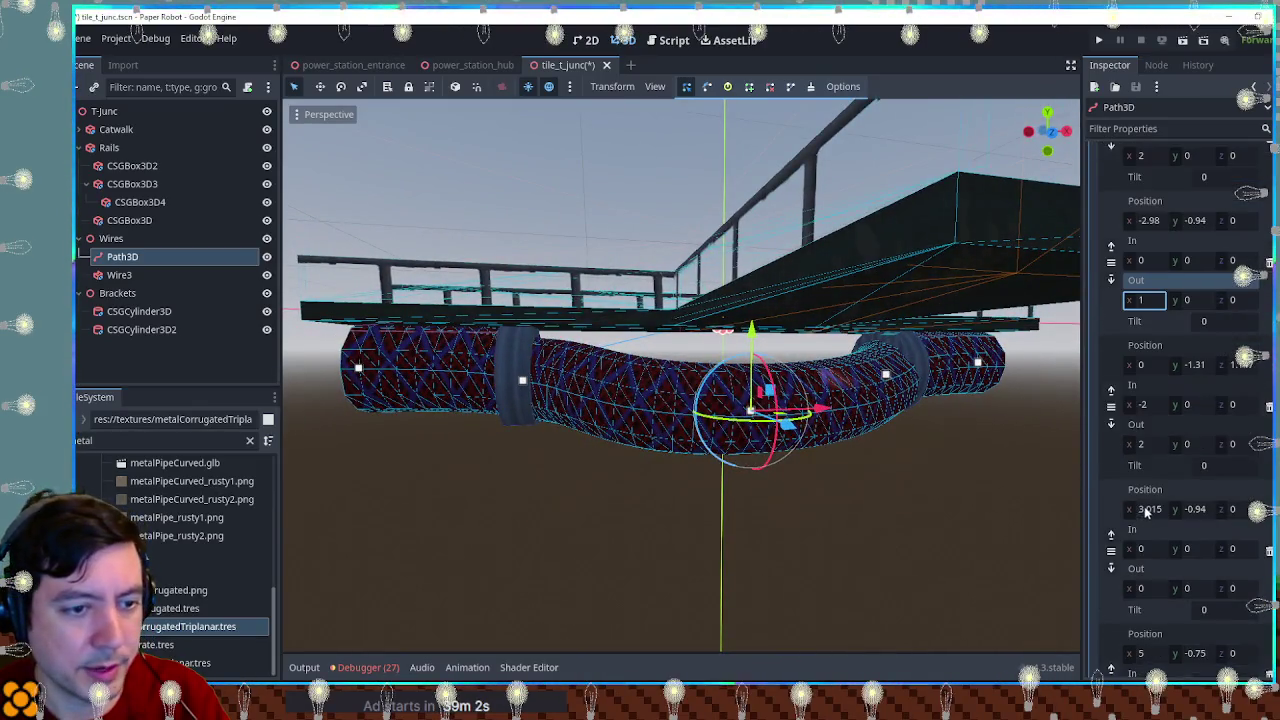
pyautogui.click(1143, 548)
pyautogui.write('-1')
pyautogui.press('Return')
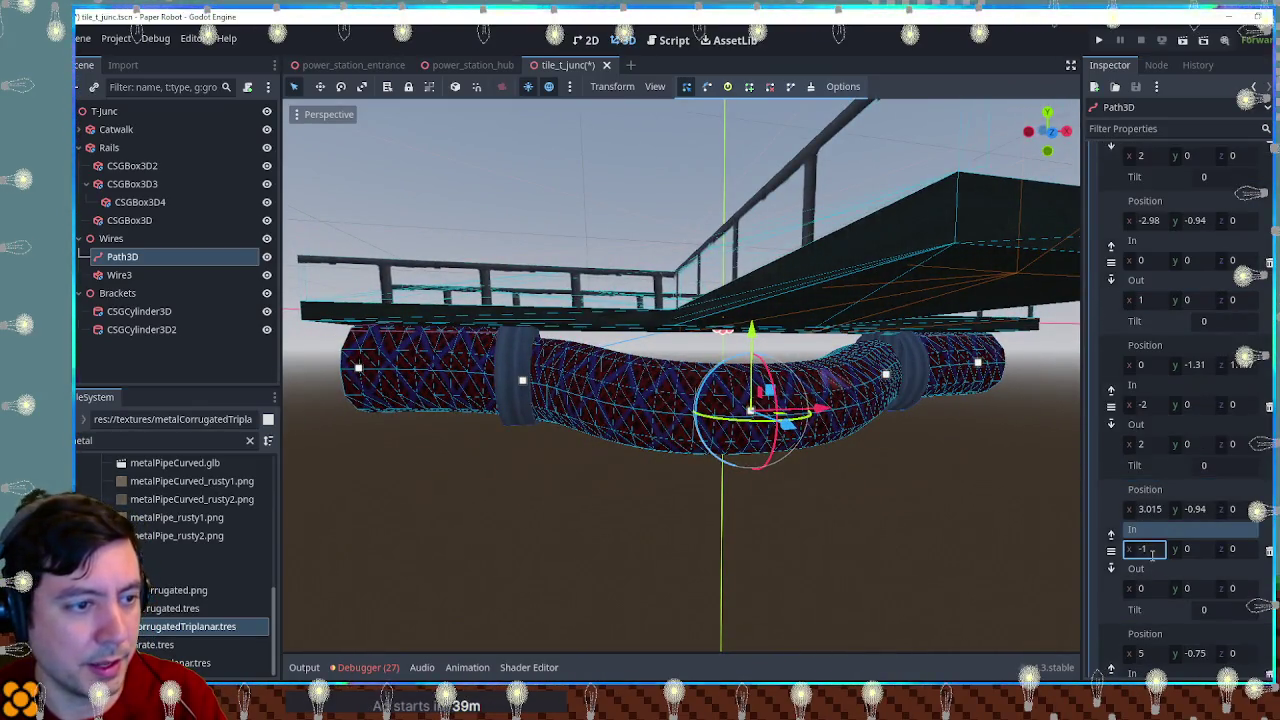
pyautogui.moveTo(910, 451)
pyautogui.mouseDown()
pyautogui.moveTo(720, 571)
pyautogui.moveTo(727, 418)
pyautogui.moveTo(577, 272)
pyautogui.moveTo(340, 311)
pyautogui.mouseUp()
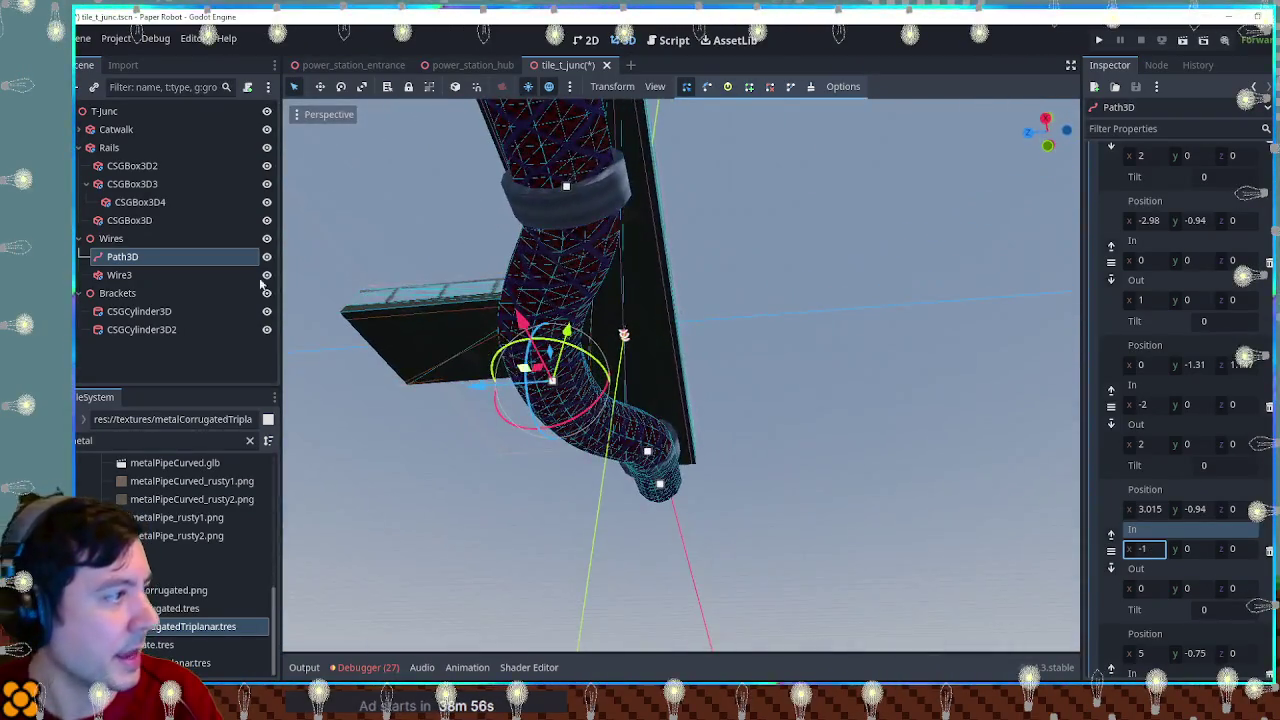
# Step: Add a Node3D child named Support under the T-Junc root
pyautogui.click(111, 117)
pyautogui.hotkey('ctrl', 'a')
pyautogui.write('node3')
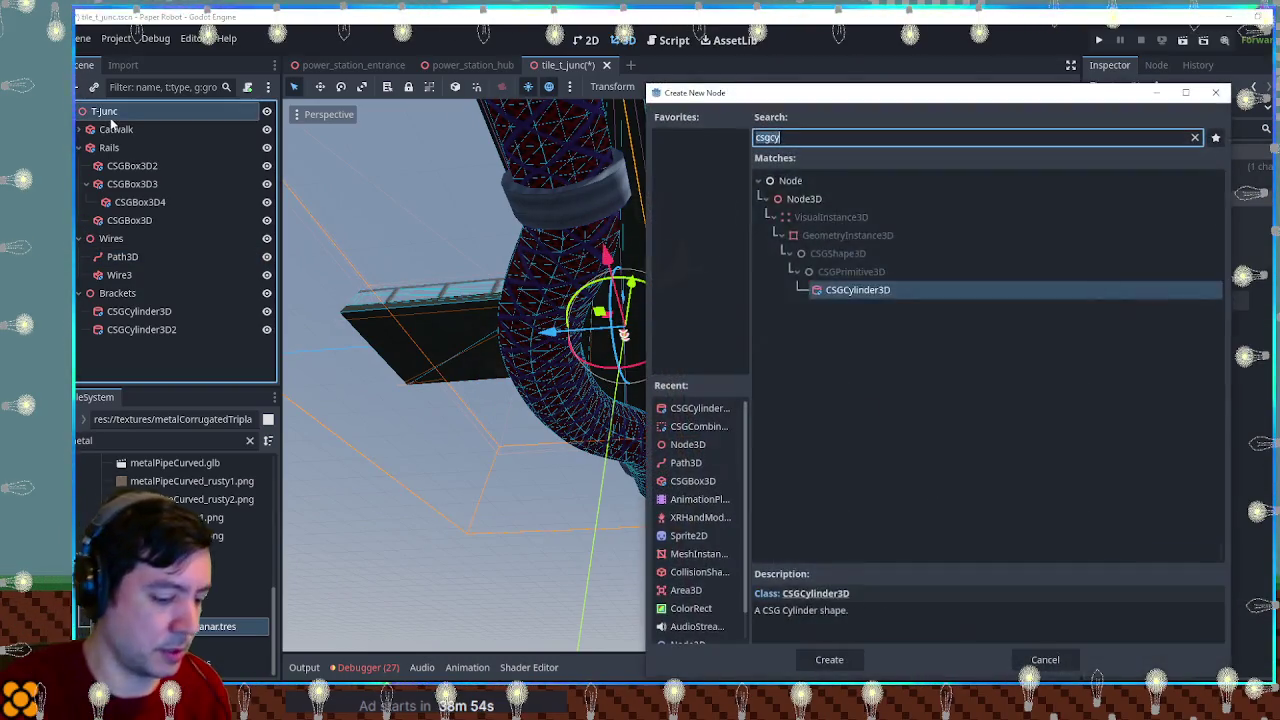
pyautogui.press('Return')
pyautogui.write('Supp')
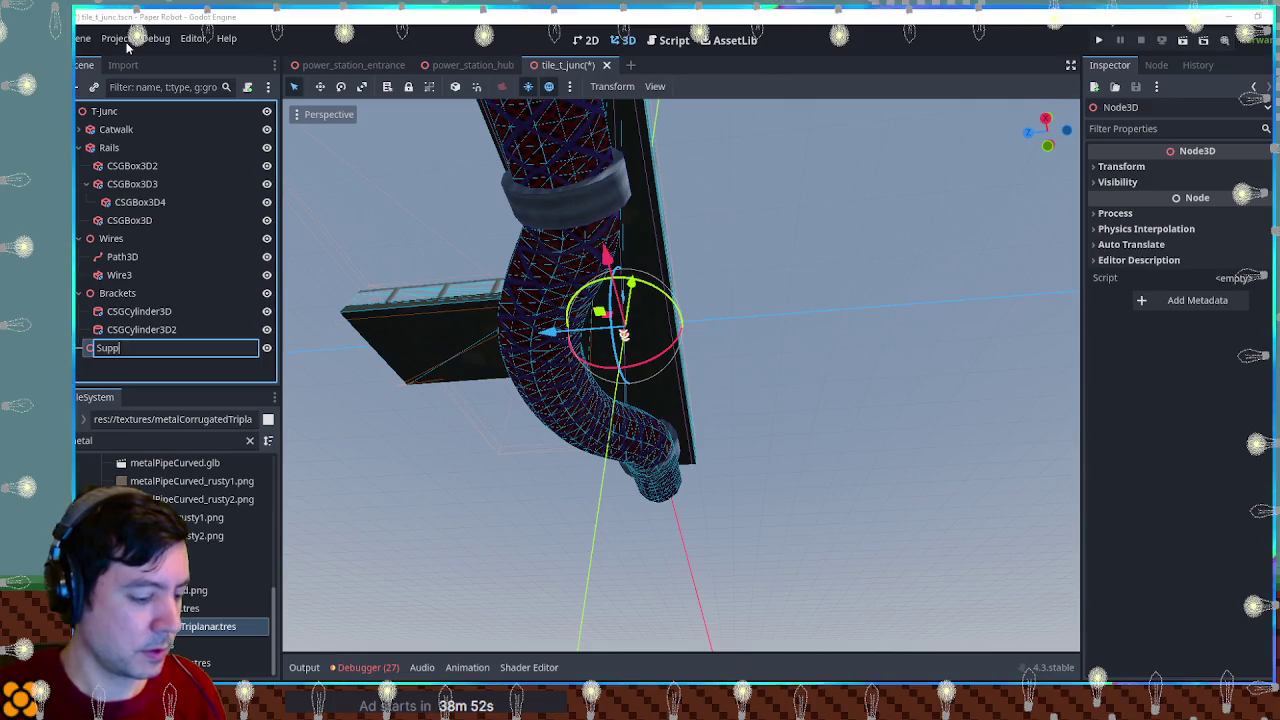
pyautogui.write('ort')
pyautogui.press('Return')
# Step: Add a CSGCylinder3D under Support, move it down one unit and stretch it to 8 m tall
pyautogui.hotkey('ctrl', 'a')
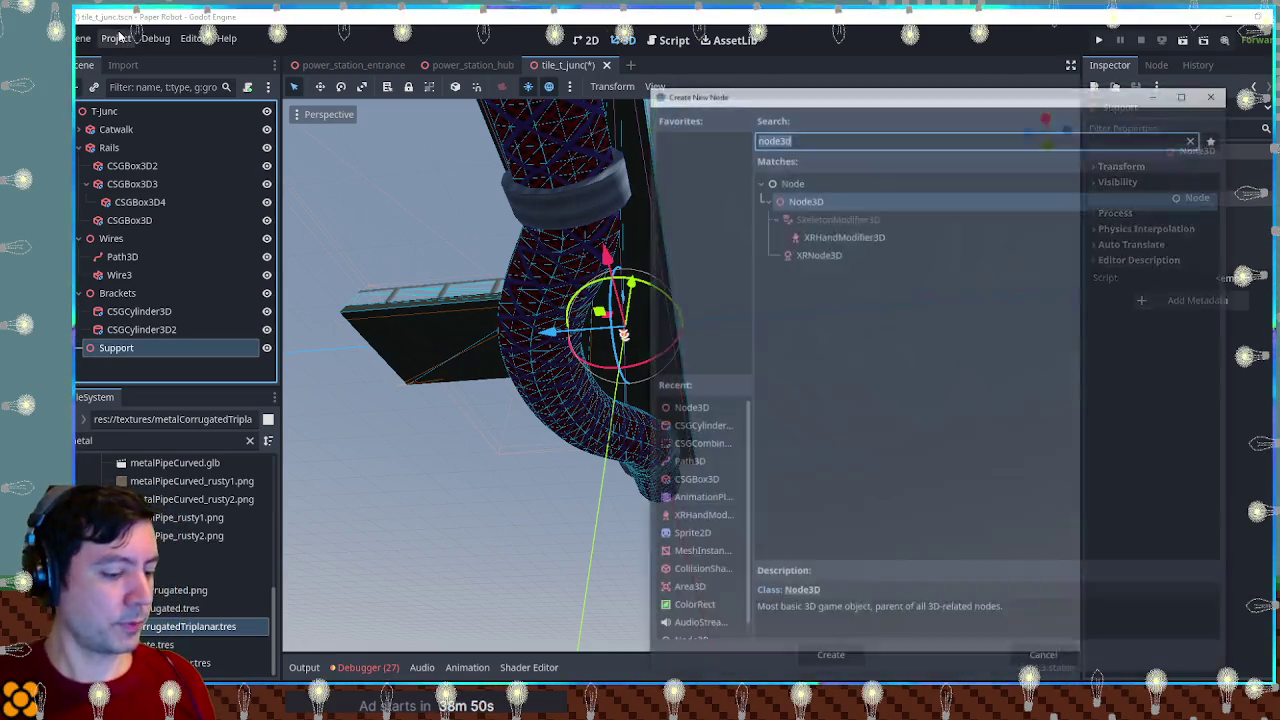
pyautogui.write('csgcy')
pyautogui.press('Return')
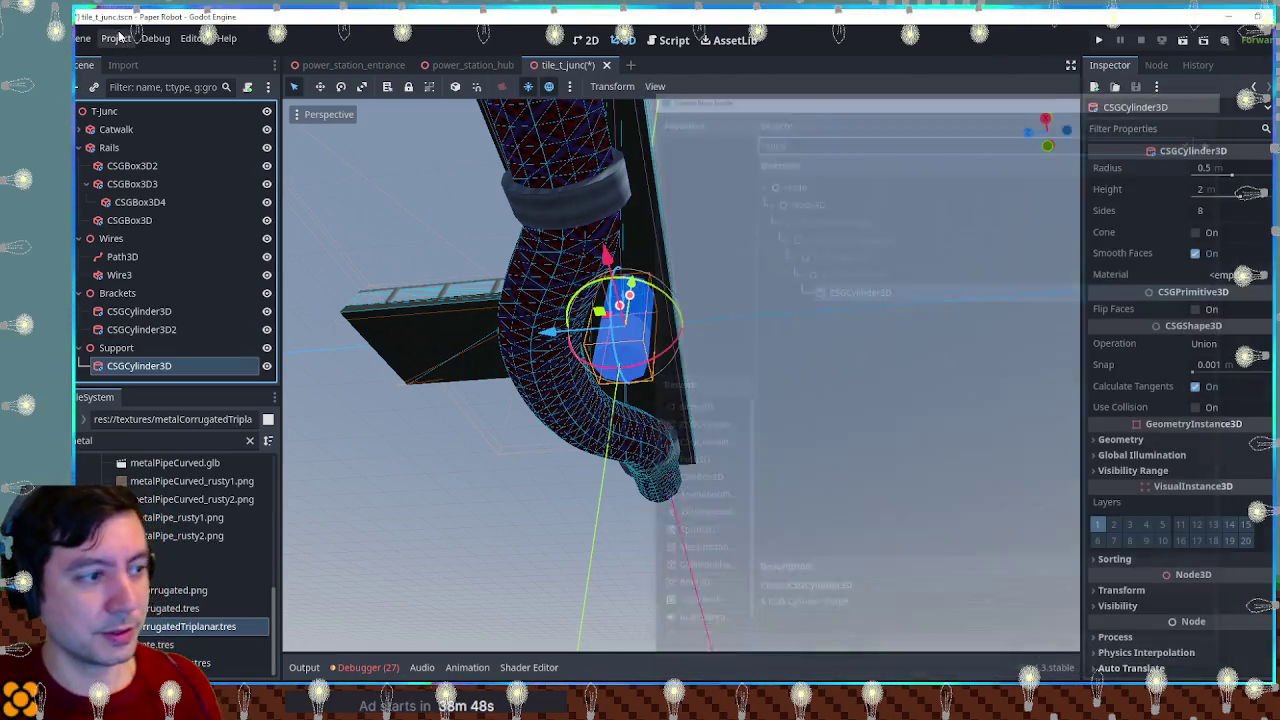
pyautogui.press('KP_1')
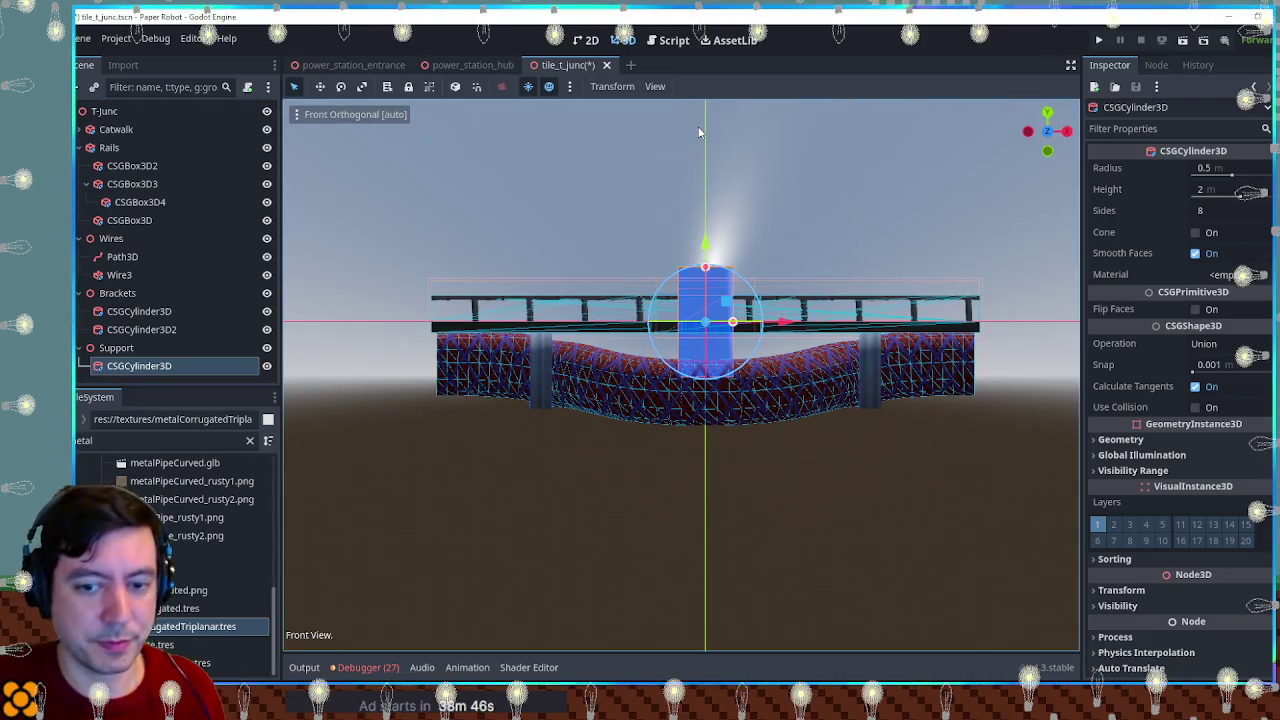
pyautogui.moveTo(721, 249)
pyautogui.mouseDown()
pyautogui.moveTo(713, 418)
pyautogui.moveTo(713, 335)
pyautogui.mouseUp()
pyautogui.moveTo(715, 435); pyautogui.dragTo(708, 355)
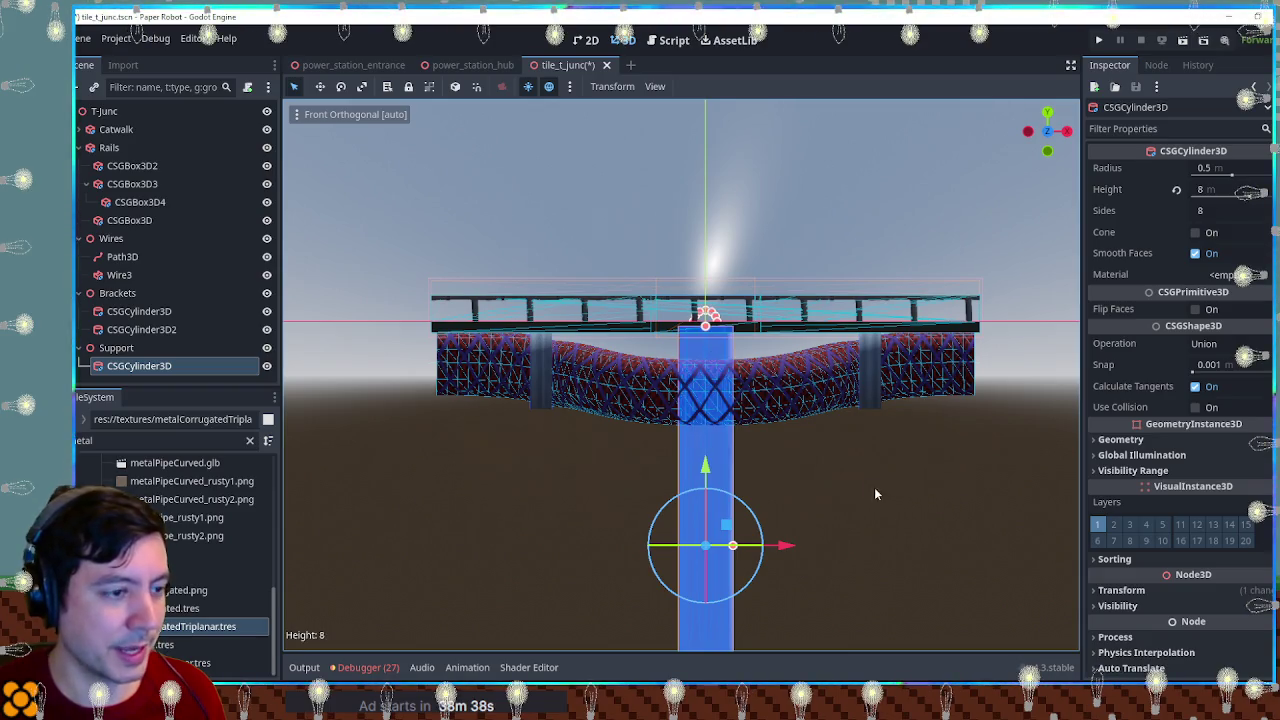
pyautogui.click(801, 472)
pyautogui.moveTo(728, 485)
pyautogui.mouseDown()
pyautogui.moveTo(917, 480)
pyautogui.moveTo(1011, 377)
pyautogui.moveTo(980, 477)
pyautogui.moveTo(426, 470)
pyautogui.moveTo(821, 445)
pyautogui.moveTo(710, 462)
pyautogui.moveTo(529, 451)
pyautogui.moveTo(740, 477)
pyautogui.moveTo(886, 466)
pyautogui.moveTo(536, 466)
pyautogui.moveTo(748, 456)
pyautogui.moveTo(757, 479)
pyautogui.moveTo(765, 466)
pyautogui.mouseUp()
pyautogui.scroll(3, 790, 450)
pyautogui.scroll(-5, 560, 450)
pyautogui.scroll(5, 741, 455)
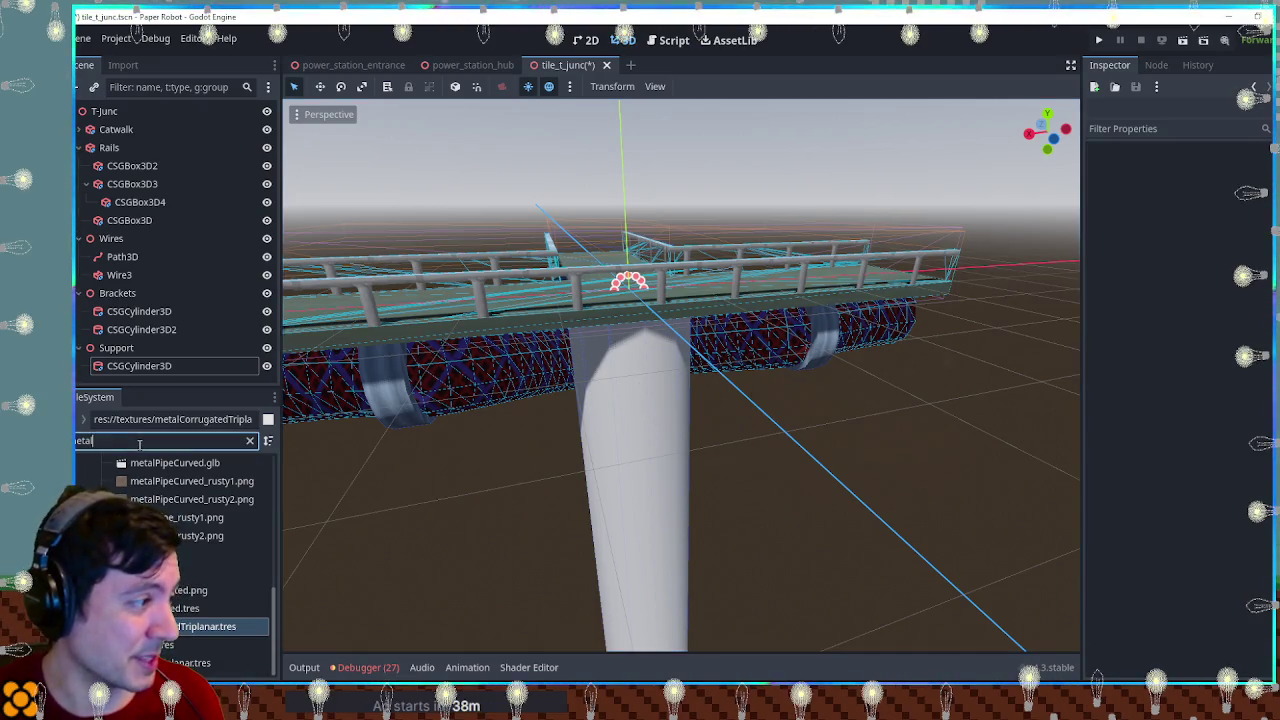
# Step: Clear the FileSystem filter and assign chemicalPlant.tres as the support pillar's material
pyautogui.click(194, 556)
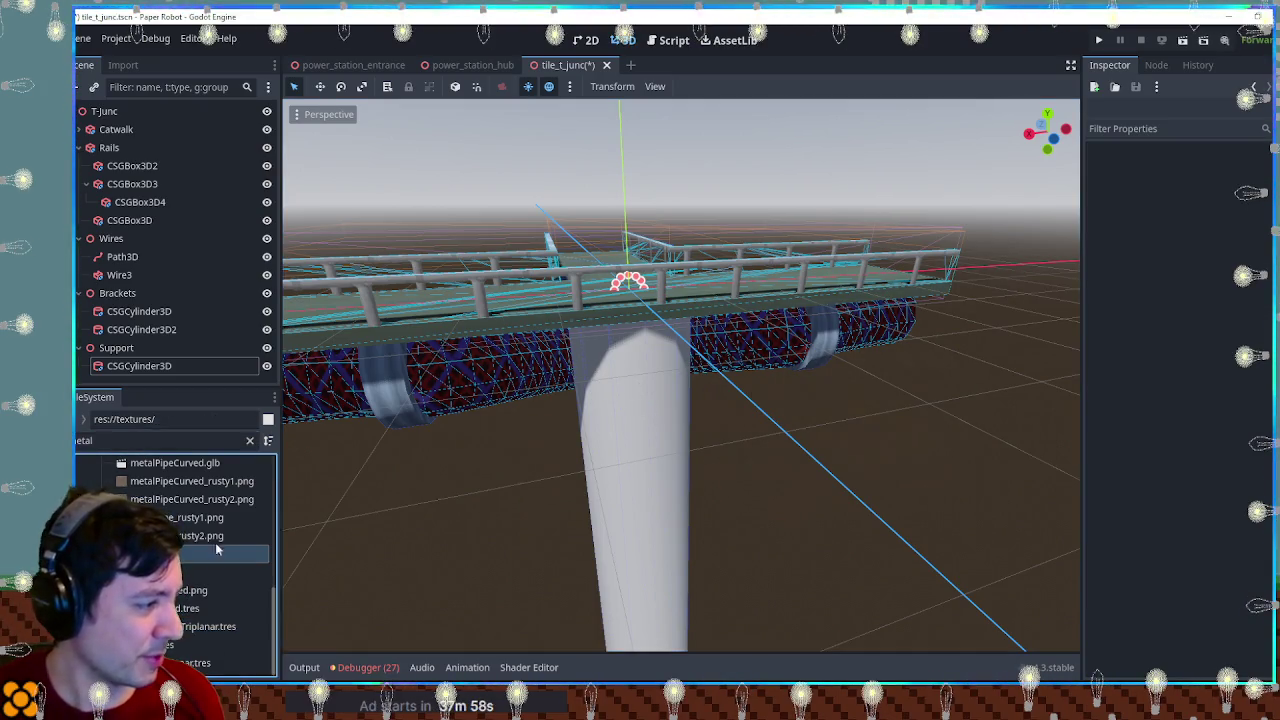
pyautogui.press('BackSpace')
pyautogui.press('BackSpace')
pyautogui.press('BackSpace')
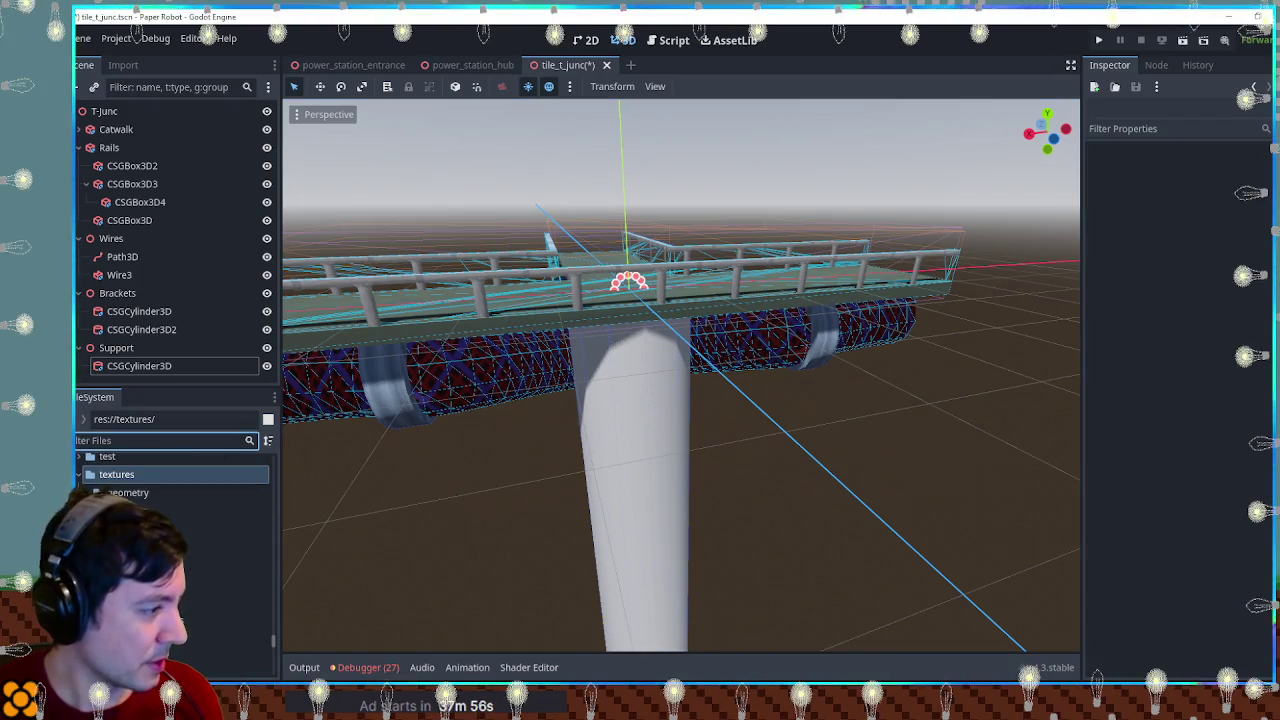
pyautogui.moveTo(180, 592); pyautogui.dragTo(700, 510)
pyautogui.scroll(5, 716, 514)
pyautogui.moveTo(912, 511)
pyautogui.mouseDown()
pyautogui.moveTo(991, 509)
pyautogui.moveTo(400, 510)
pyautogui.mouseUp()
pyautogui.hotkey('ctrl', 'z')
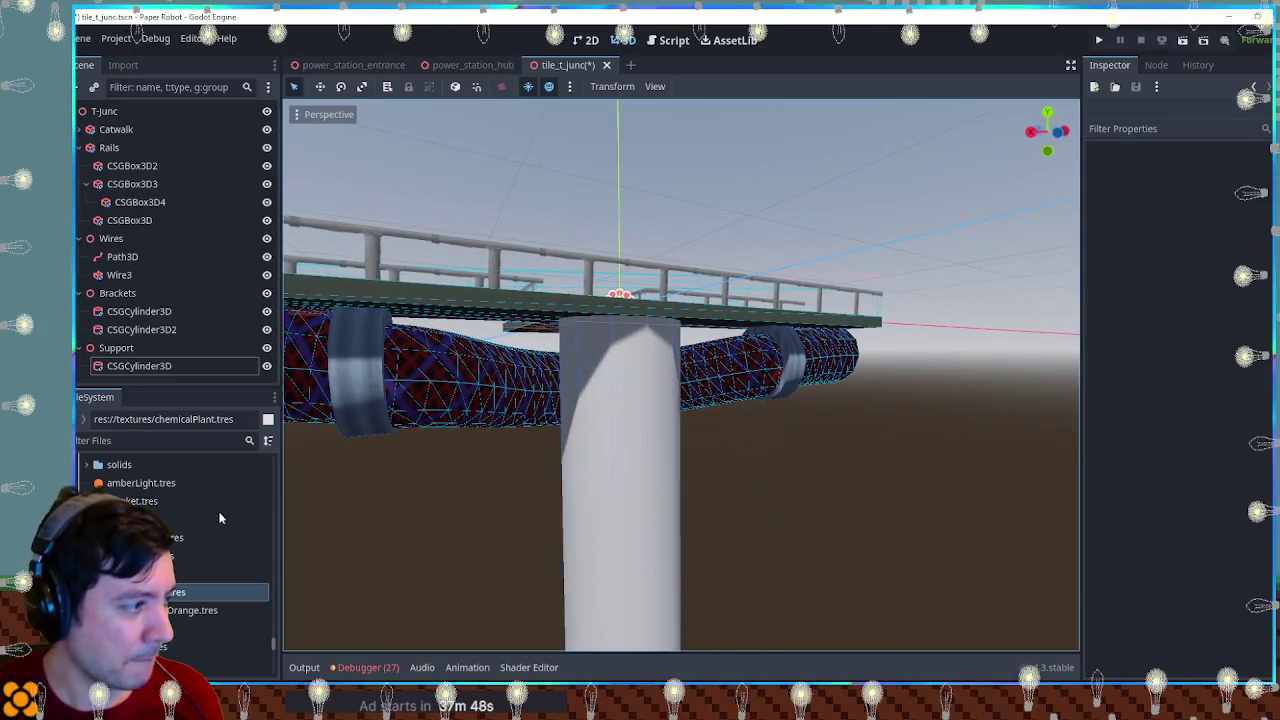
pyautogui.moveTo(180, 592)
pyautogui.mouseDown()
pyautogui.moveTo(655, 535)
pyautogui.moveTo(205, 560)
pyautogui.moveTo(531, 533)
pyautogui.moveTo(620, 500)
pyautogui.mouseUp()
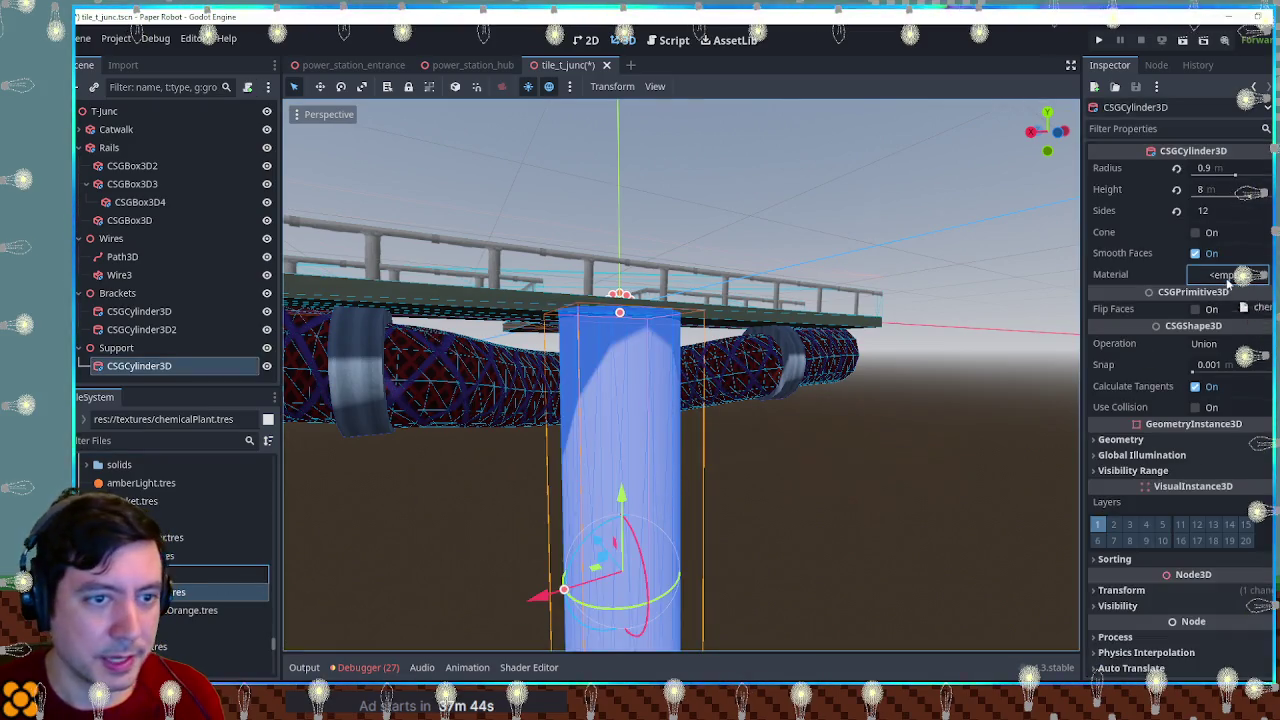
# Step: Make the pillar's chemicalPlant material unique (Recursive)
pyautogui.click(1262, 285)
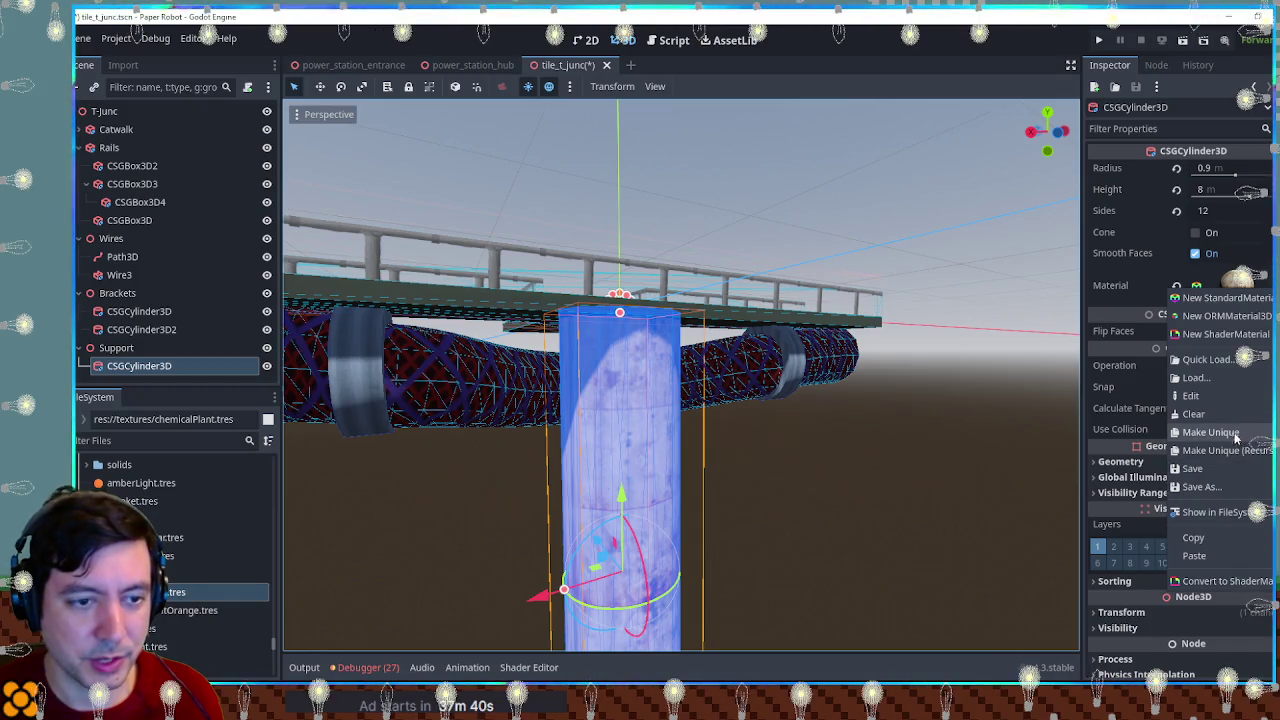
pyautogui.click(1236, 450)
pyautogui.click(610, 472)
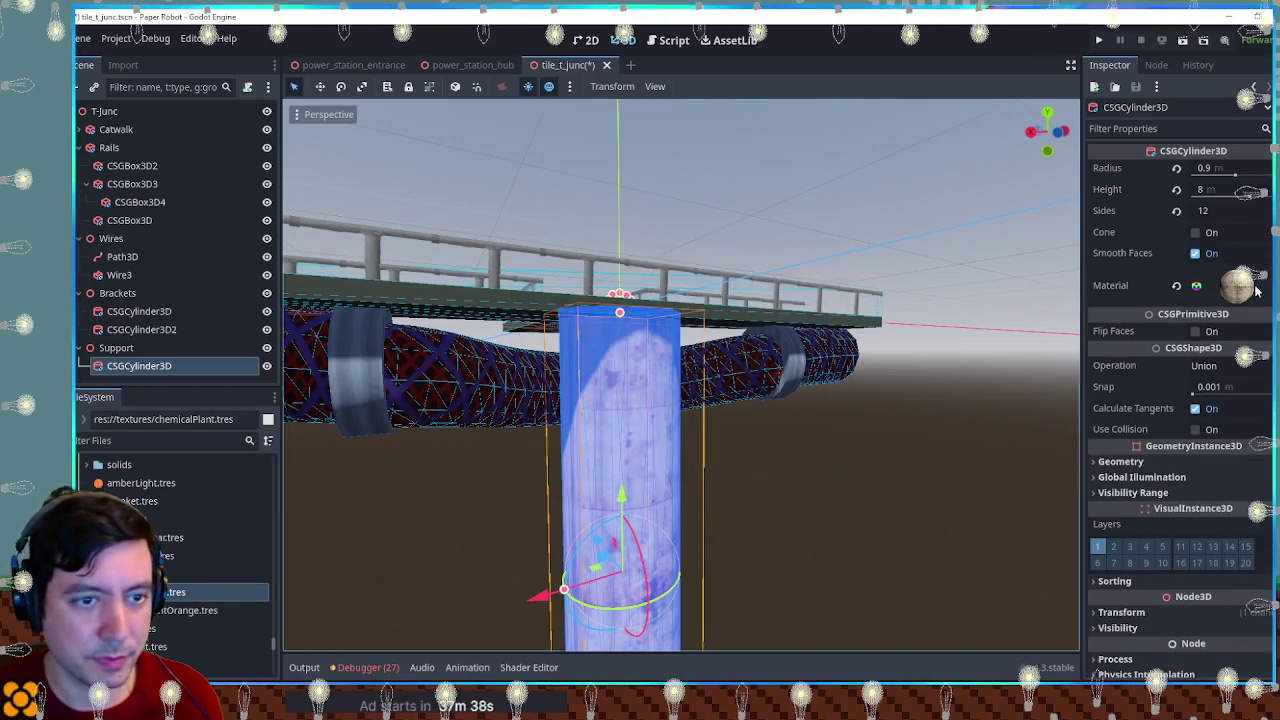
pyautogui.click(1240, 285)
# Step: Set the material's UV1 Scale to 1, 2, 2 so the texture fits
pyautogui.scroll(-5, 1154, 455)
pyautogui.click(1154, 386)
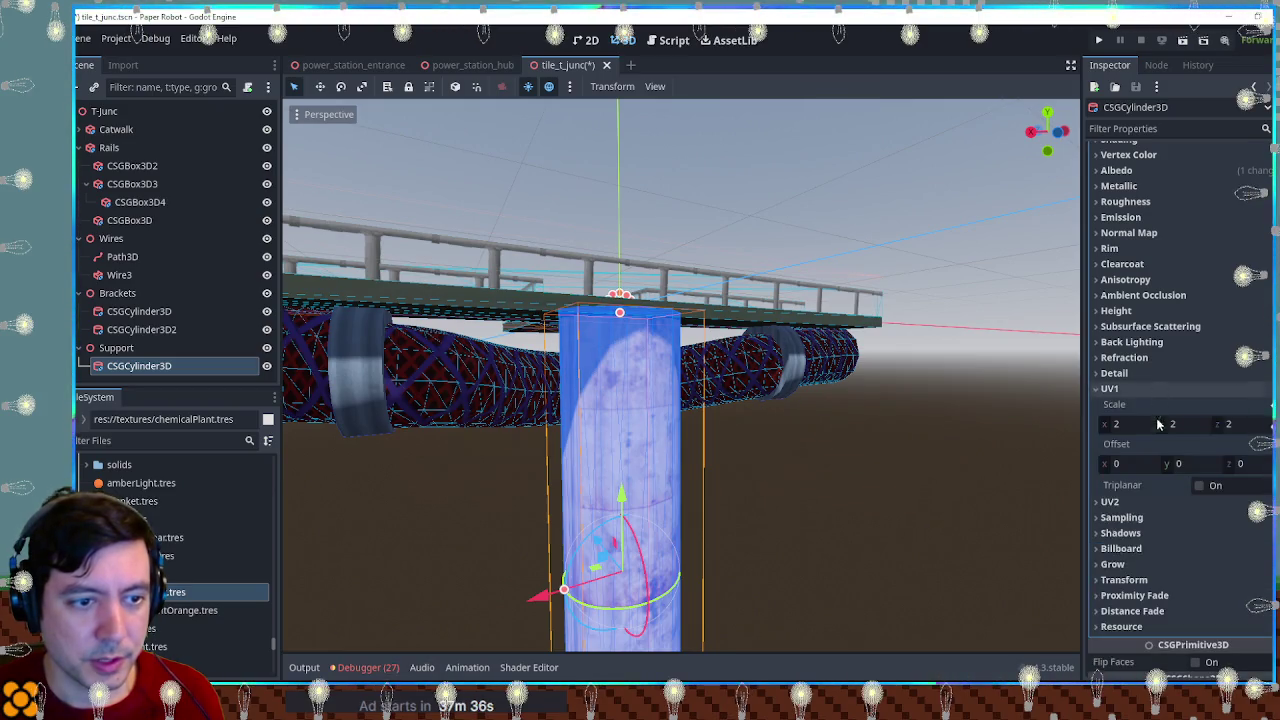
pyautogui.moveTo(1145, 428)
pyautogui.mouseDown()
pyautogui.moveTo(1075, 428)
pyautogui.moveTo(1263, 428)
pyautogui.mouseUp()
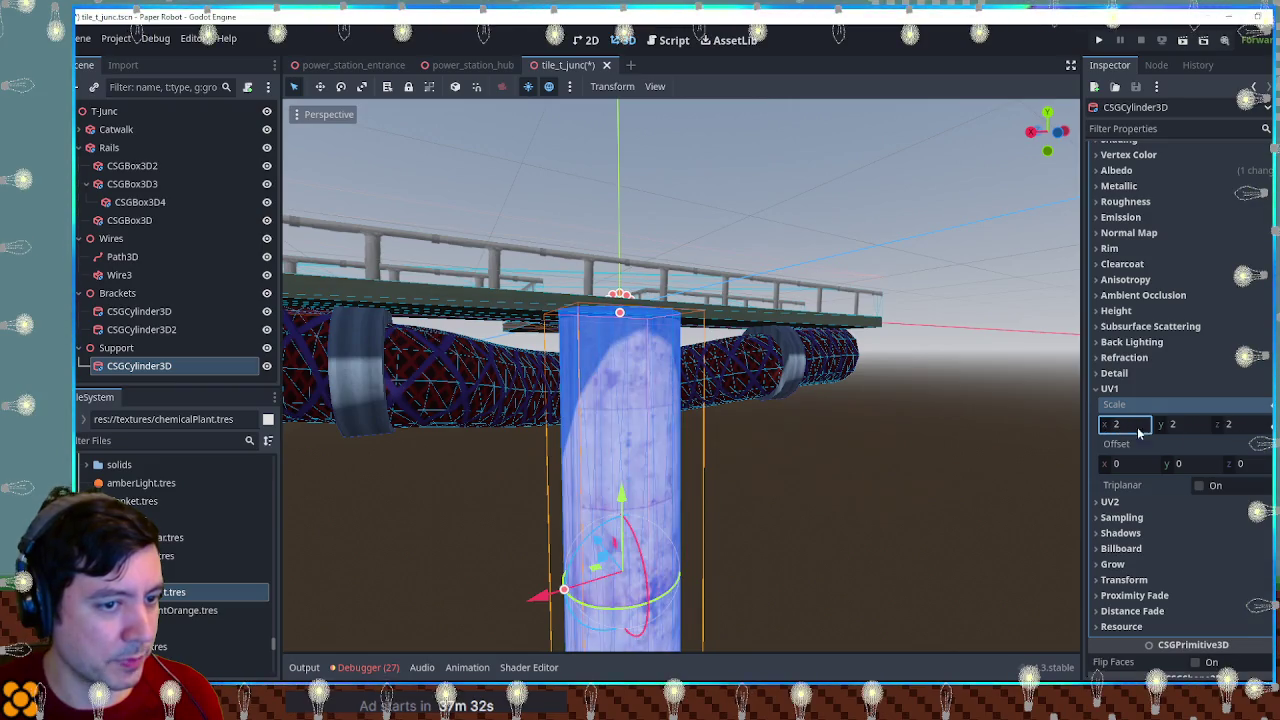
pyautogui.moveTo(1125, 424)
pyautogui.mouseDown()
pyautogui.moveTo(1088, 424)
pyautogui.moveTo(1187, 427)
pyautogui.mouseUp()
pyautogui.click(1250, 425)
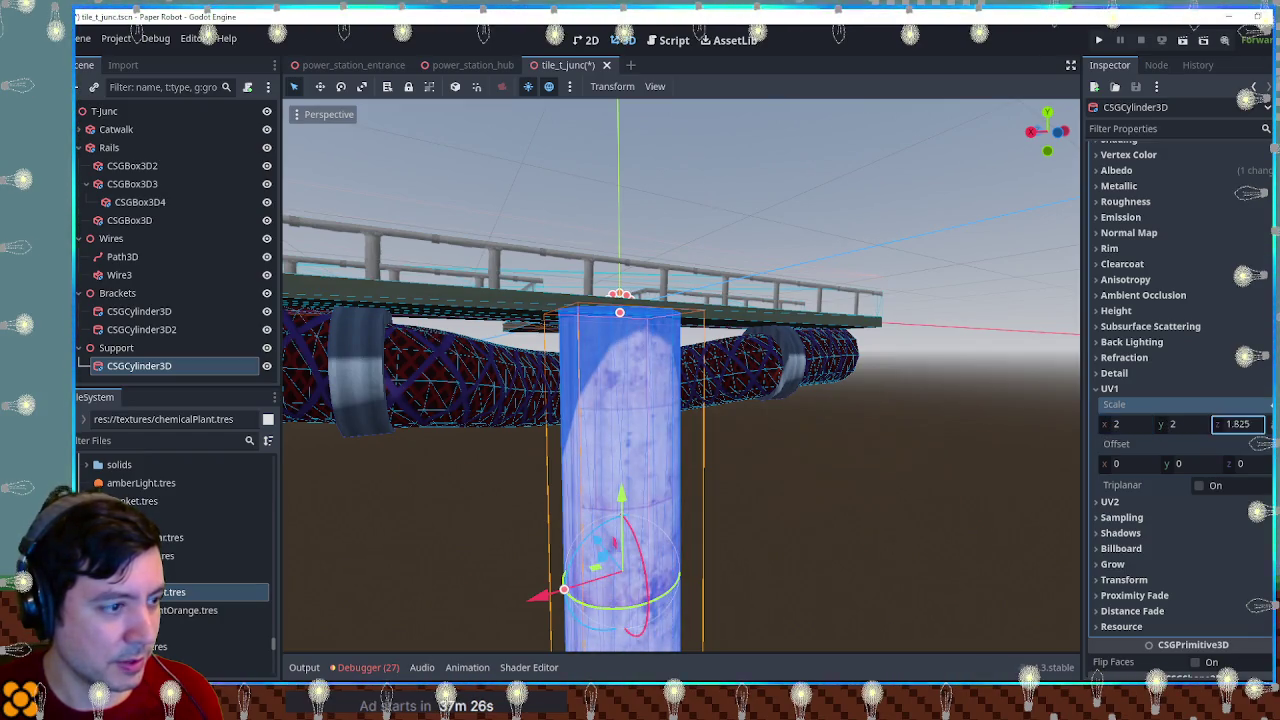
pyautogui.click(1189, 423)
pyautogui.write('1')
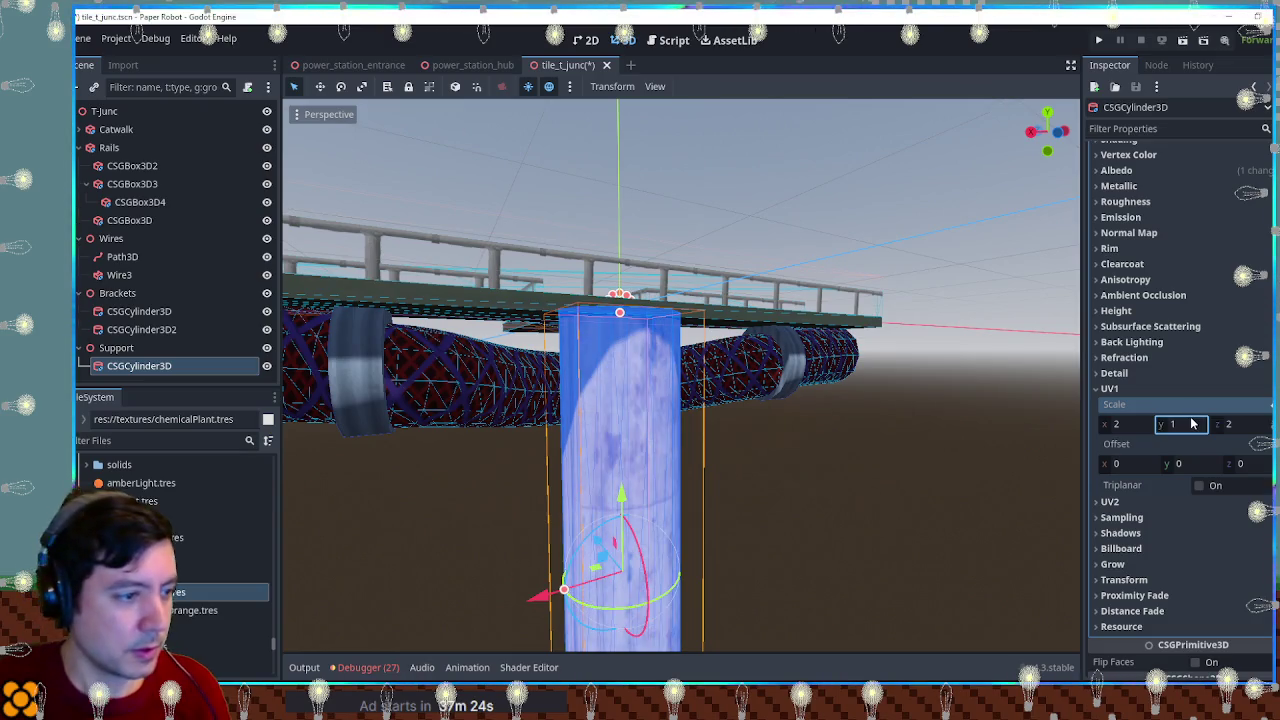
pyautogui.write('2')
pyautogui.click(1120, 424)
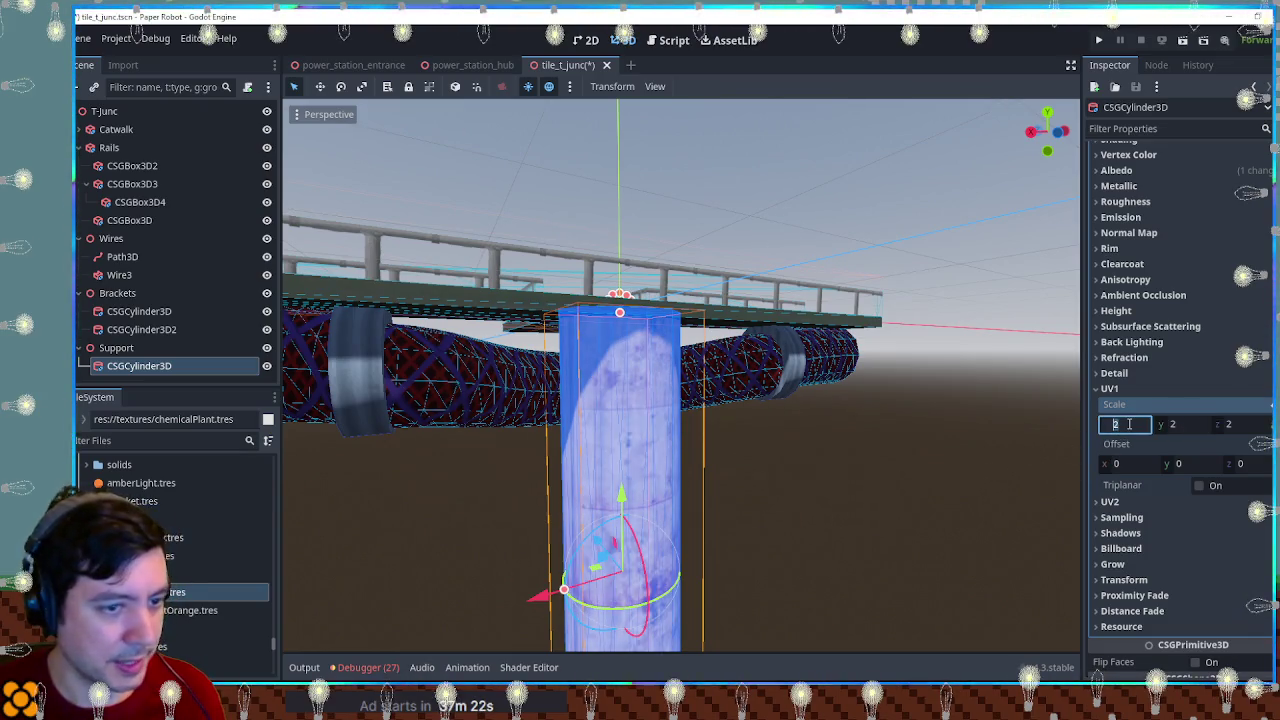
pyautogui.write('1')
# Step: Review the textured pillar from an angled view of the T-junction
pyautogui.click(929, 486)
pyautogui.scroll(5, 791, 497)
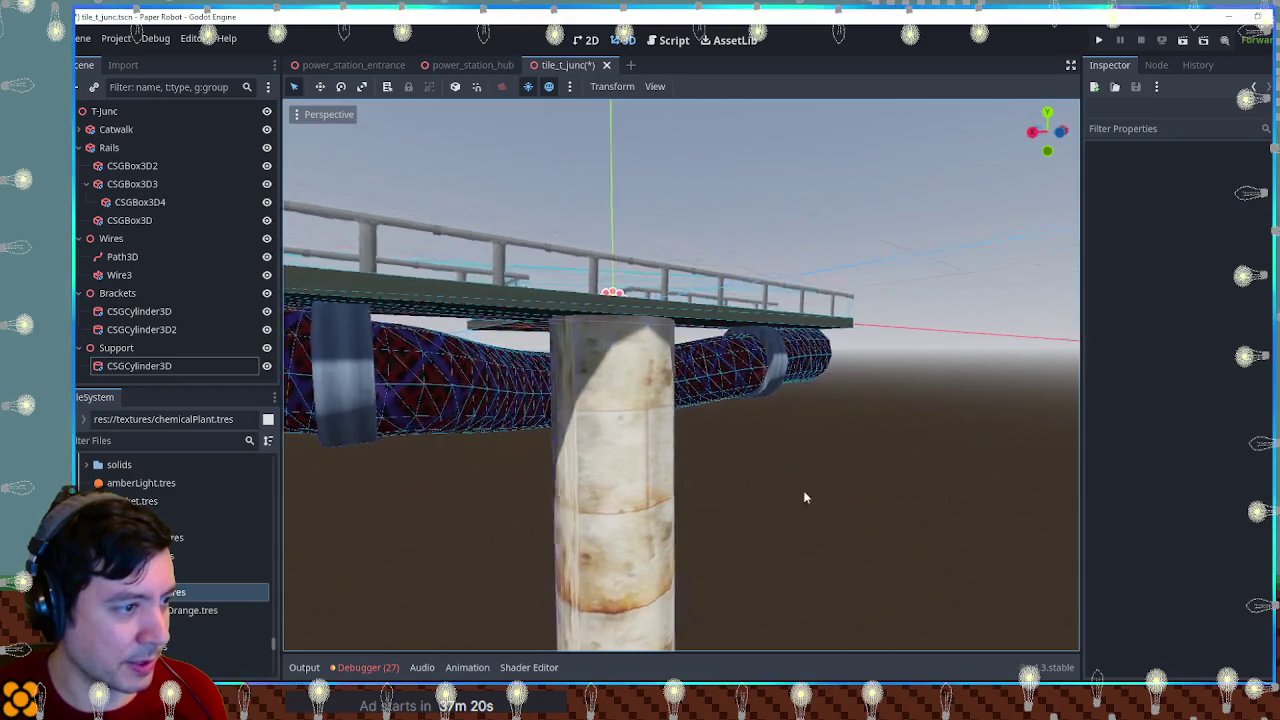
pyautogui.scroll(-5, 325, 490)
pyautogui.moveTo(248, 449)
pyautogui.mouseDown()
pyautogui.moveTo(430, 444)
pyautogui.moveTo(396, 442)
pyautogui.moveTo(420, 440)
pyautogui.mouseUp()
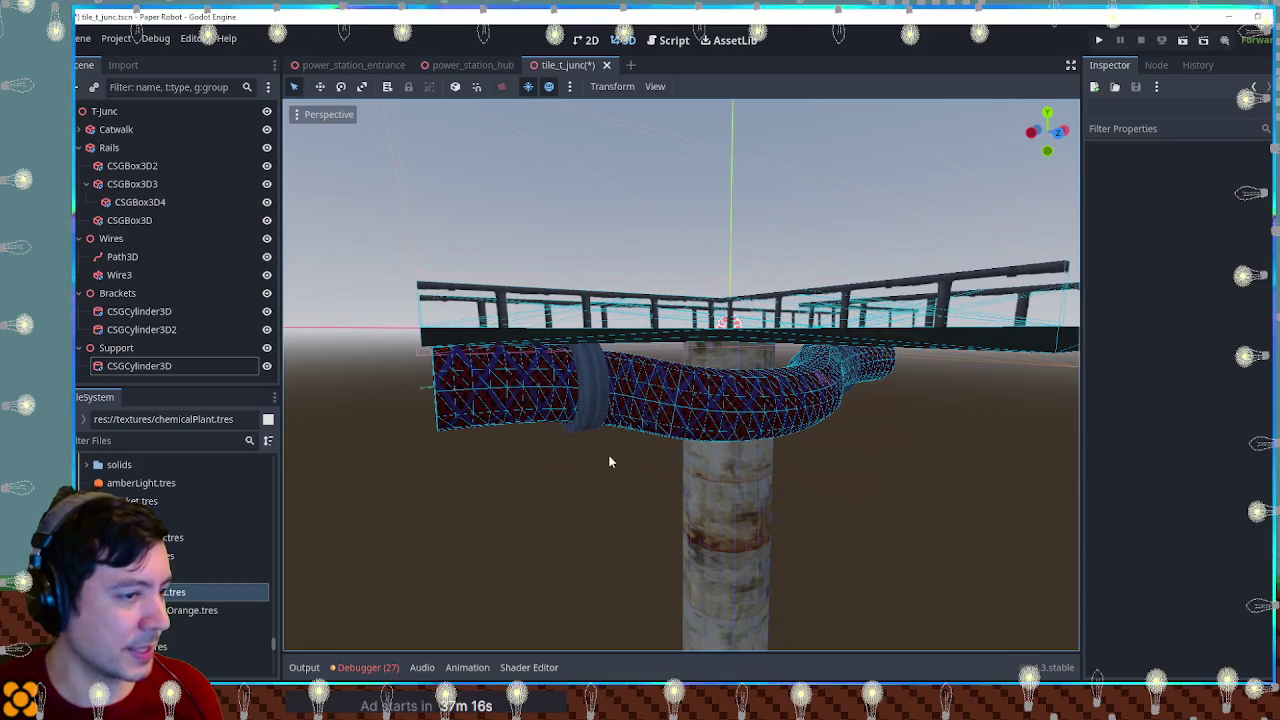
pyautogui.click(690, 513)
# Step: Try a pinkish red albedo colour on the support column and preview it
pyautogui.scroll(4, 1141, 245)
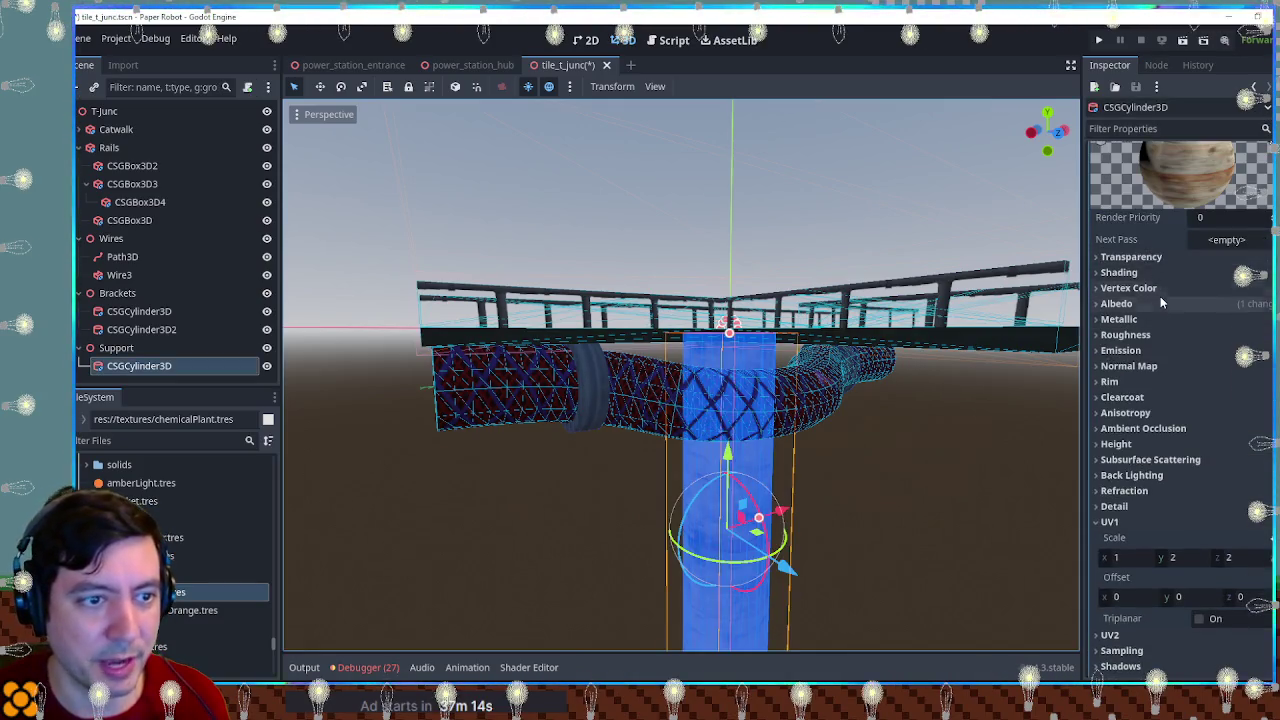
pyautogui.click(1160, 298)
pyautogui.click(1230, 321)
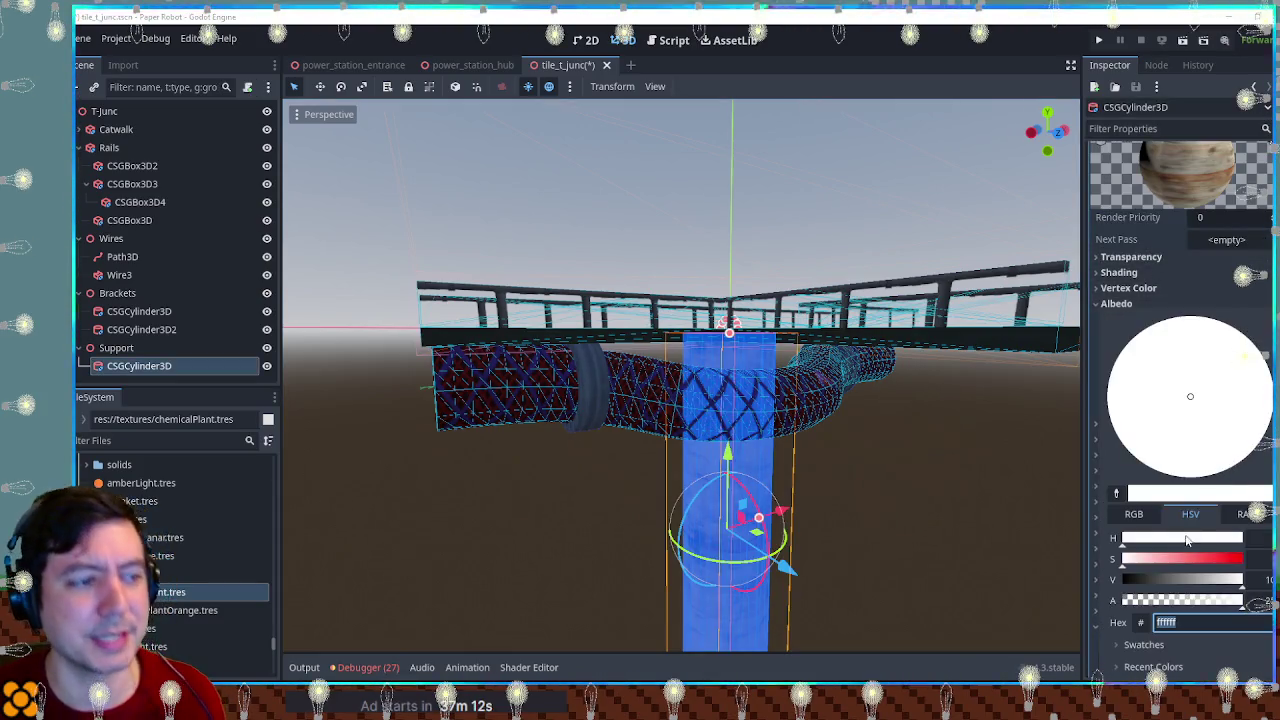
pyautogui.moveTo(1166, 563); pyautogui.dragTo(1173, 566)
pyautogui.click(907, 496)
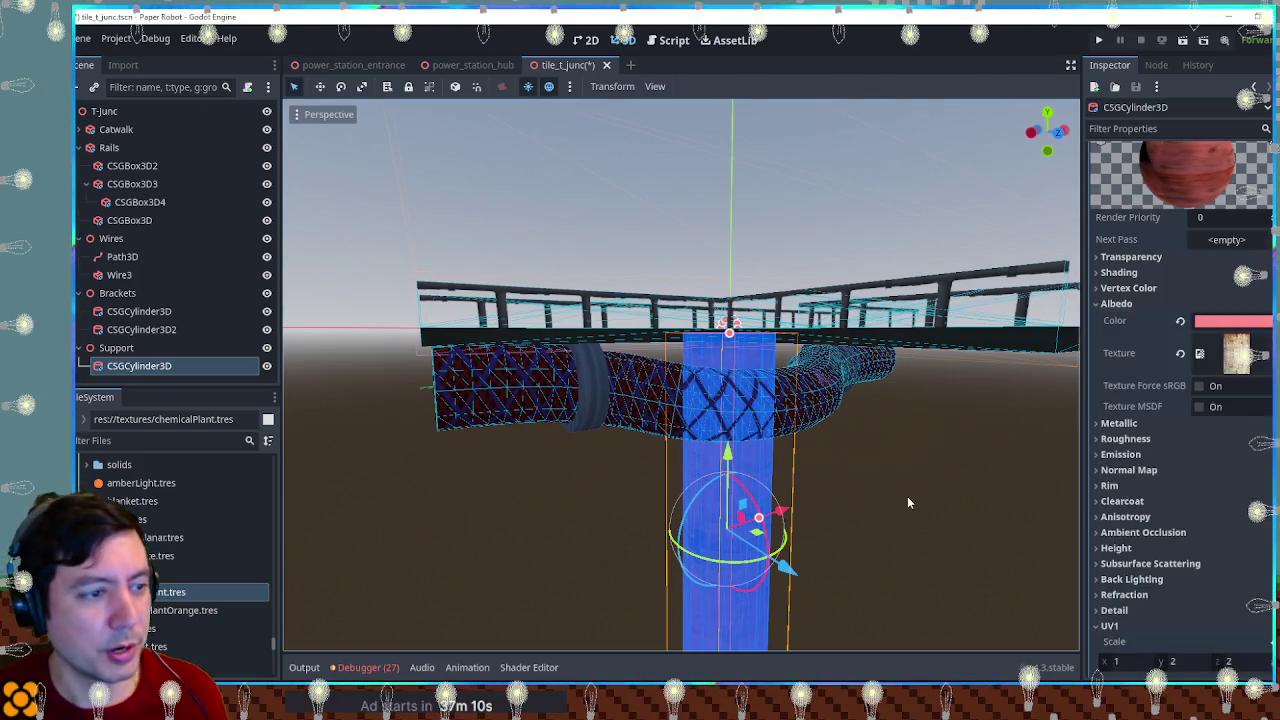
pyautogui.click(907, 496)
# Step: Try an orange albedo tint and preview the column from another angle
pyautogui.click(768, 521)
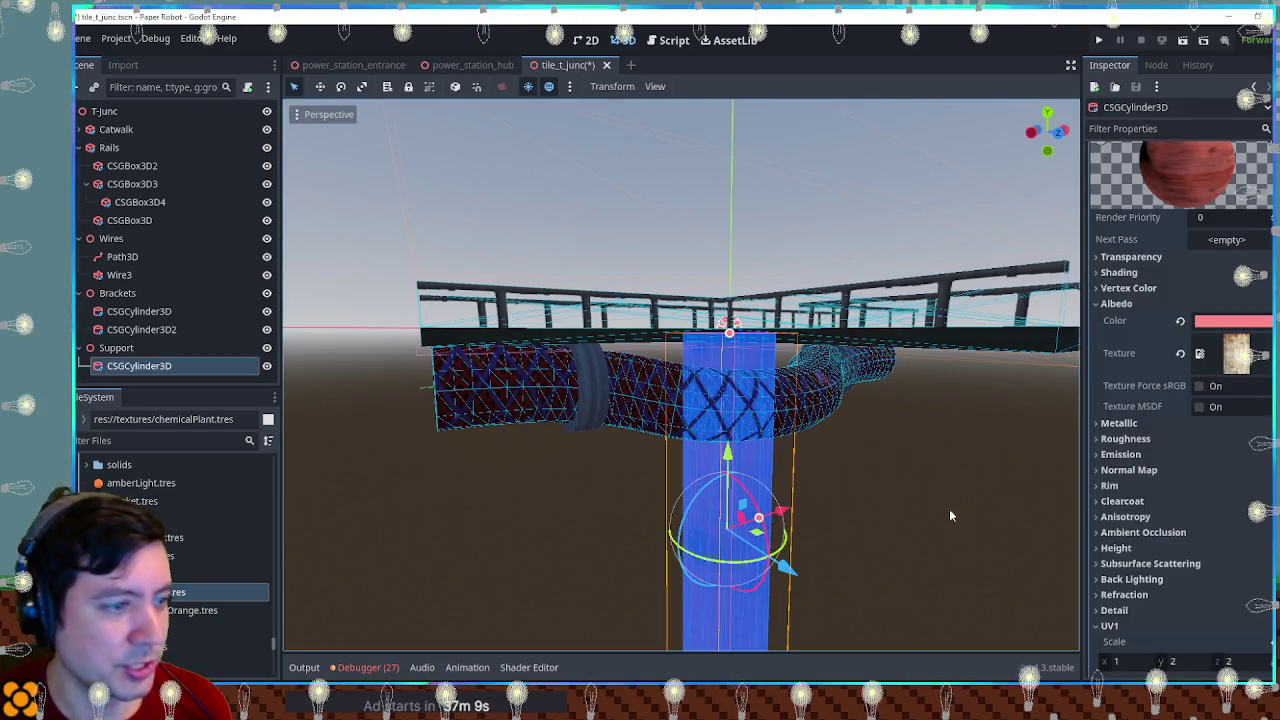
pyautogui.click(1258, 322)
pyautogui.click(1238, 451)
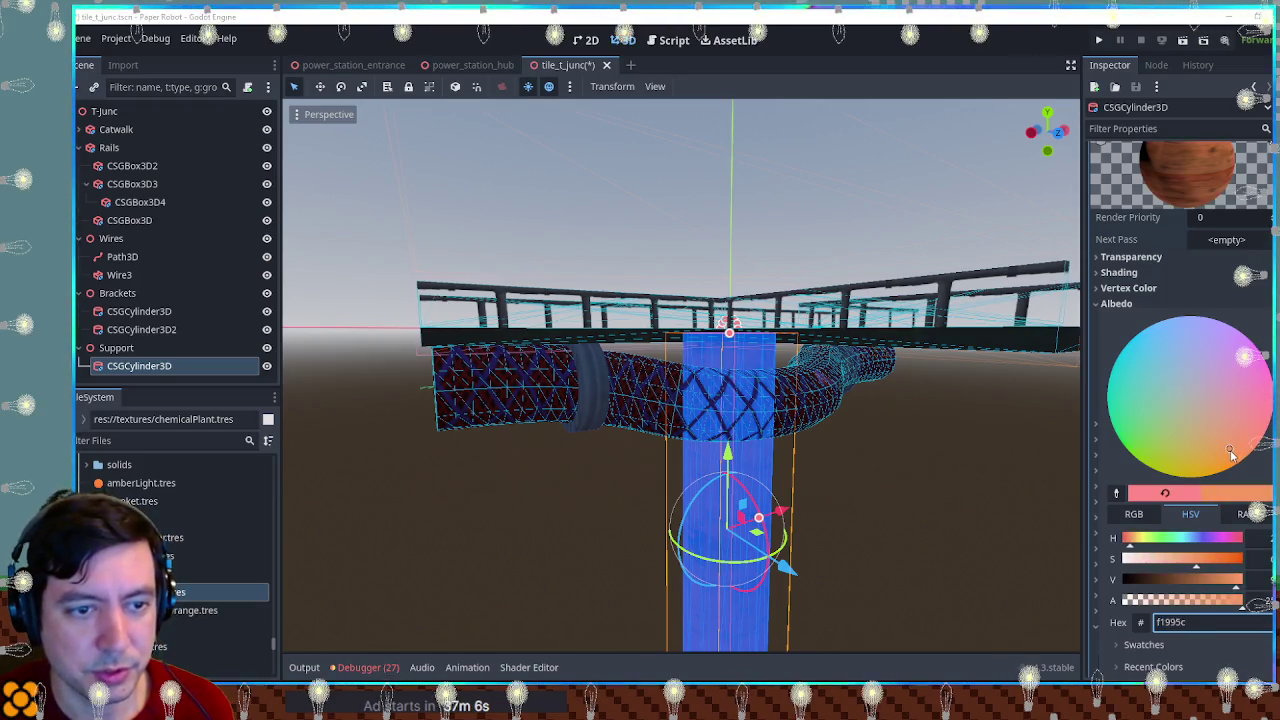
pyautogui.click(902, 457)
pyautogui.click(913, 446)
pyautogui.moveTo(913, 446)
pyautogui.mouseDown()
pyautogui.moveTo(966, 463)
pyautogui.moveTo(344, 492)
pyautogui.moveTo(397, 480)
pyautogui.moveTo(503, 491)
pyautogui.mouseUp()
pyautogui.click(660, 477)
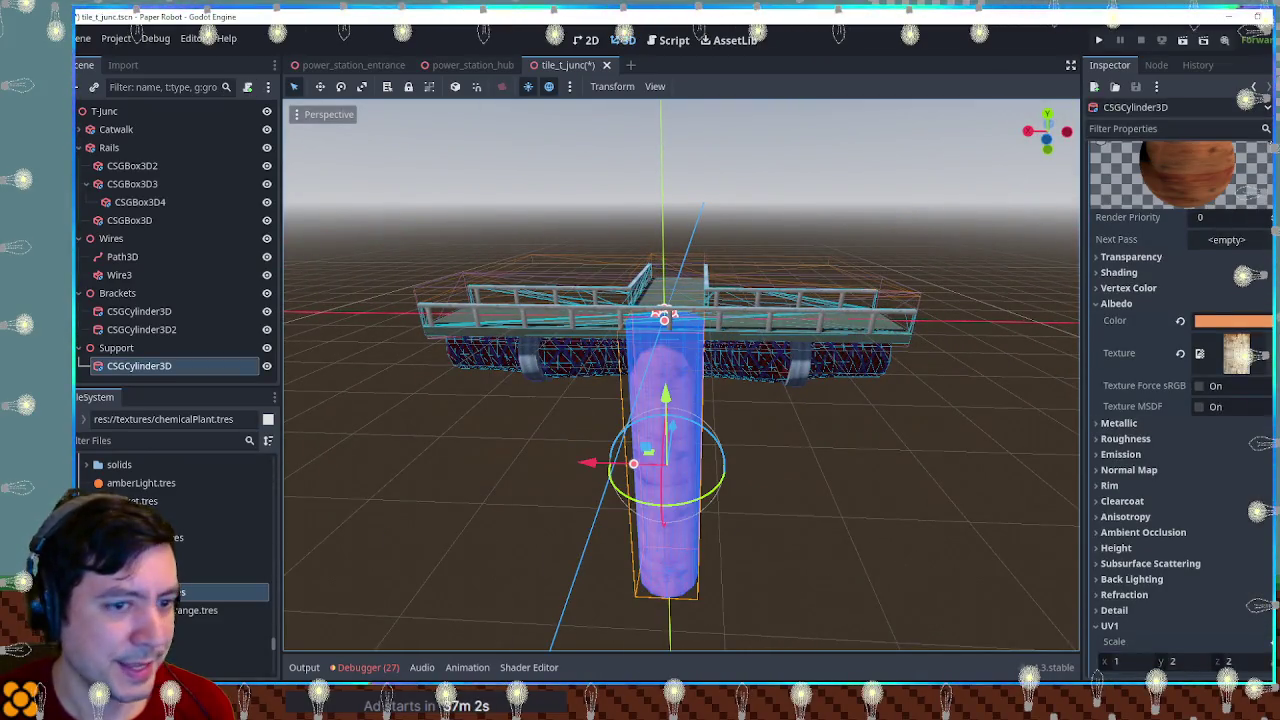
pyautogui.click(1236, 321)
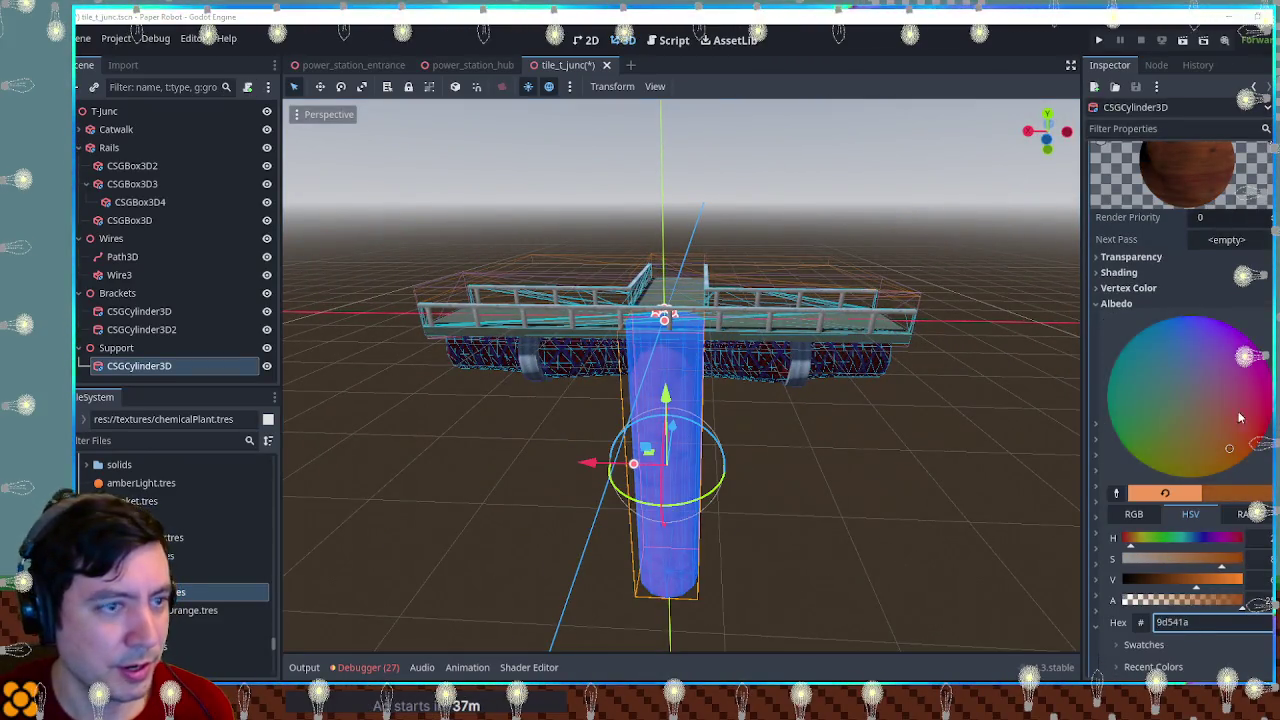
pyautogui.click(880, 430)
pyautogui.moveTo(880, 430)
pyautogui.mouseDown()
pyautogui.moveTo(900, 425)
pyautogui.moveTo(745, 436)
pyautogui.mouseUp()
# Step: Try a muted brown albedo, fine-tuning it toward a redder tone
pyautogui.click(690, 450)
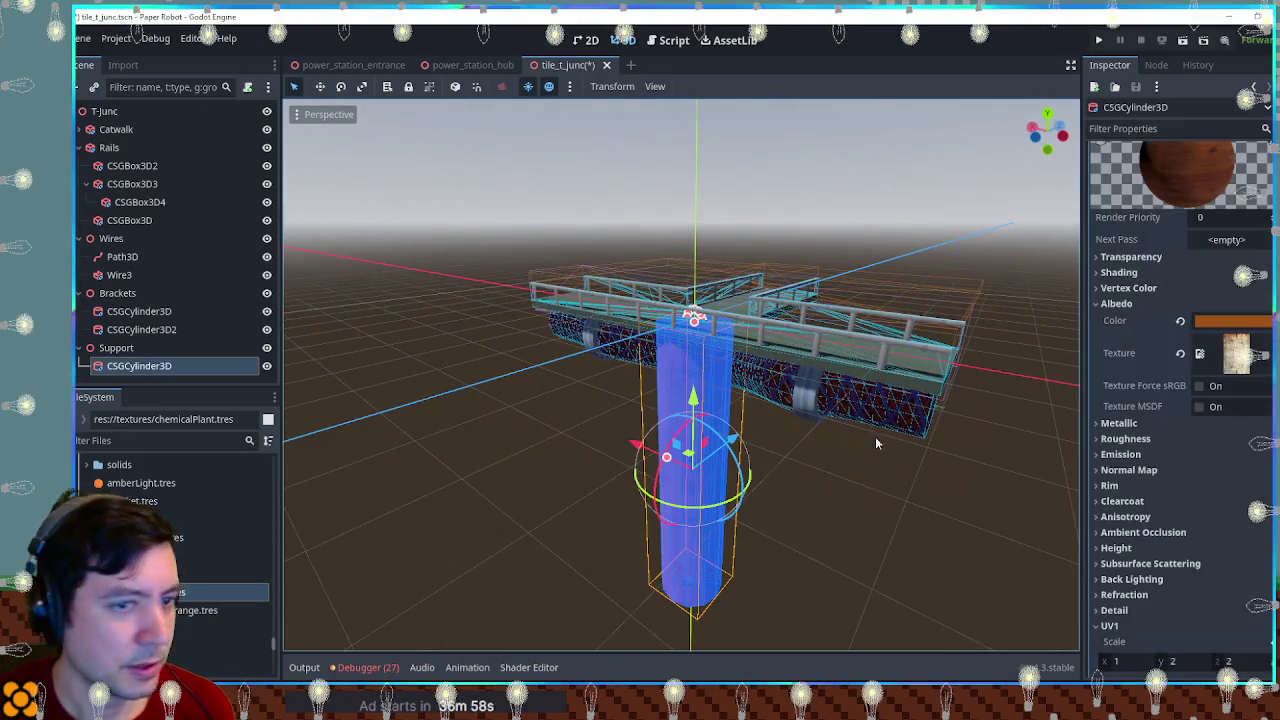
pyautogui.click(1232, 305)
pyautogui.click(1232, 305)
pyautogui.click(1236, 321)
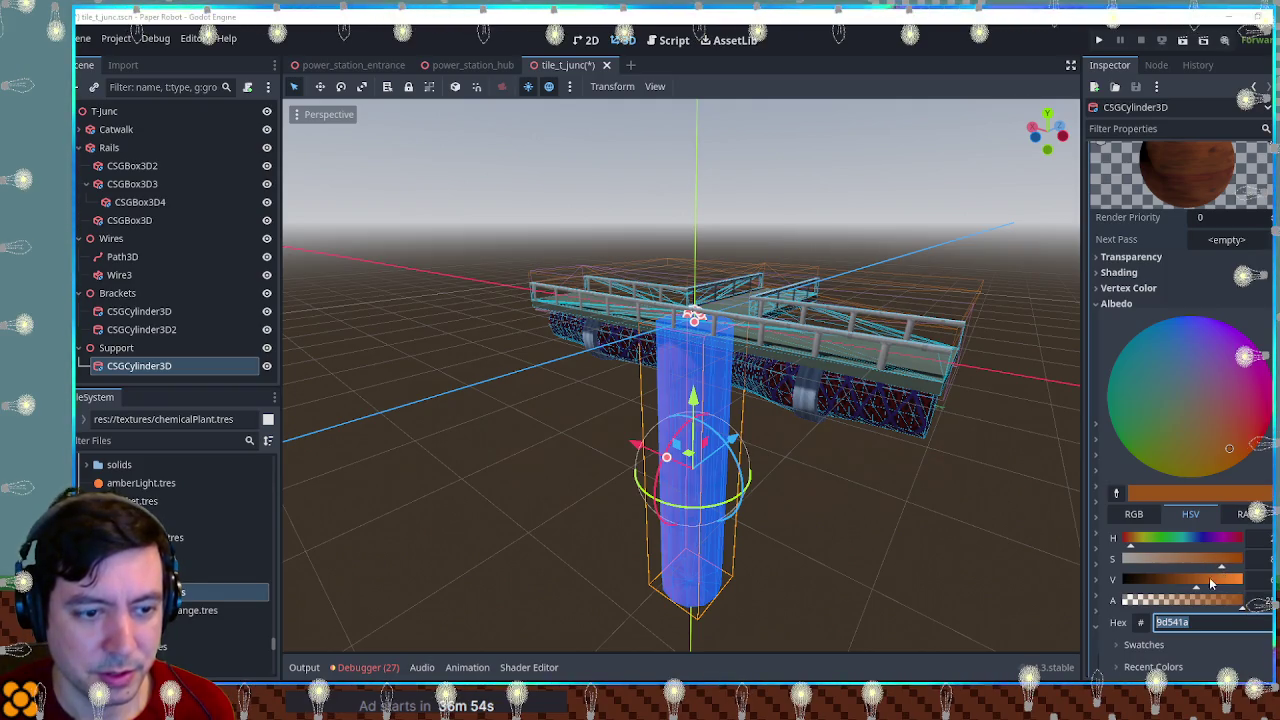
pyautogui.click(1217, 429)
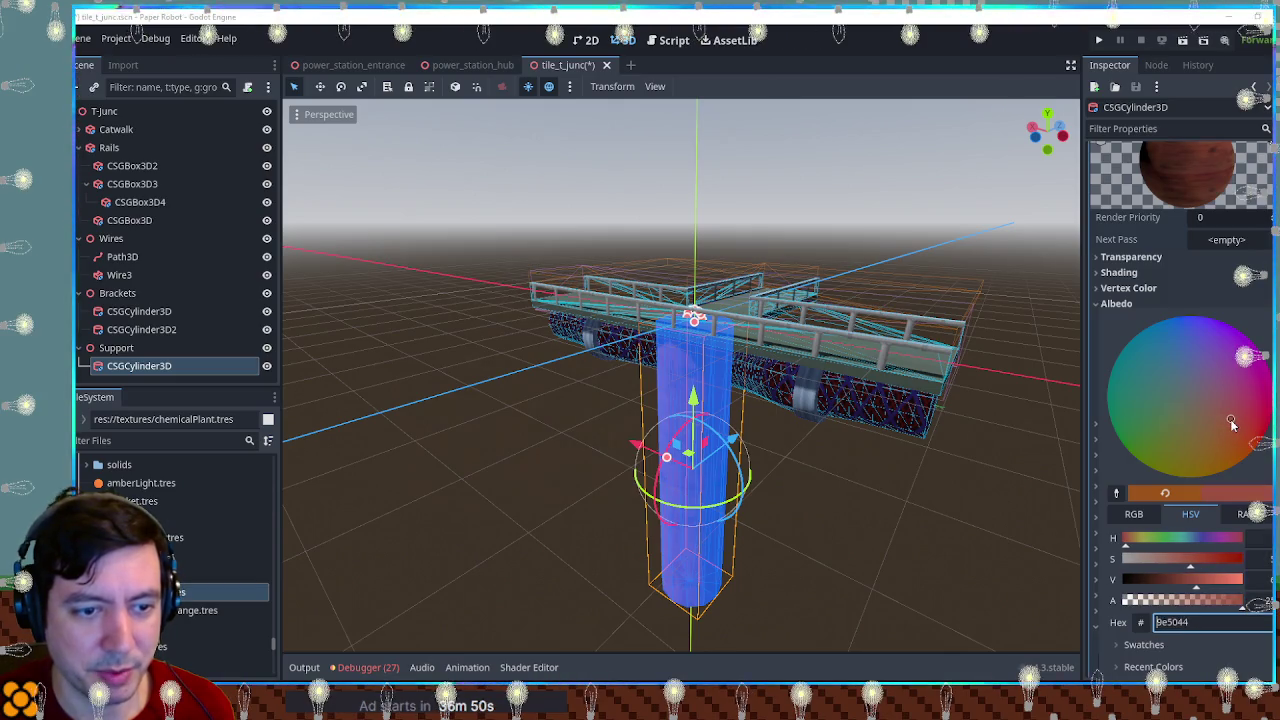
pyautogui.click(1231, 428)
pyautogui.click(1227, 426)
pyautogui.moveTo(1228, 429); pyautogui.dragTo(1229, 431)
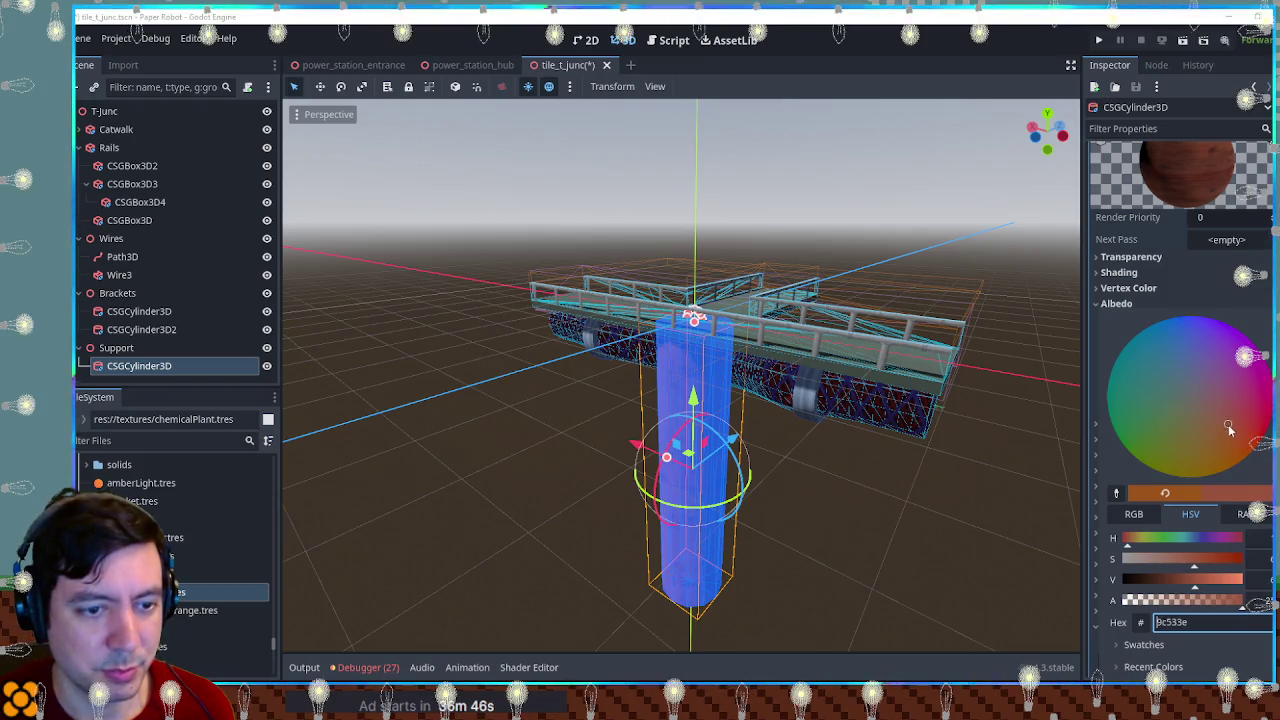
pyautogui.click(985, 542)
pyautogui.click(985, 542)
# Step: Settle on the muted green-teal albedo #477470 and view the junction front-on and angled
pyautogui.click(691, 458)
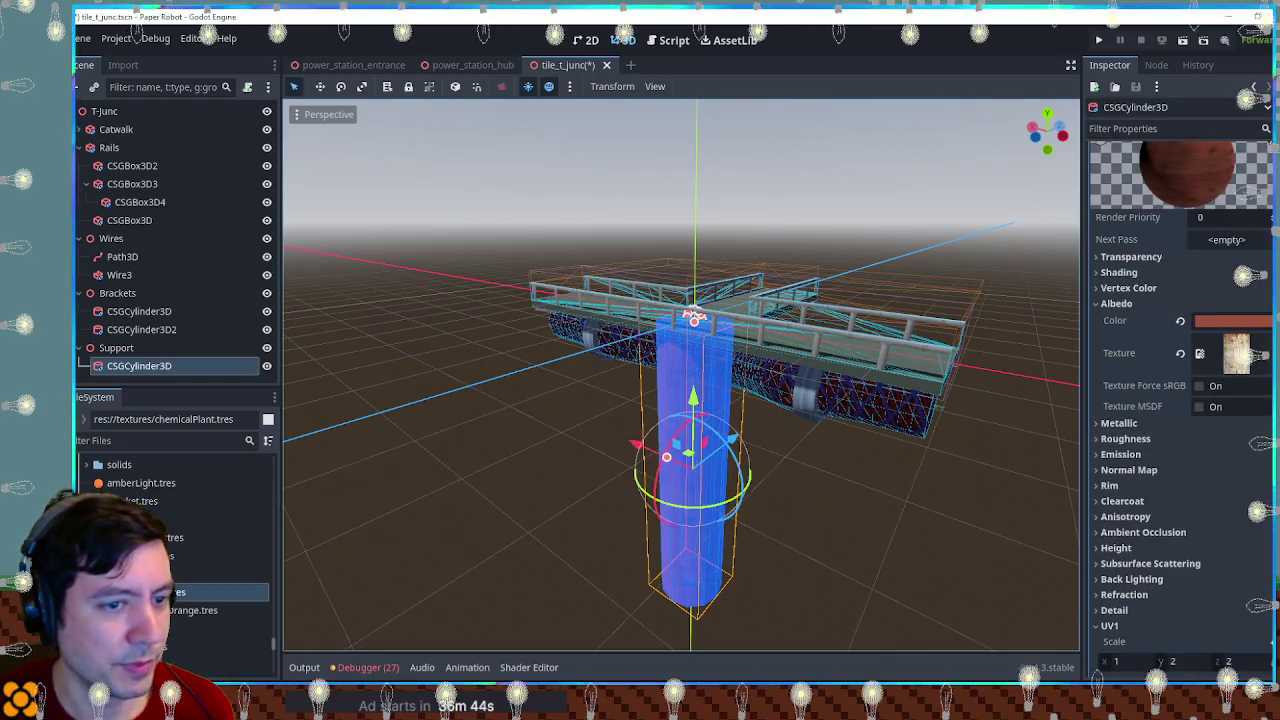
pyautogui.click(1235, 320)
pyautogui.click(1159, 393)
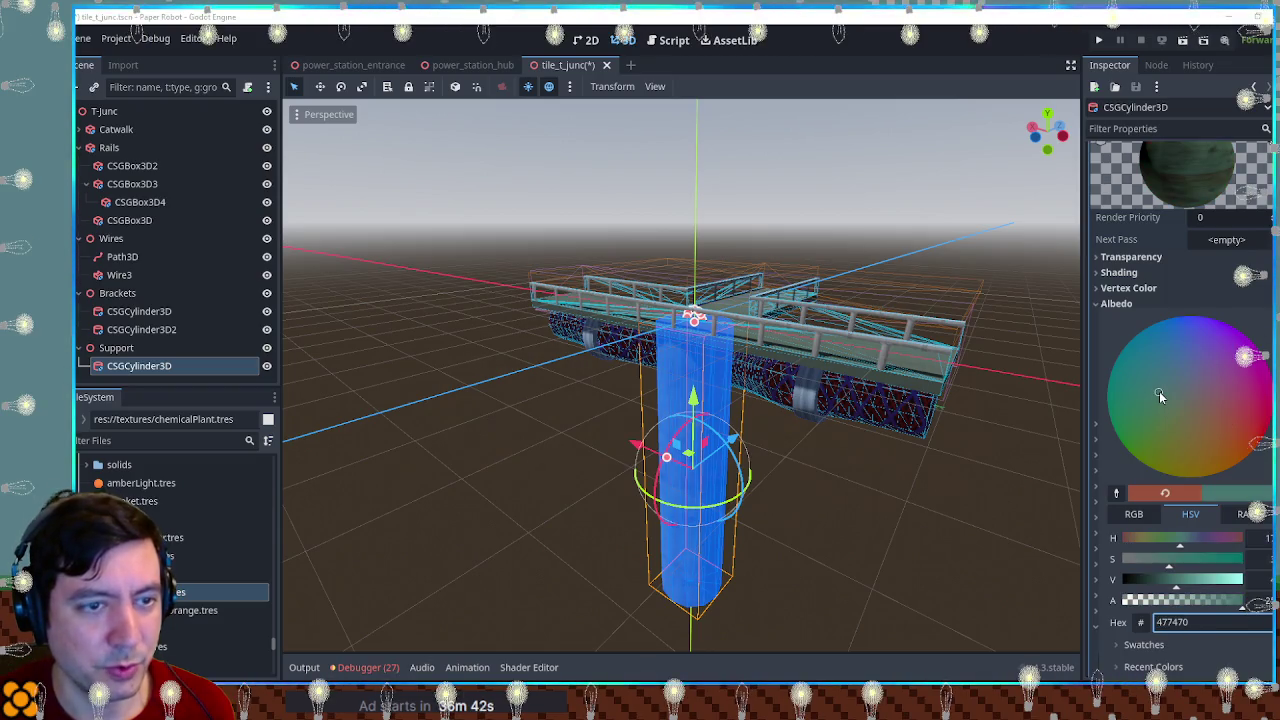
pyautogui.click(895, 490)
pyautogui.moveTo(844, 453); pyautogui.dragTo(946, 458)
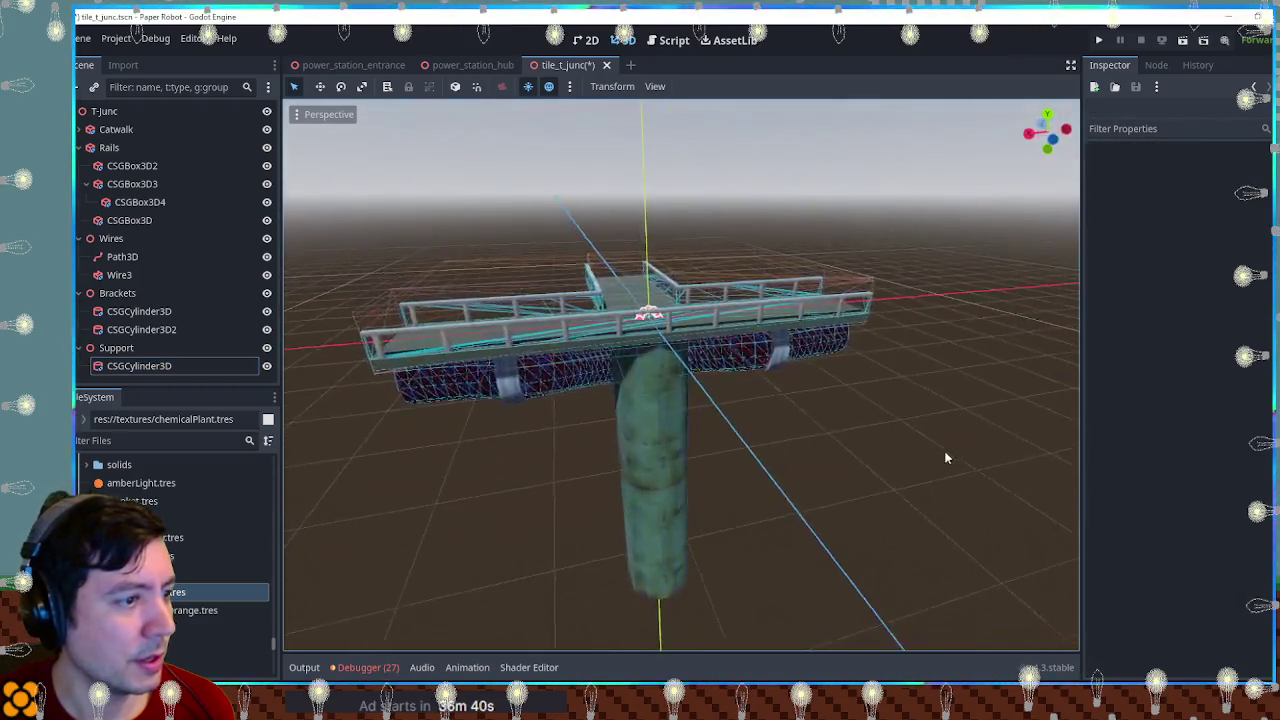
pyautogui.press('KP_1')
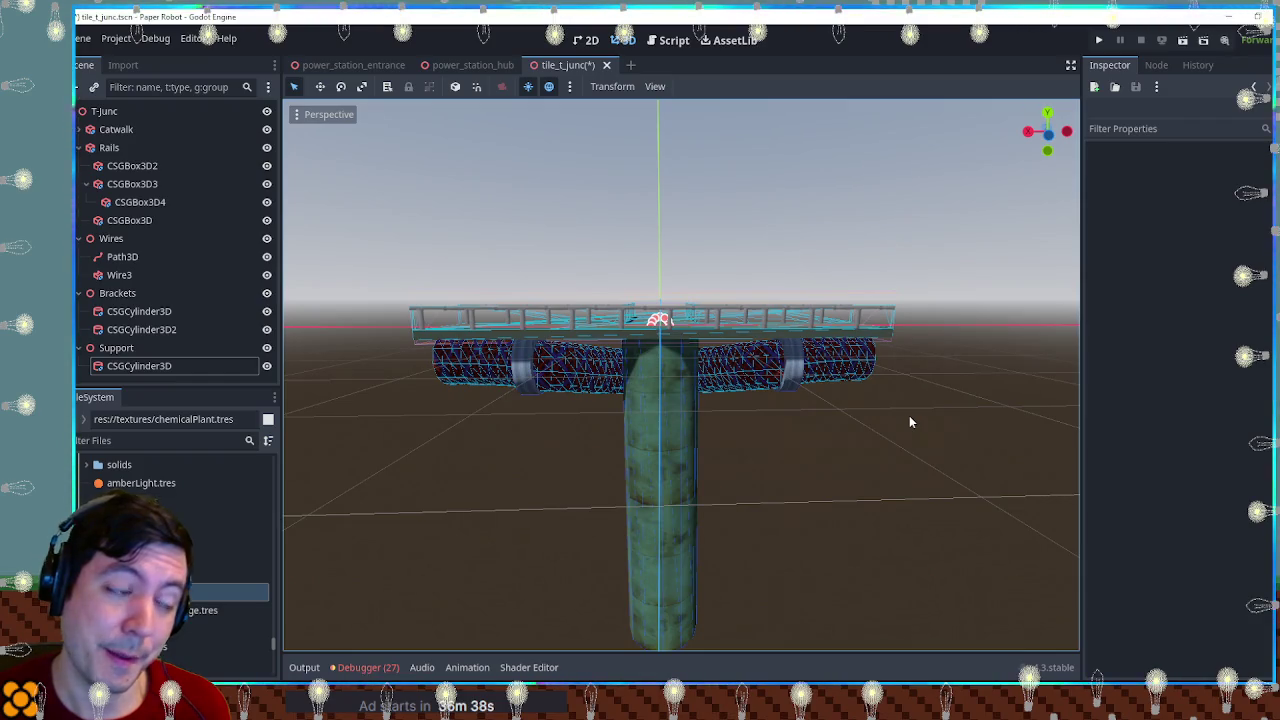
pyautogui.moveTo(909, 415)
pyautogui.mouseDown()
pyautogui.moveTo(720, 463)
pyautogui.moveTo(1068, 449)
pyautogui.moveTo(535, 444)
pyautogui.moveTo(628, 536)
pyautogui.moveTo(683, 534)
pyautogui.moveTo(665, 442)
pyautogui.mouseUp()
# Step: Inspect the green column from above and below, then select it
pyautogui.scroll(5, 774, 534)
pyautogui.moveTo(767, 378); pyautogui.dragTo(766, 389)
pyautogui.click(579, 366)
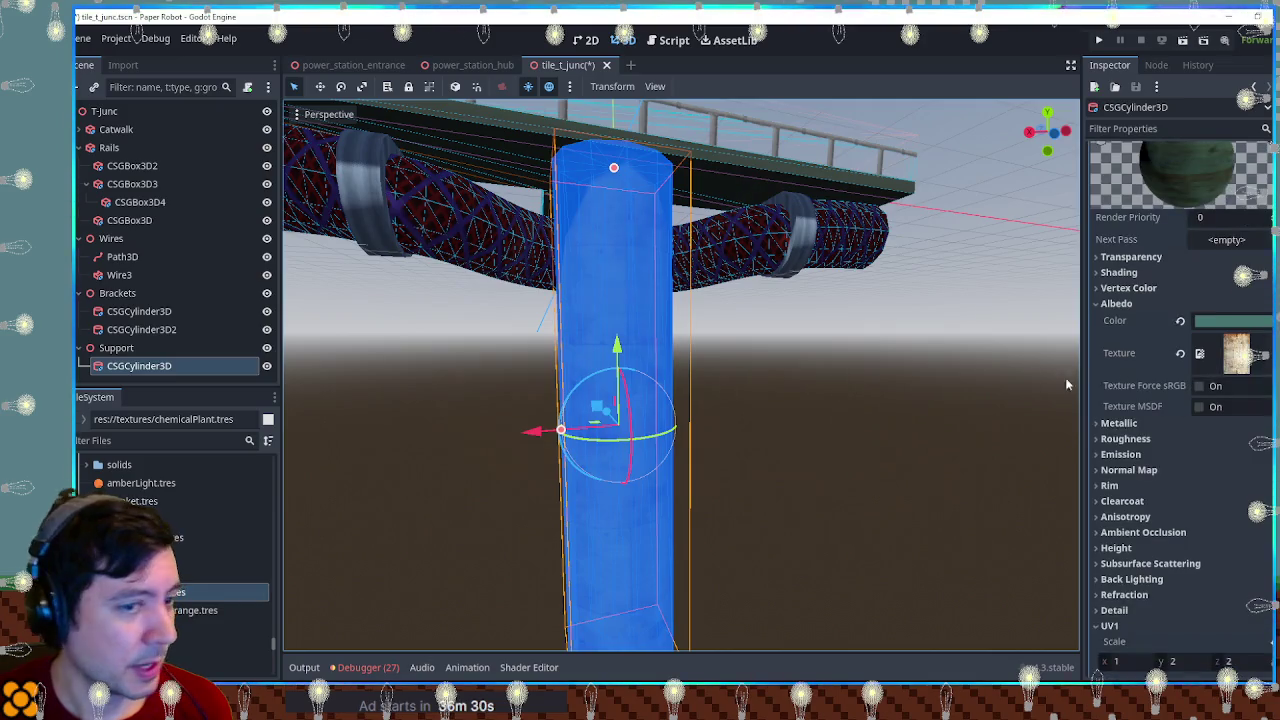
pyautogui.scroll(-5, 1180, 382)
pyautogui.scroll(-3, 1165, 445)
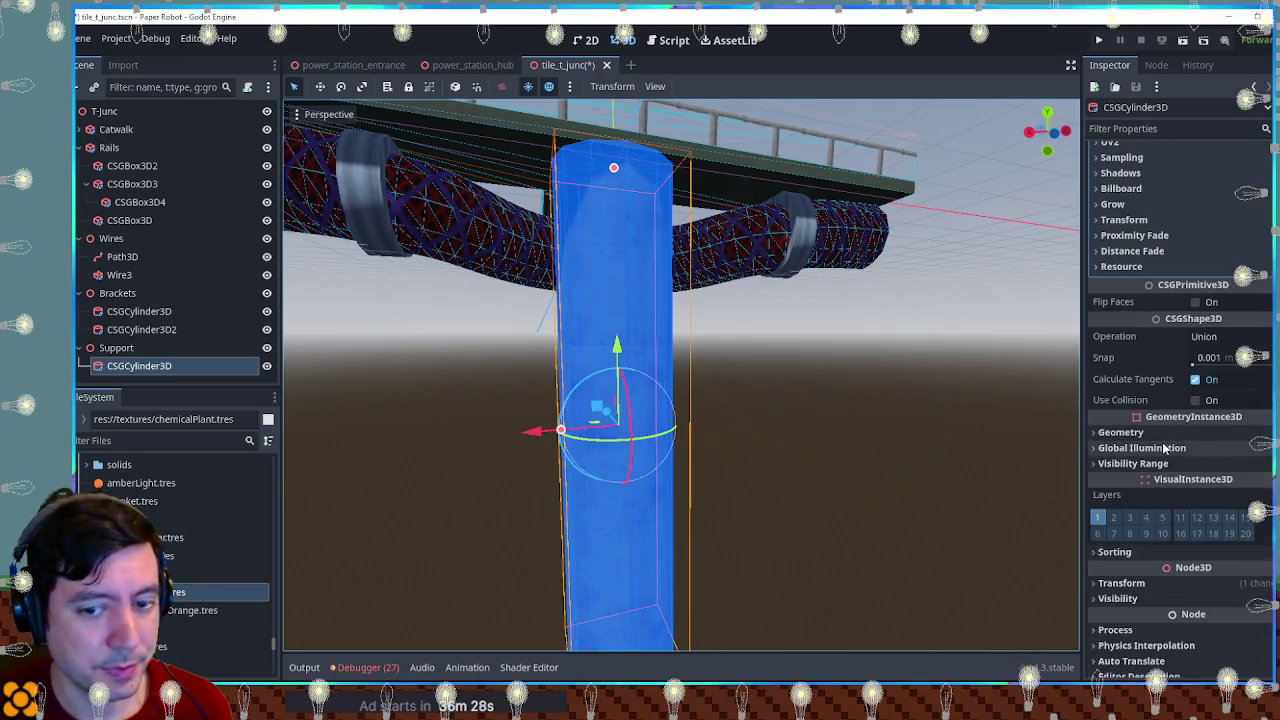
pyautogui.scroll(-2, 1163, 447)
pyautogui.click(921, 432)
pyautogui.moveTo(921, 432)
pyautogui.mouseDown()
pyautogui.moveTo(644, 422)
pyautogui.moveTo(838, 494)
pyautogui.moveTo(787, 515)
pyautogui.moveTo(693, 427)
pyautogui.moveTo(728, 538)
pyautogui.moveTo(802, 478)
pyautogui.moveTo(703, 449)
pyautogui.mouseUp()
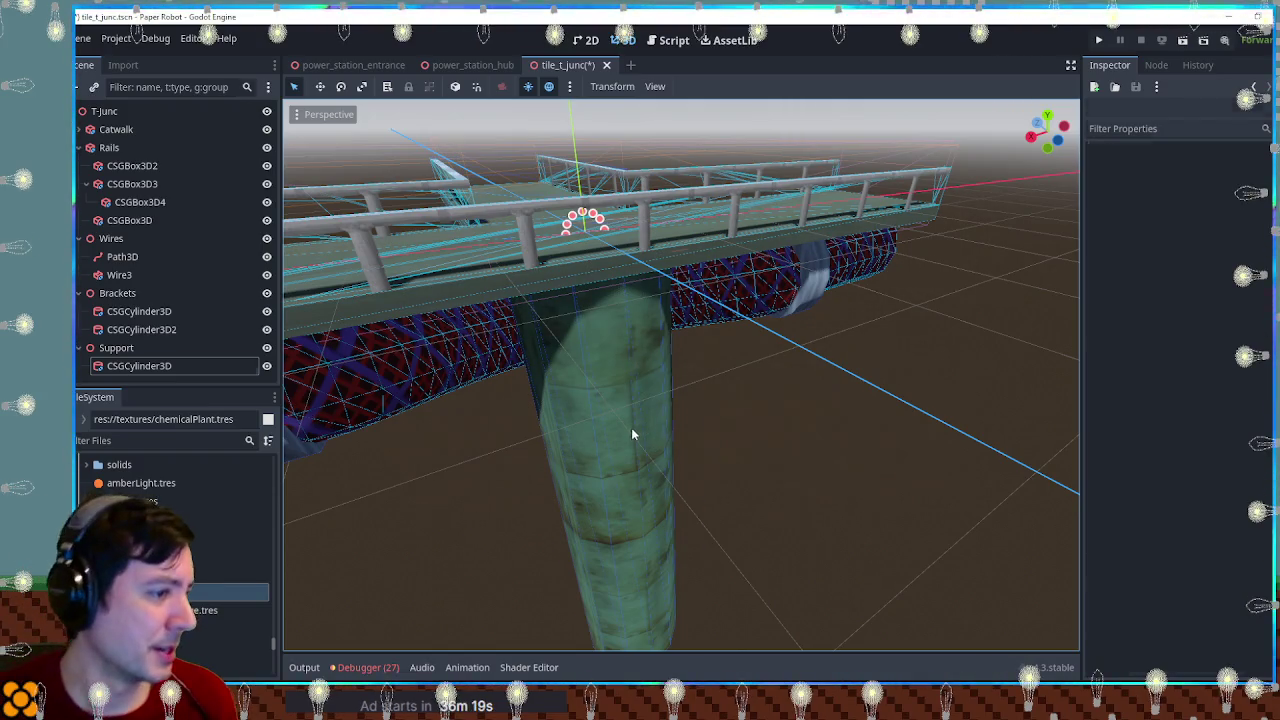
pyautogui.click(631, 434)
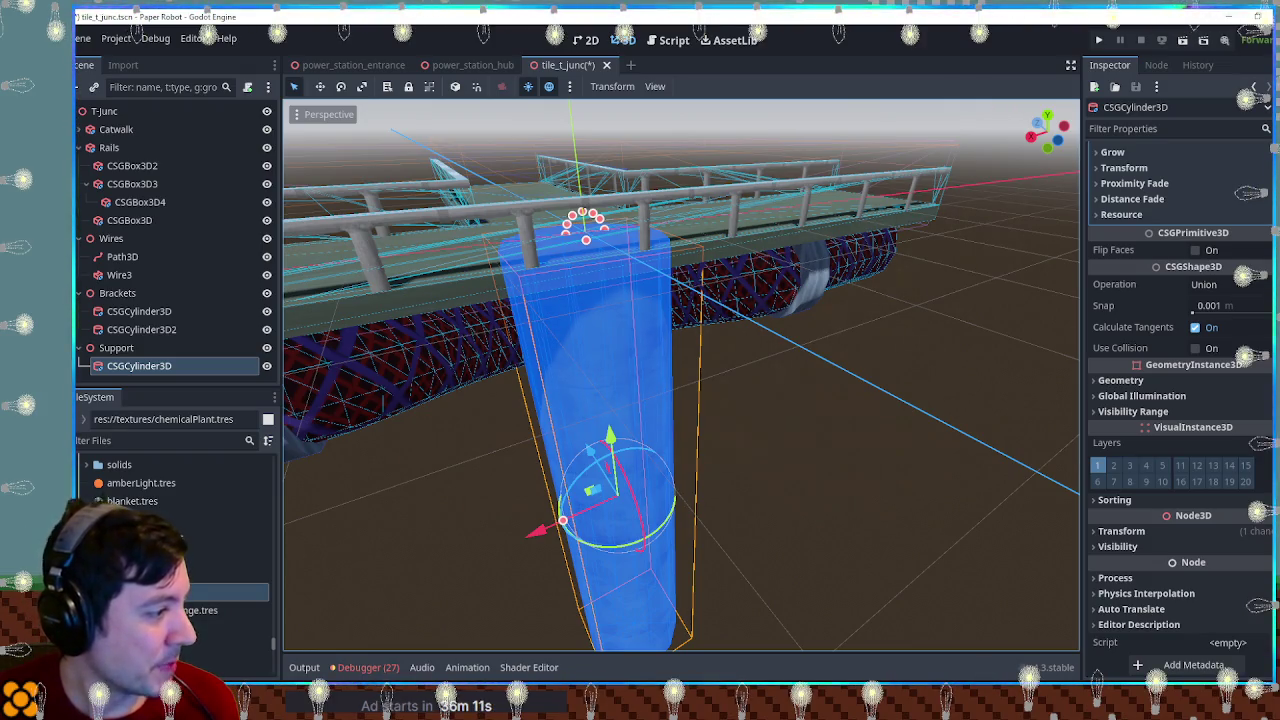
# Step: Filter files for 'rust over' and drop rust-overlay into the column's Geometry > Material Overlay
pyautogui.click(135, 441)
pyautogui.write('st over')
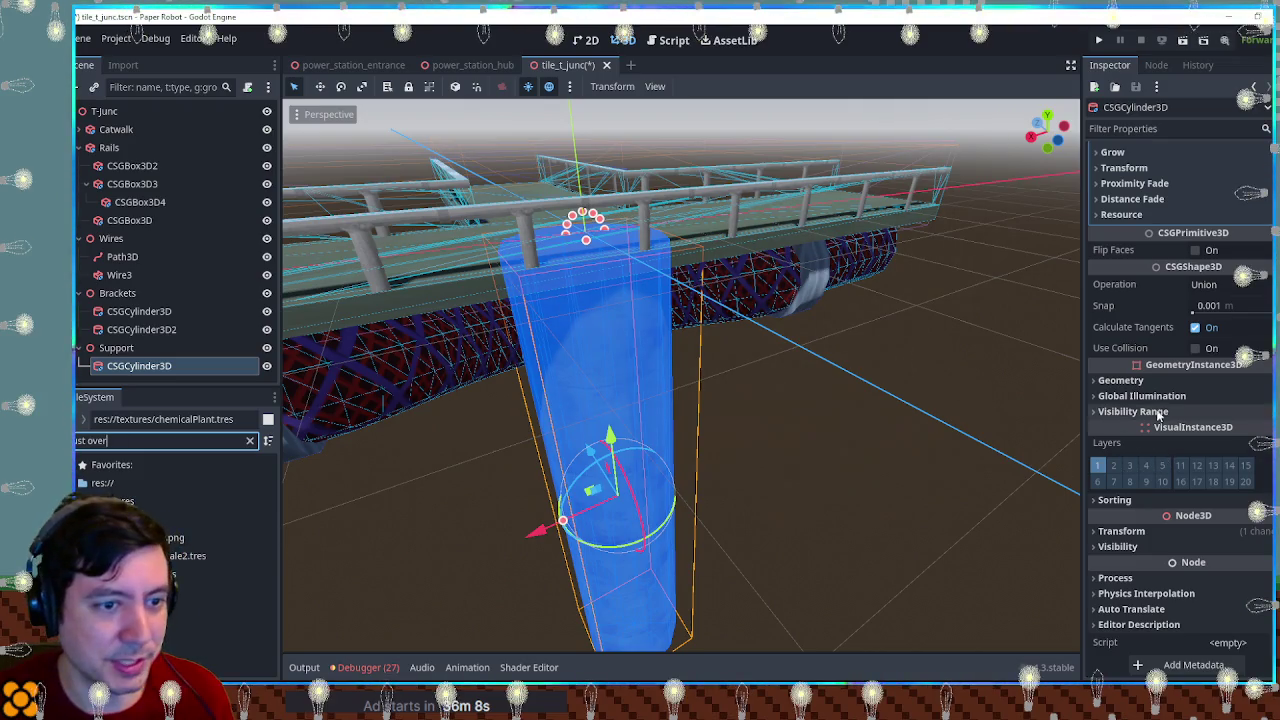
pyautogui.click(1120, 380)
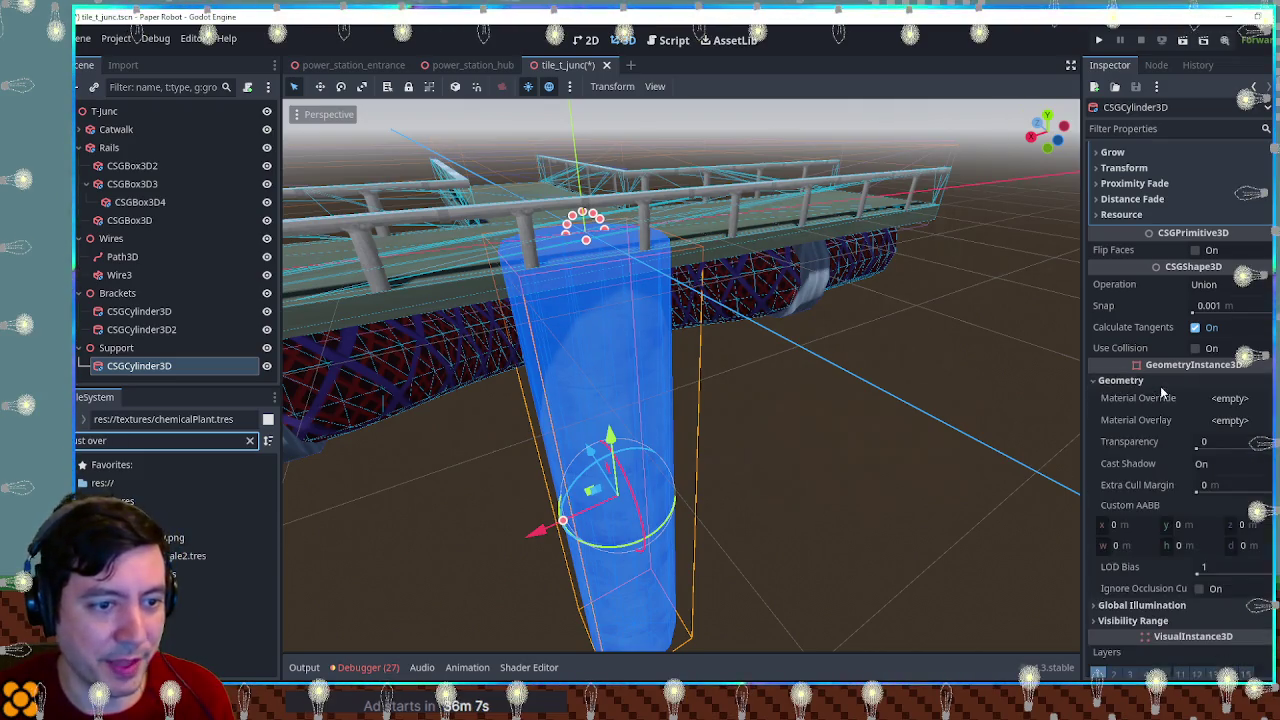
pyautogui.moveTo(180, 538)
pyautogui.mouseDown()
pyautogui.moveTo(943, 500)
pyautogui.moveTo(183, 558)
pyautogui.moveTo(640, 450)
pyautogui.moveTo(1198, 397)
pyautogui.moveTo(600, 470)
pyautogui.mouseUp()
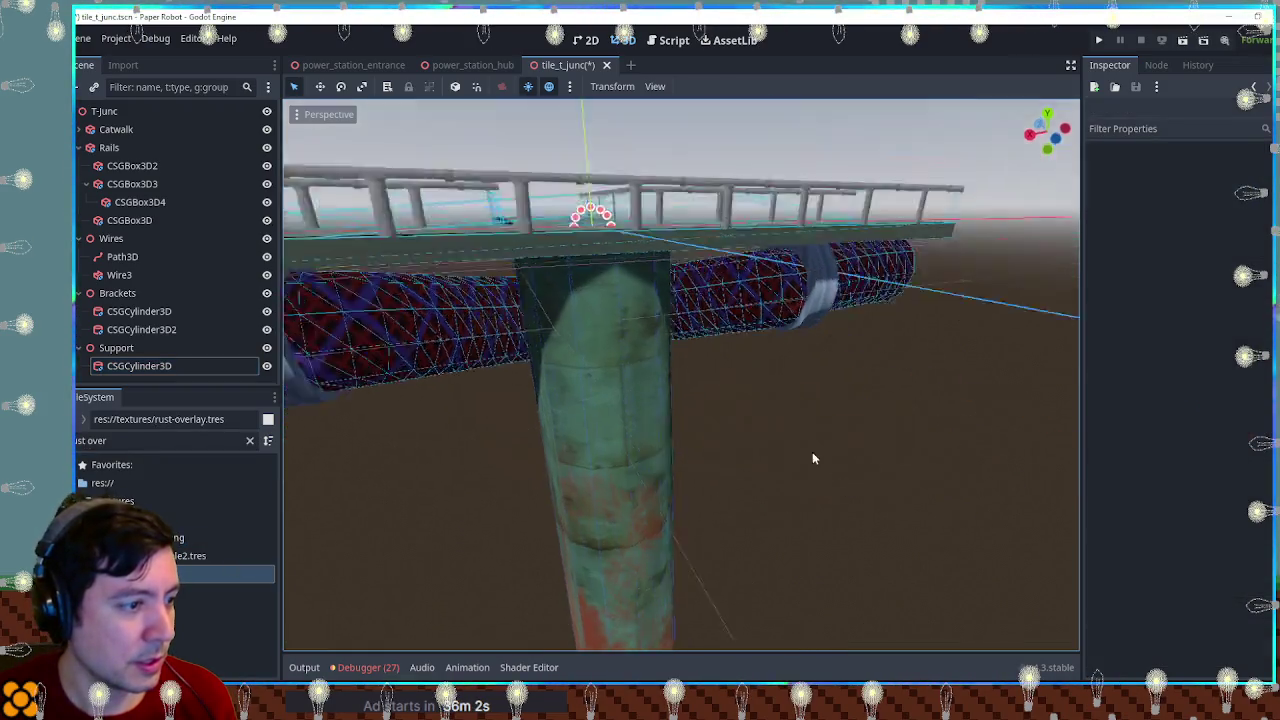
# Step: Inspect the rusted column and catwalk from several angles, then return to power_station_hub
pyautogui.scroll(3, 700, 450)
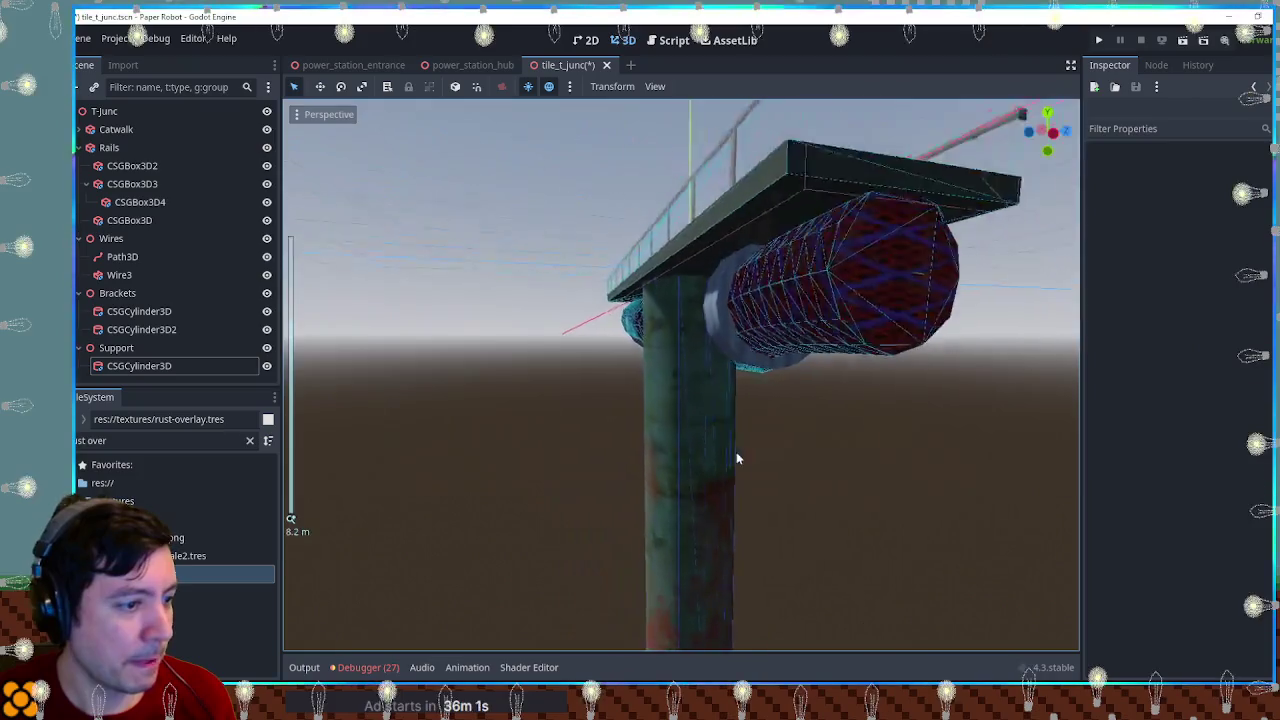
pyautogui.moveTo(736, 451)
pyautogui.mouseDown()
pyautogui.moveTo(556, 436)
pyautogui.moveTo(733, 470)
pyautogui.mouseUp()
pyautogui.click(733, 470)
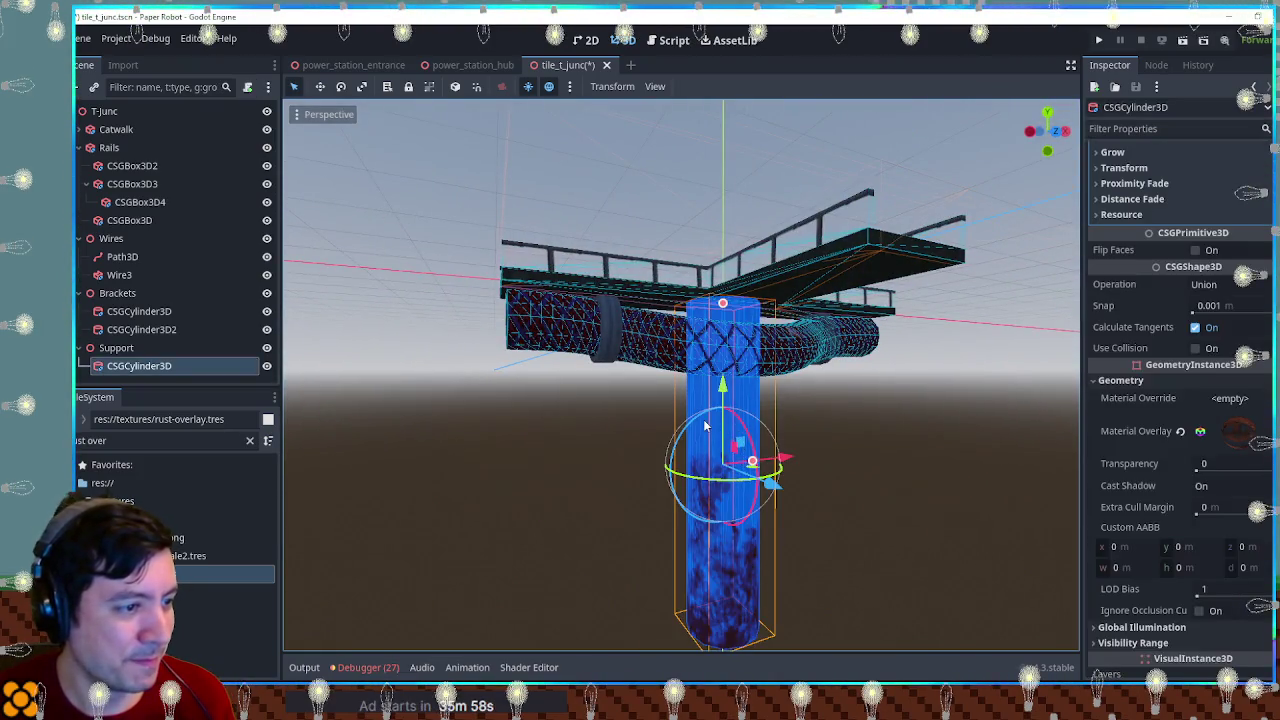
pyautogui.press('r')
pyautogui.click(775, 512)
pyautogui.moveTo(915, 464)
pyautogui.mouseDown()
pyautogui.moveTo(332, 475)
pyautogui.moveTo(486, 507)
pyautogui.moveTo(483, 475)
pyautogui.mouseUp()
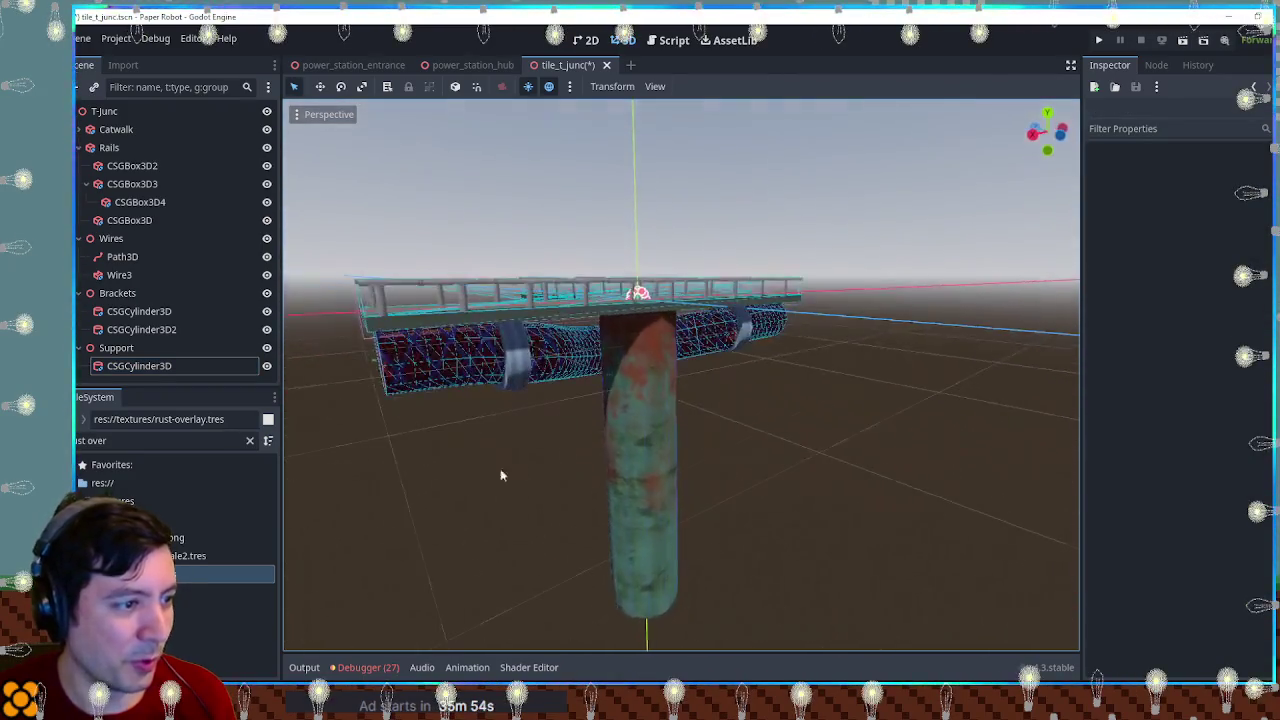
pyautogui.scroll(5, 606, 434)
pyautogui.scroll(-3, 700, 460)
pyautogui.moveTo(609, 466)
pyautogui.mouseDown()
pyautogui.moveTo(557, 466)
pyautogui.moveTo(600, 509)
pyautogui.moveTo(639, 506)
pyautogui.moveTo(942, 436)
pyautogui.mouseUp()
pyautogui.scroll(-3, 641, 507)
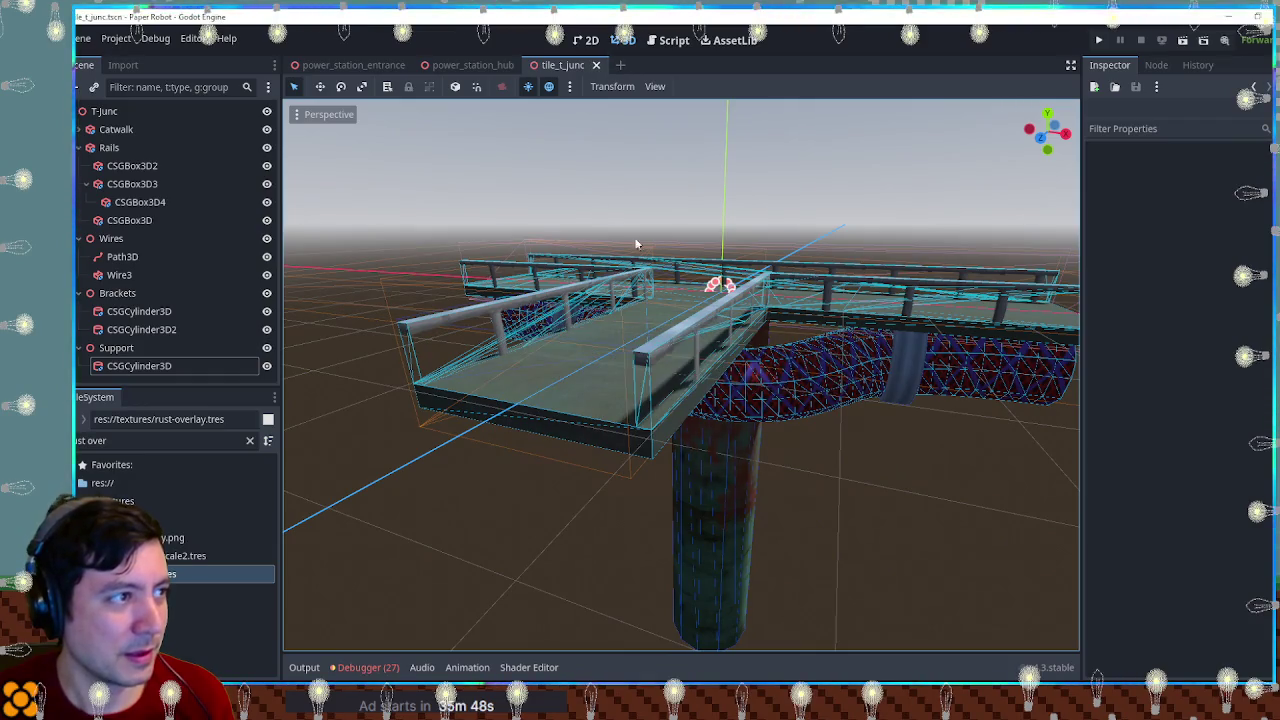
pyautogui.click(471, 66)
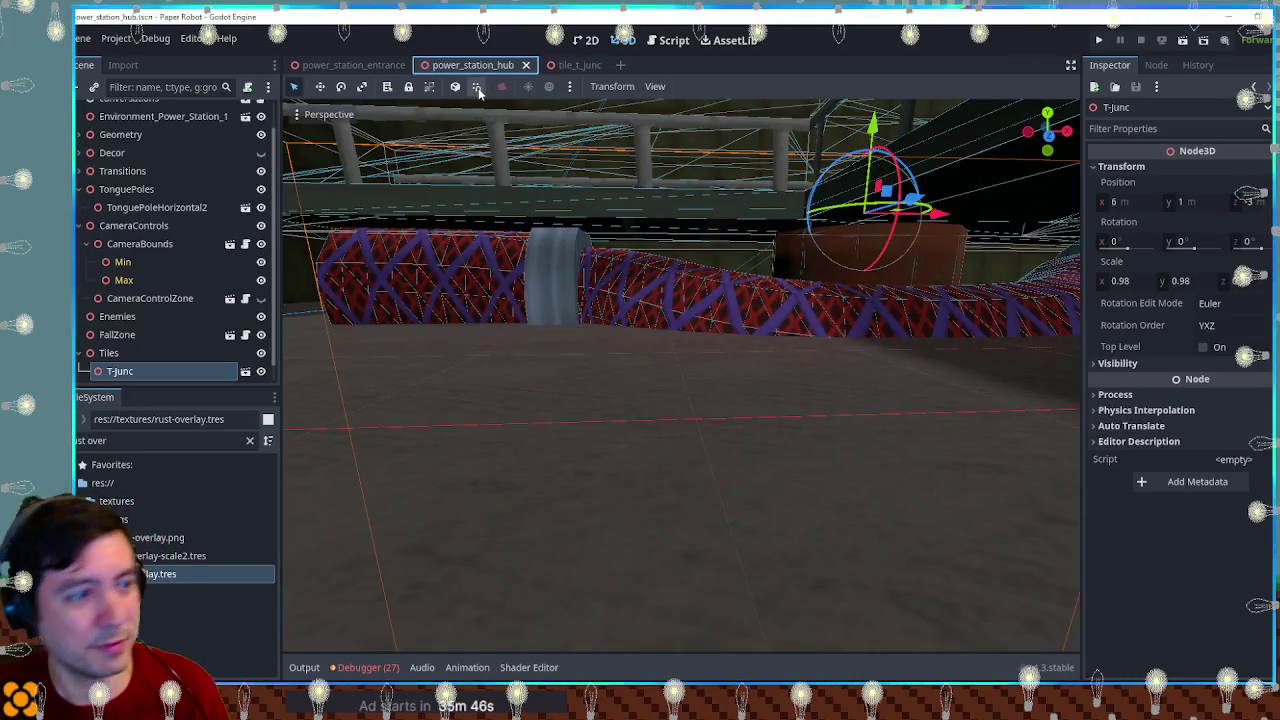
# Step: Run the level with F6, walk and jump the chameleon across the catwalk bridge, then close the game
pyautogui.press('F6')
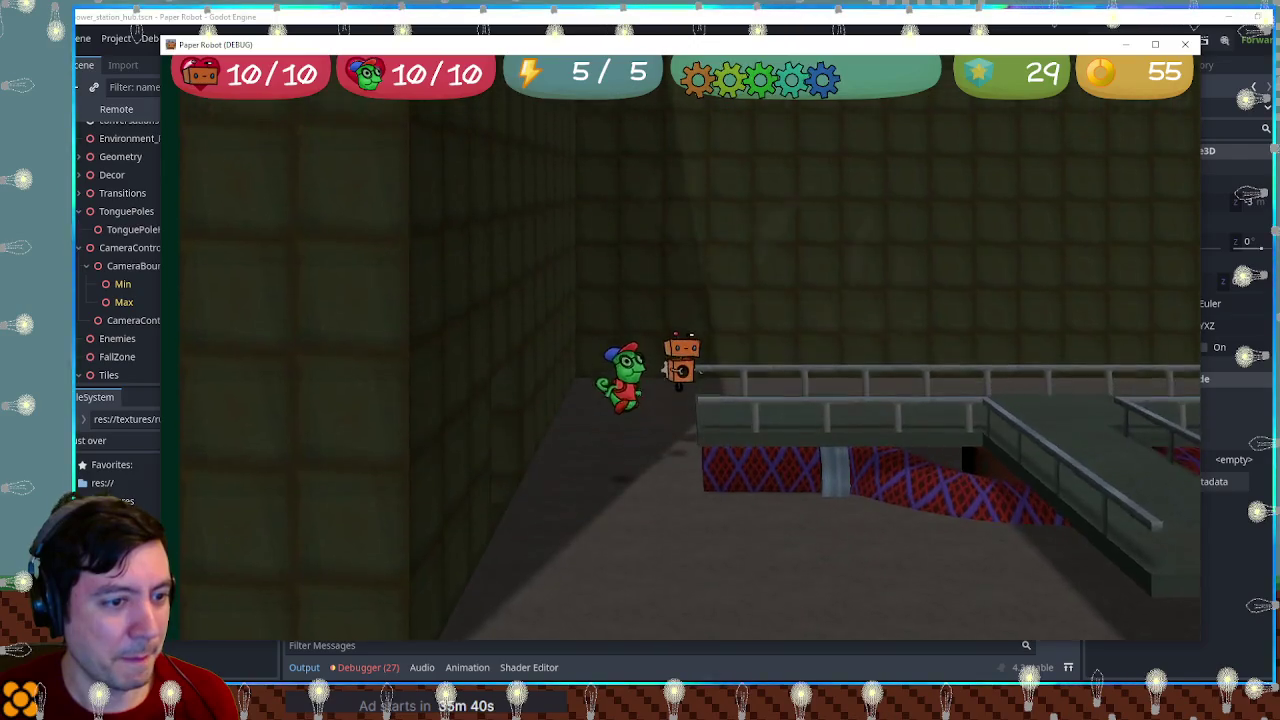
pyautogui.press('space')
pyautogui.press('d')
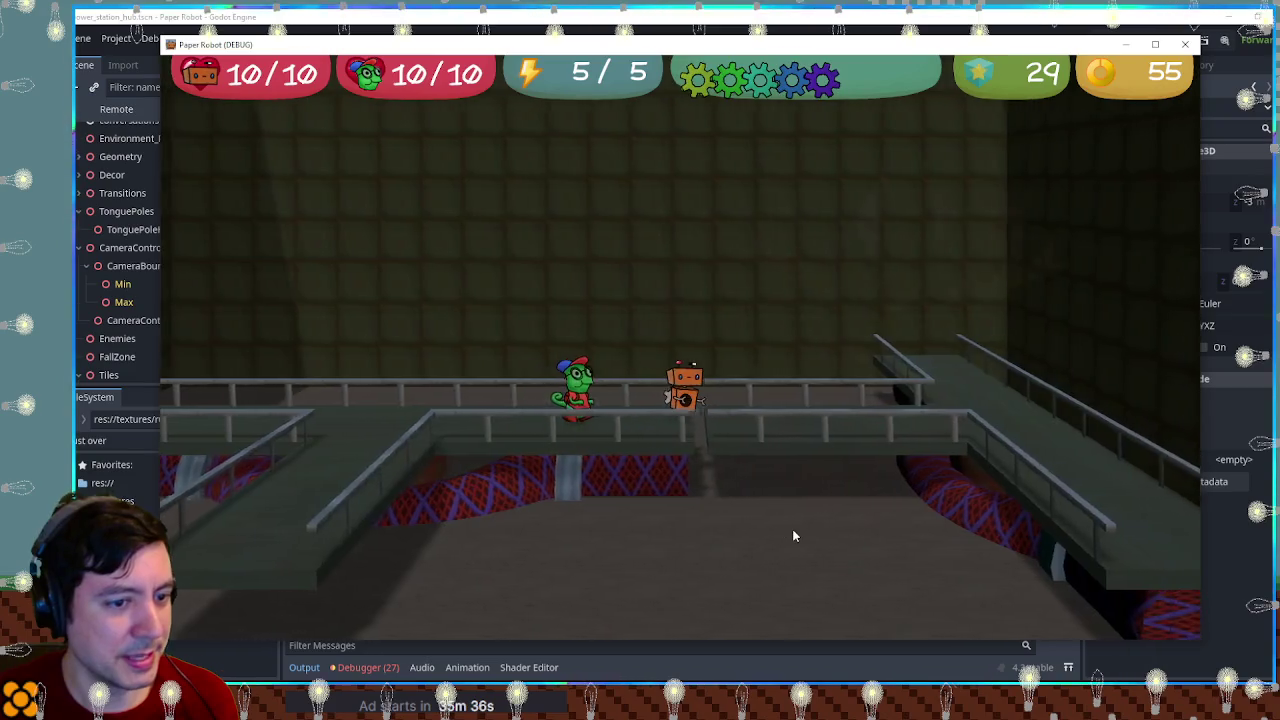
pyautogui.press('d')
pyautogui.press('space')
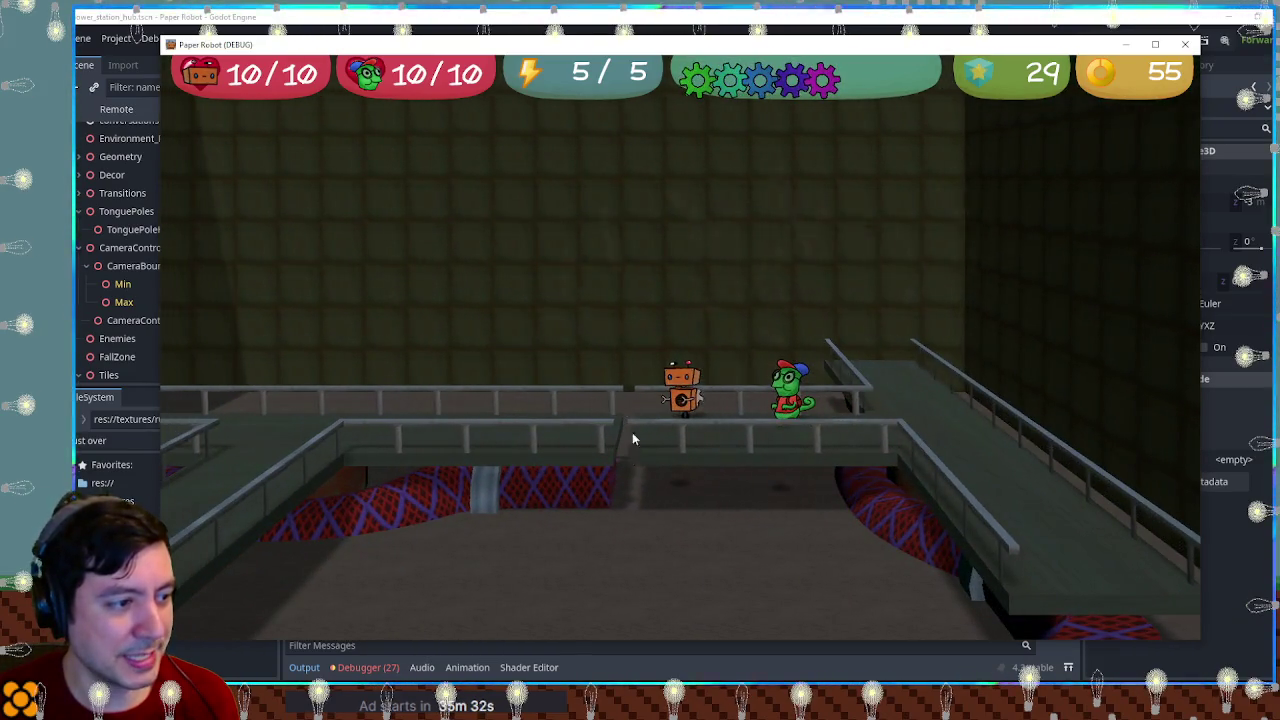
pyautogui.press('a')
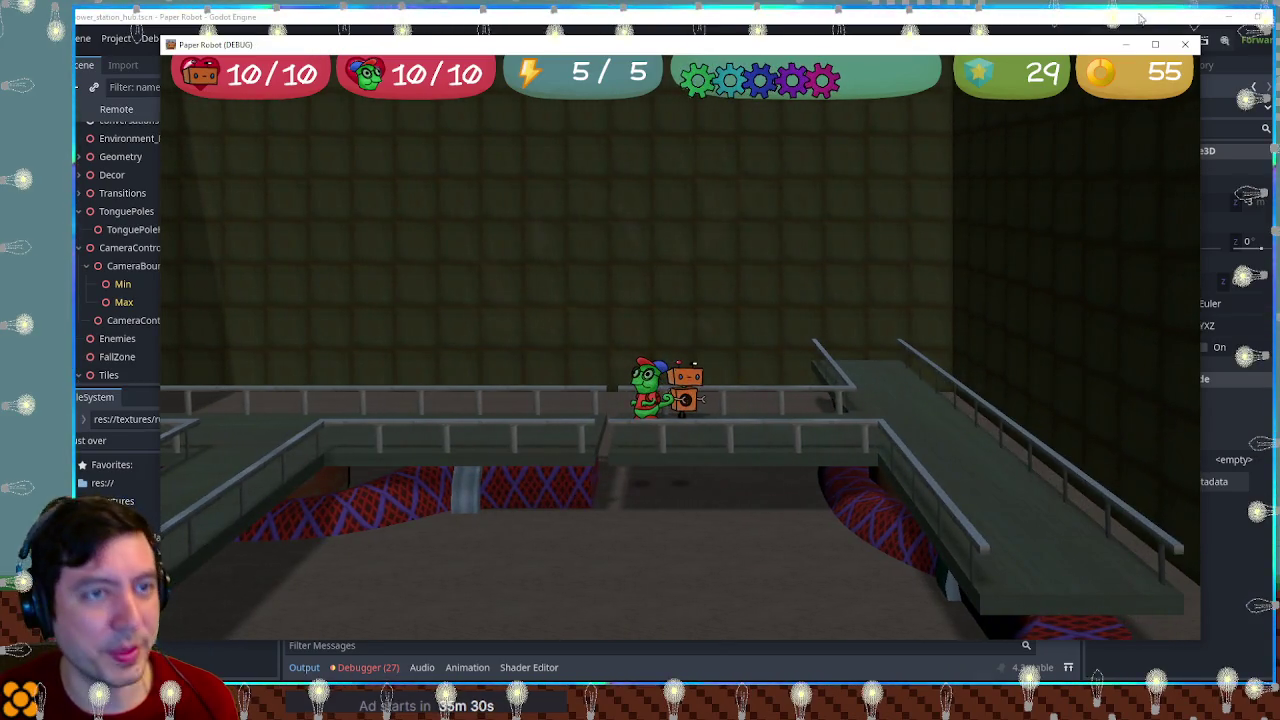
pyautogui.click(1187, 45)
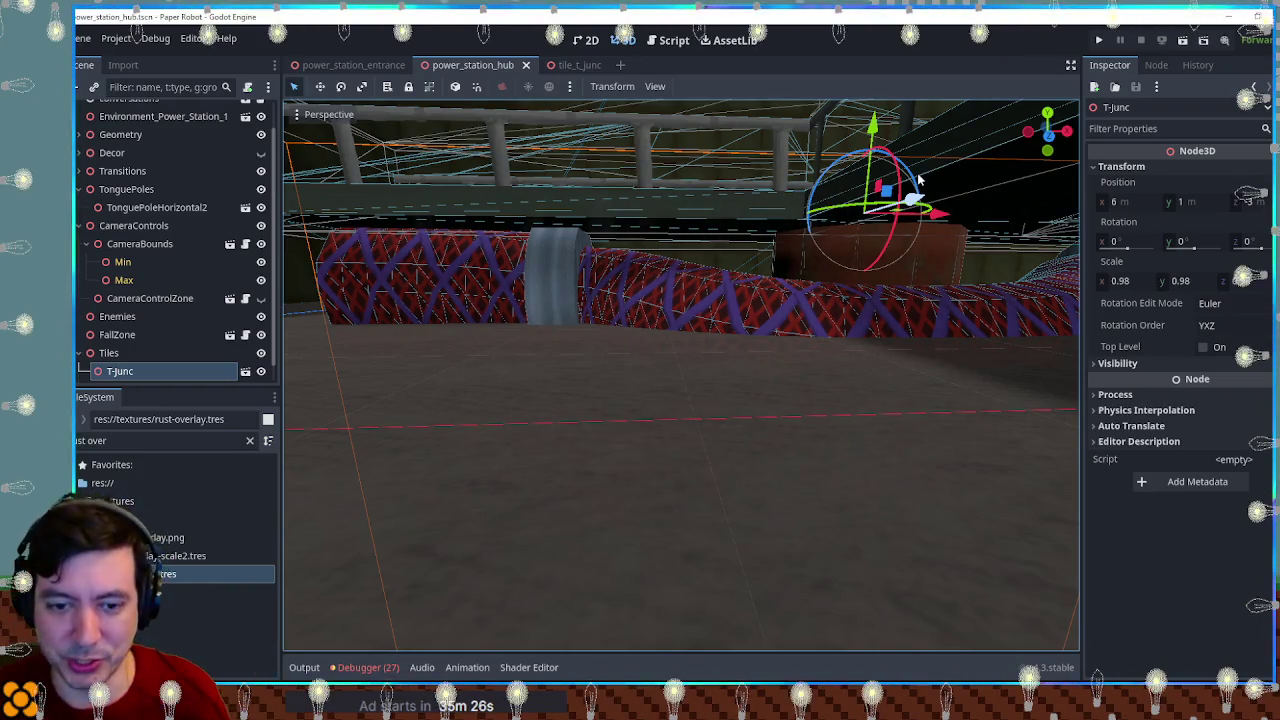
pyautogui.moveTo(918, 178)
pyautogui.mouseDown()
pyautogui.moveTo(616, 288)
pyautogui.moveTo(657, 322)
pyautogui.mouseUp()
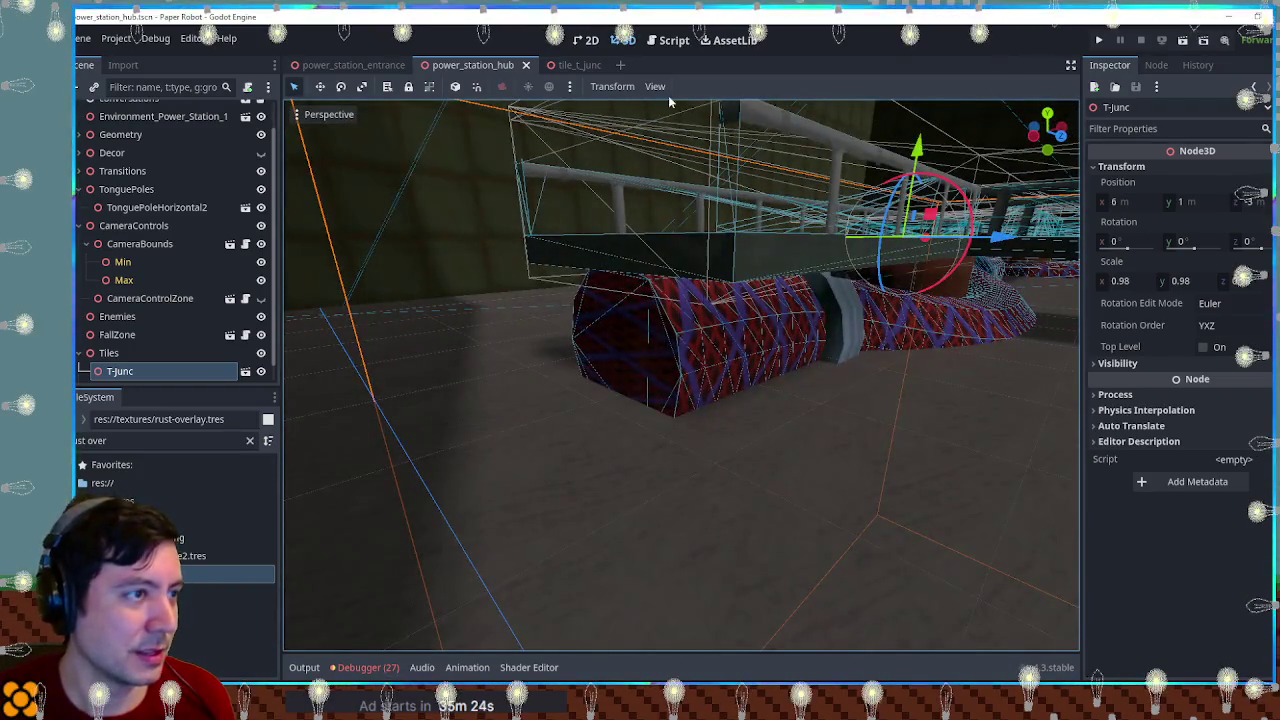
# Step: Switch to the tile_t_junc scene and select the Path3D shaping the Wire3 pipe
pyautogui.click(565, 64)
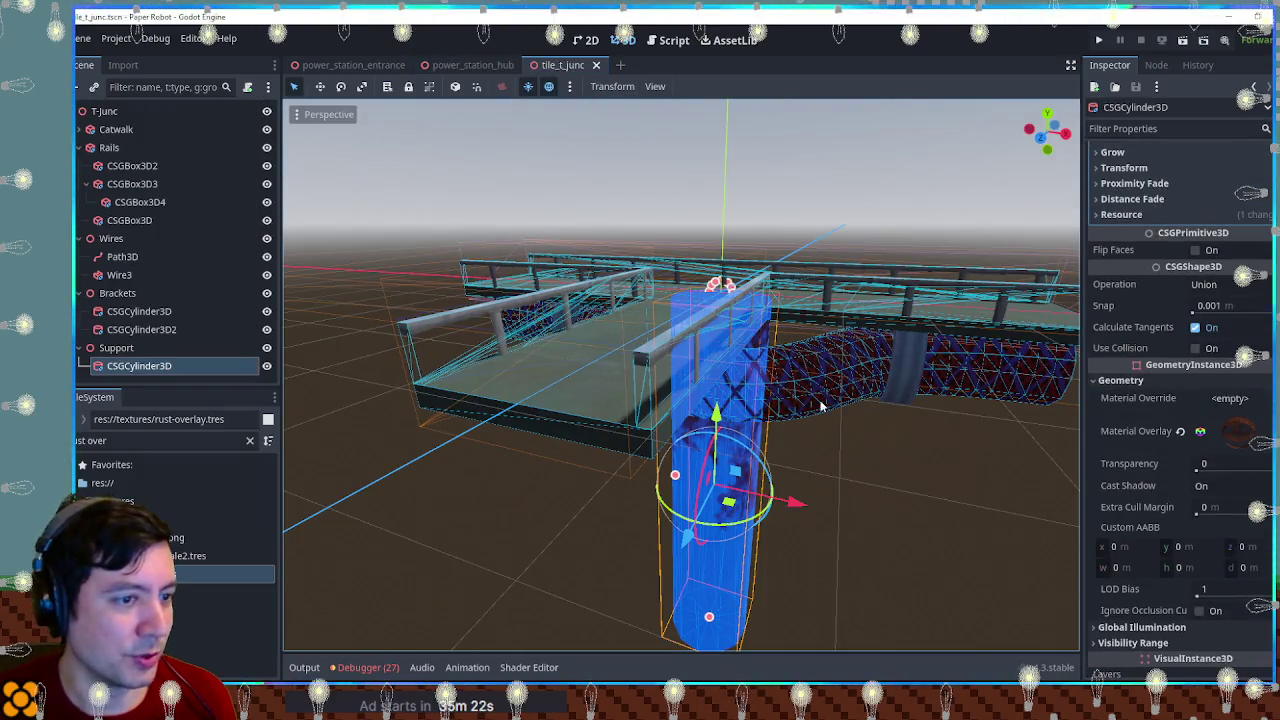
pyautogui.click(374, 272)
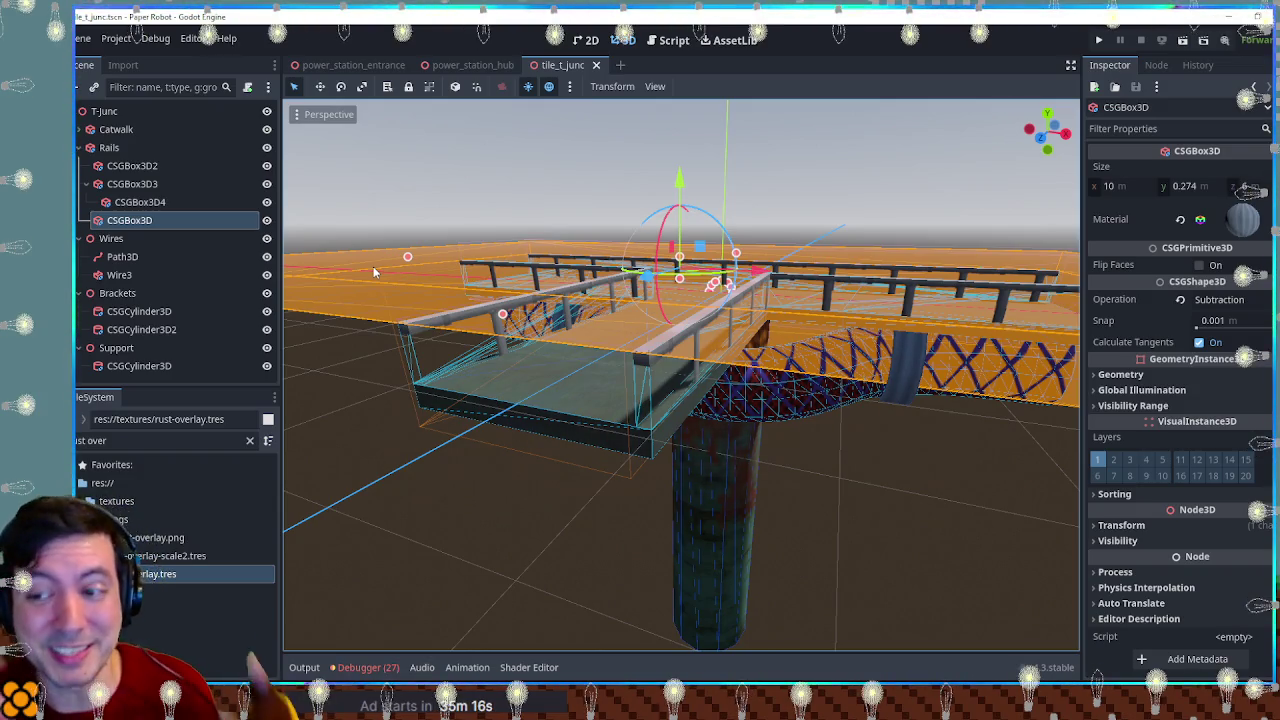
pyautogui.moveTo(785, 385)
pyautogui.mouseDown()
pyautogui.moveTo(756, 464)
pyautogui.moveTo(662, 342)
pyautogui.moveTo(727, 336)
pyautogui.moveTo(686, 378)
pyautogui.mouseUp()
pyautogui.click(686, 378)
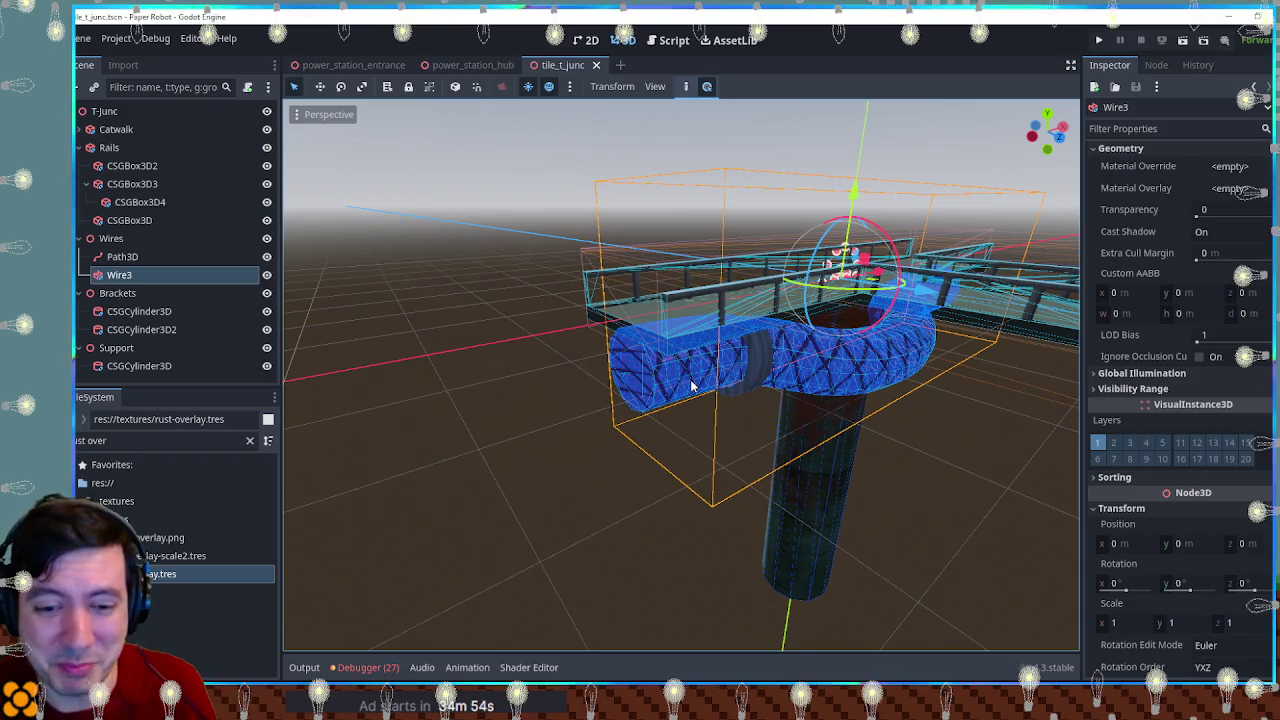
pyautogui.scroll(6, 720, 390)
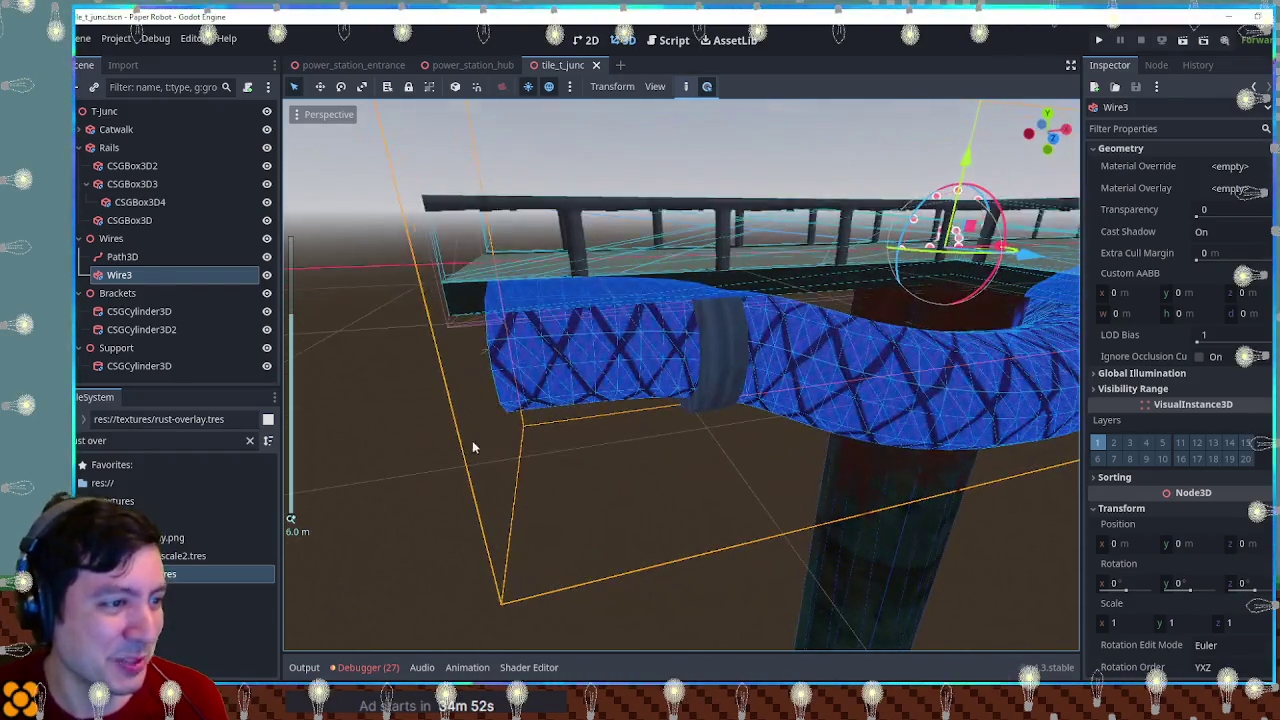
pyautogui.click(446, 451)
pyautogui.click(567, 333)
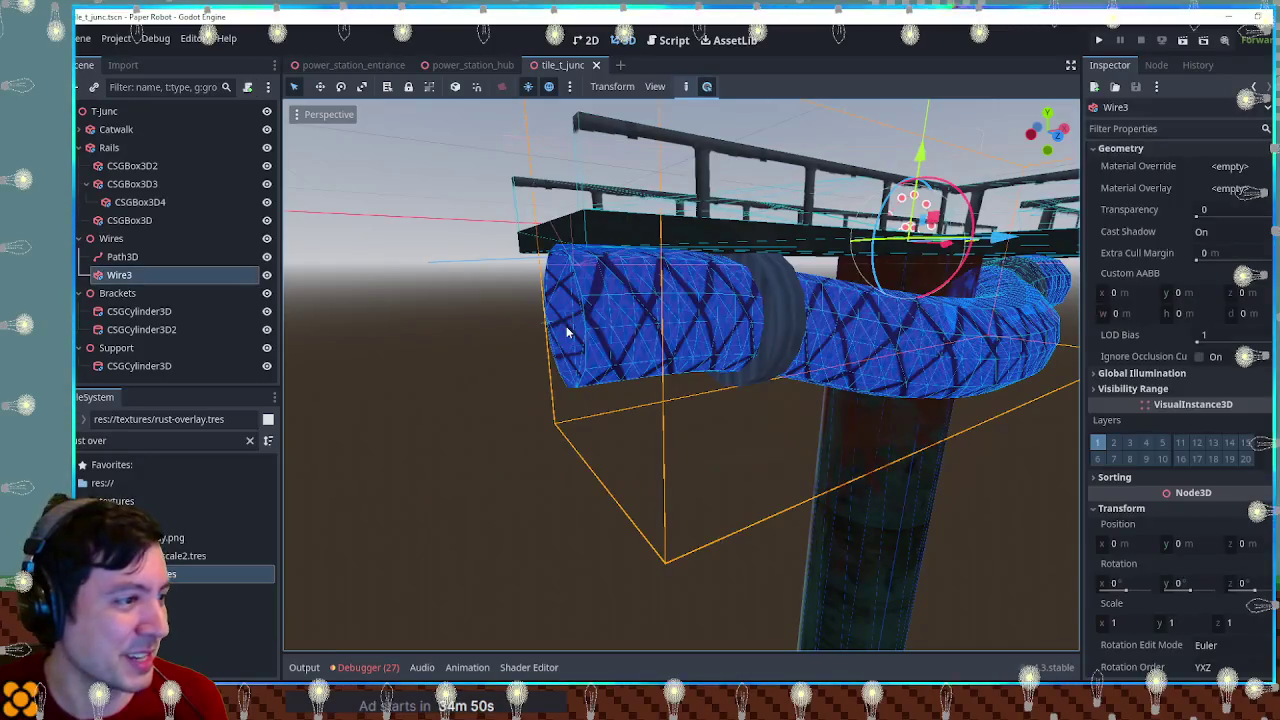
pyautogui.click(173, 257)
# Step: In Front view, undo a stray curve point and pull the path's end point to X 4.827
pyautogui.press('KP_7')
pyautogui.press('KP_1')
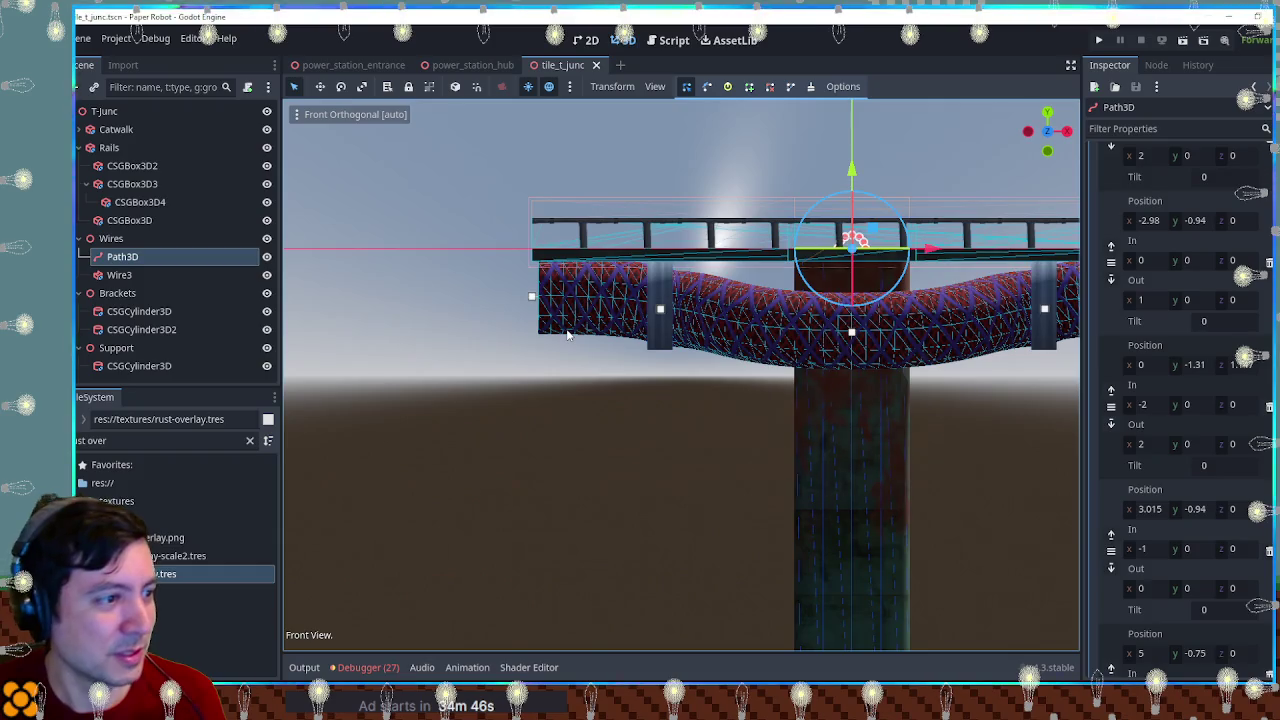
pyautogui.moveTo(617, 309)
pyautogui.mouseDown()
pyautogui.moveTo(572, 314)
pyautogui.moveTo(556, 298)
pyautogui.mouseUp()
pyautogui.click(466, 297)
pyautogui.hotkey('ctrl', 'z')
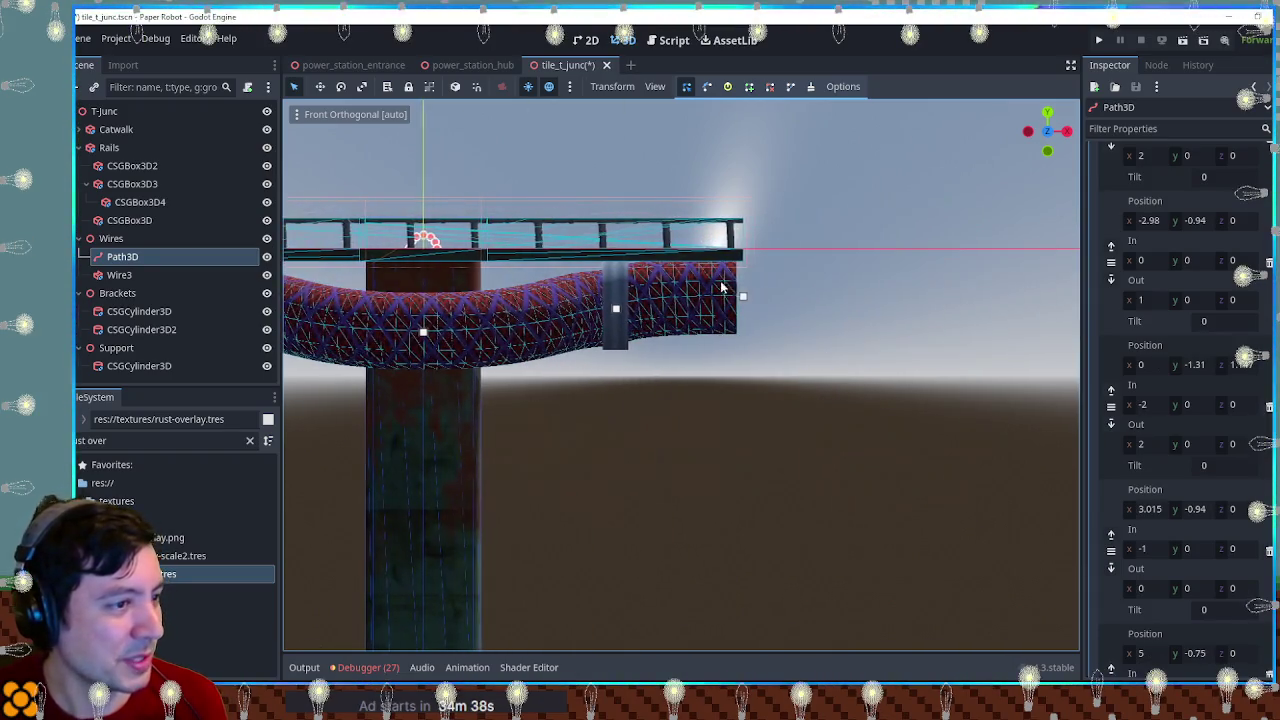
pyautogui.click(745, 298)
pyautogui.moveTo(825, 300)
pyautogui.mouseDown()
pyautogui.moveTo(808, 294)
pyautogui.moveTo(790, 330)
pyautogui.moveTo(712, 352)
pyautogui.mouseUp()
pyautogui.click(843, 300)
pyautogui.scroll(2, 822, 328)
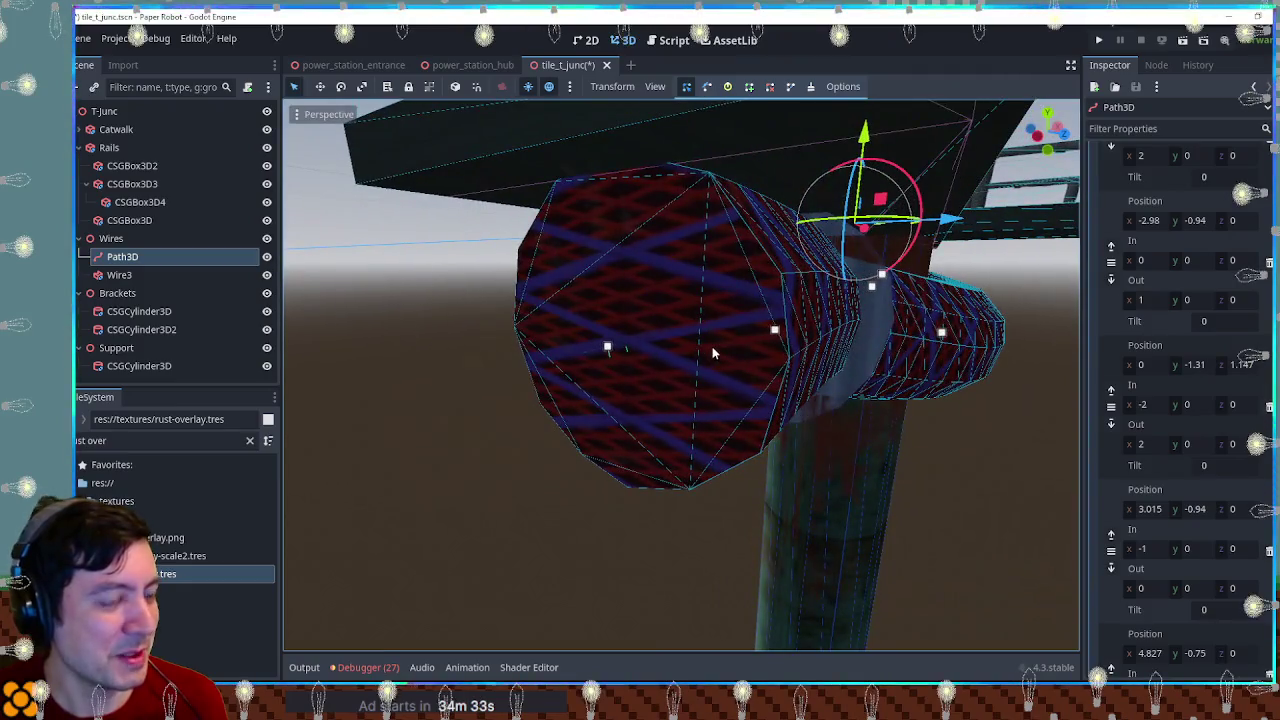
pyautogui.click(112, 239)
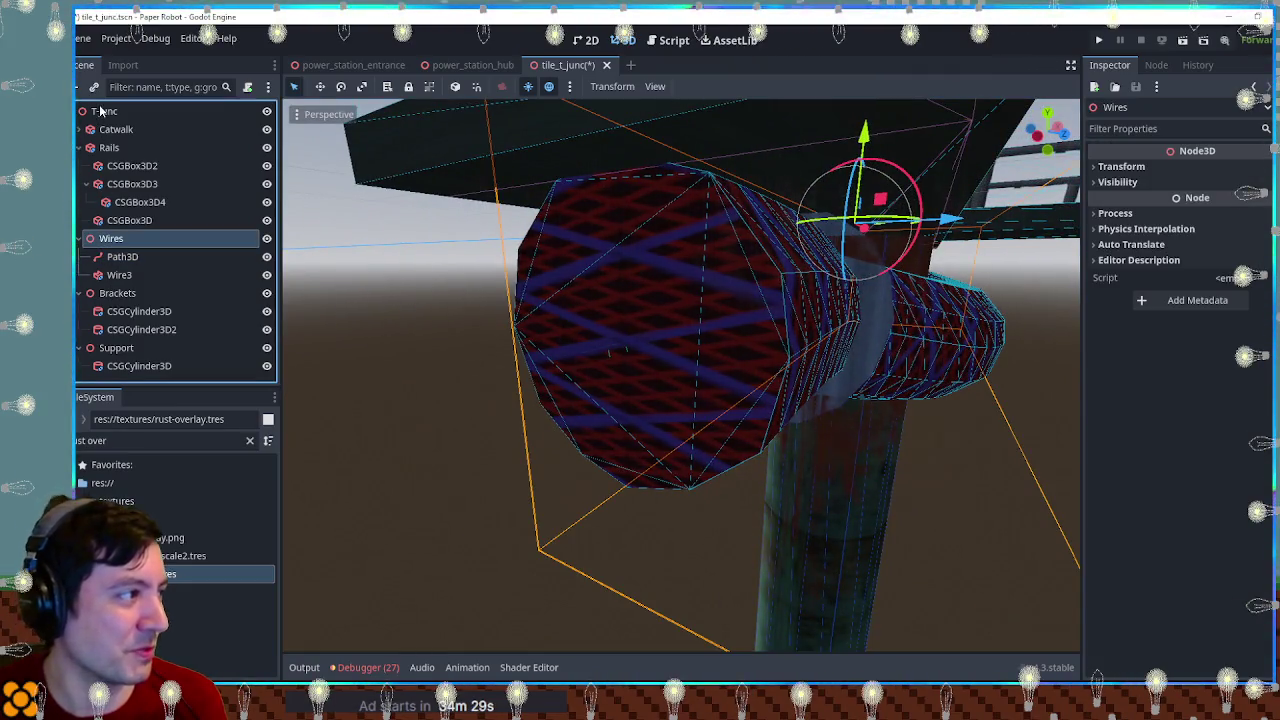
# Step: Add a Node3D named Connectors under the T-junc root
pyautogui.click(100, 111)
pyautogui.hotkey('ctrl', 'a')
pyautogui.write('node3d')
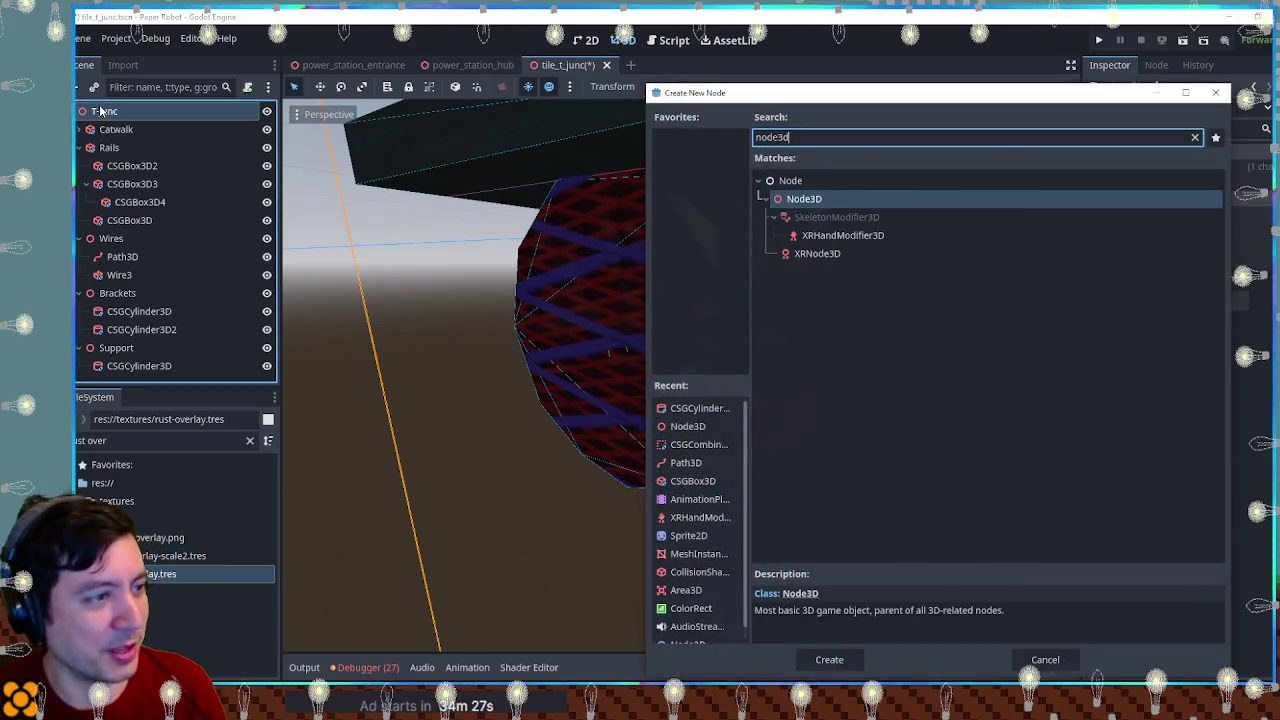
pyautogui.press('Return')
pyautogui.press('F2')
pyautogui.write('Connect')
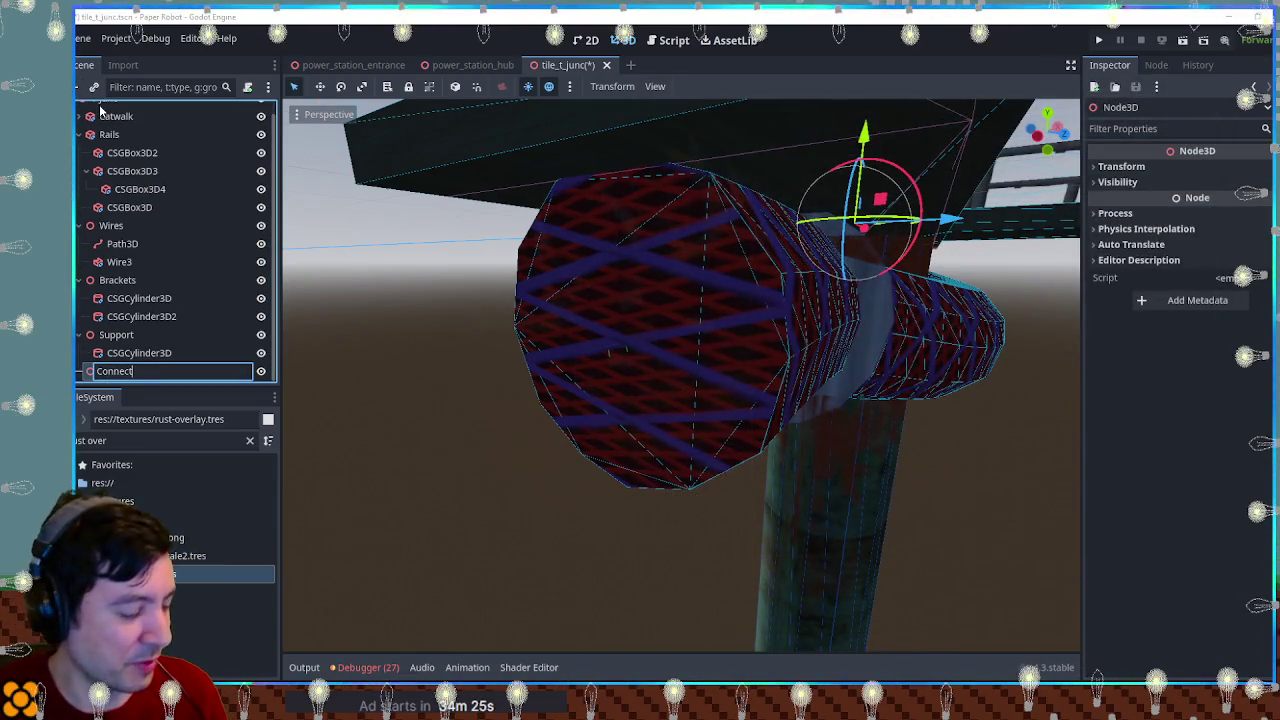
pyautogui.press('Return')
pyautogui.moveTo(757, 279)
pyautogui.mouseDown()
pyautogui.moveTo(837, 280)
pyautogui.moveTo(818, 289)
pyautogui.mouseUp()
pyautogui.scroll(-3, 837, 280)
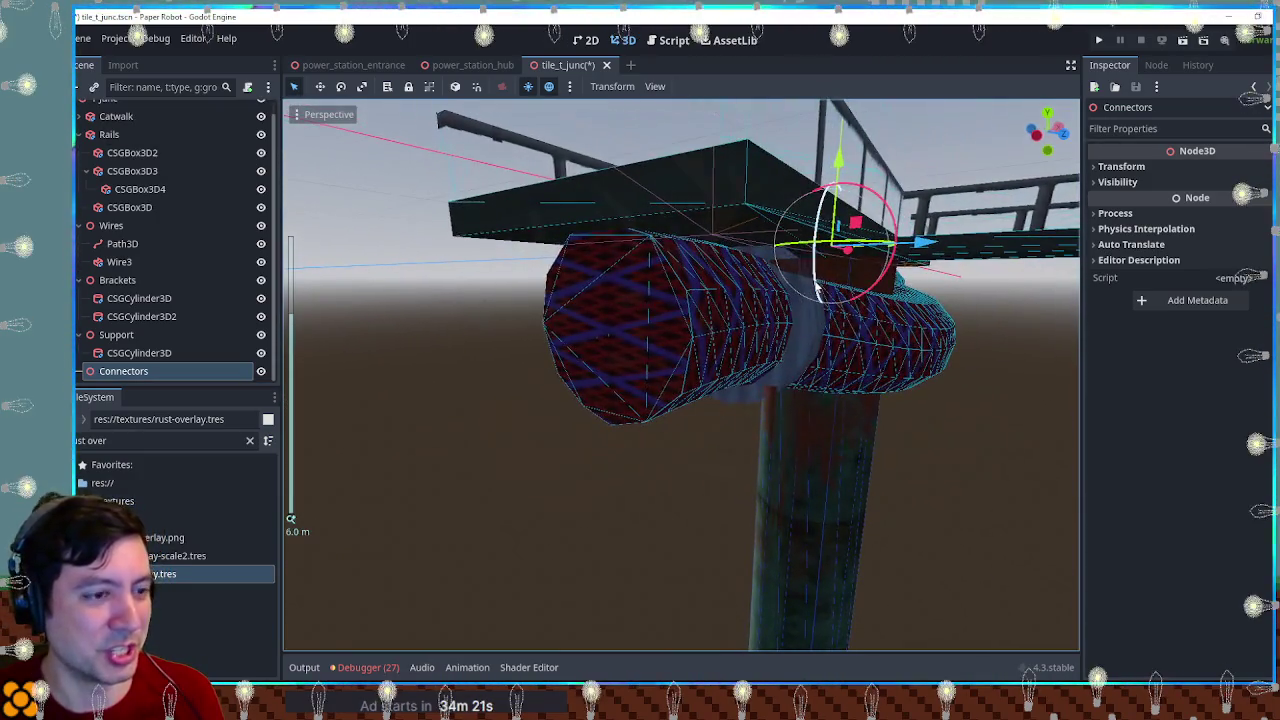
# Step: Add a CSGCylinder3D under Connectors, rotate it 90° and move it to the pipe's left end
pyautogui.click(156, 372)
pyautogui.hotkey('ctrl', 'a')
pyautogui.write('csg')
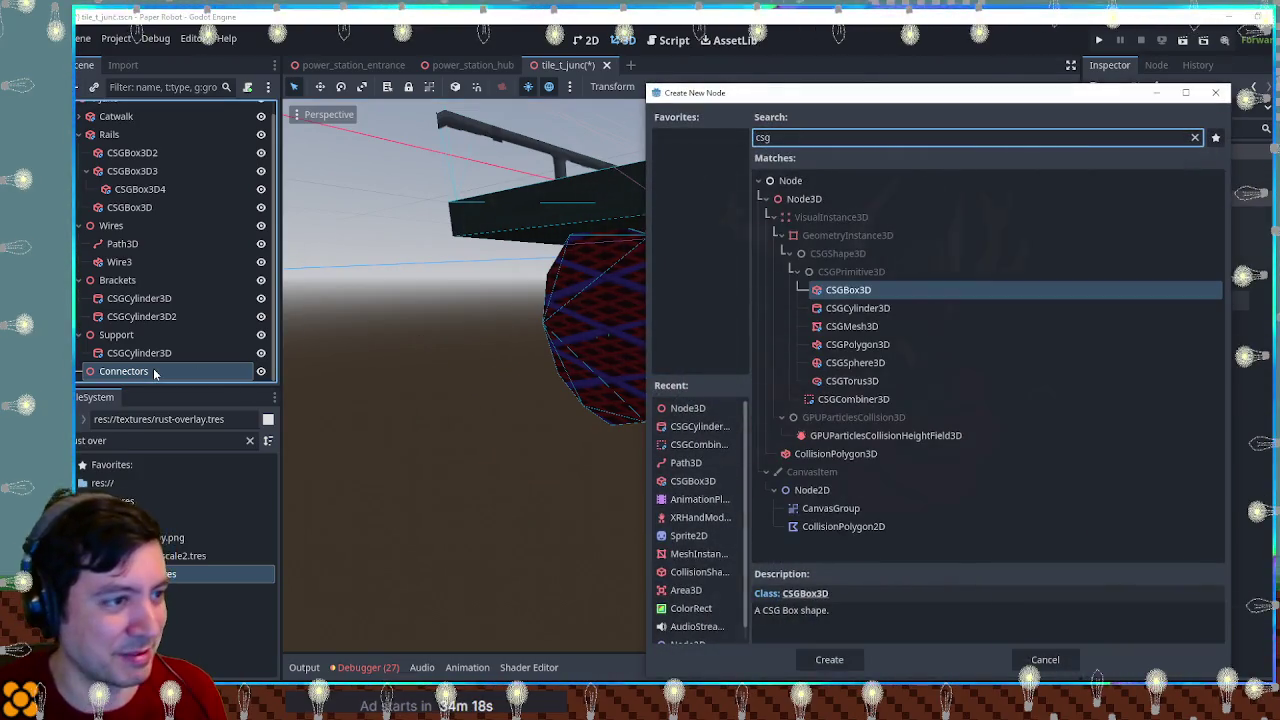
pyautogui.write('cyl')
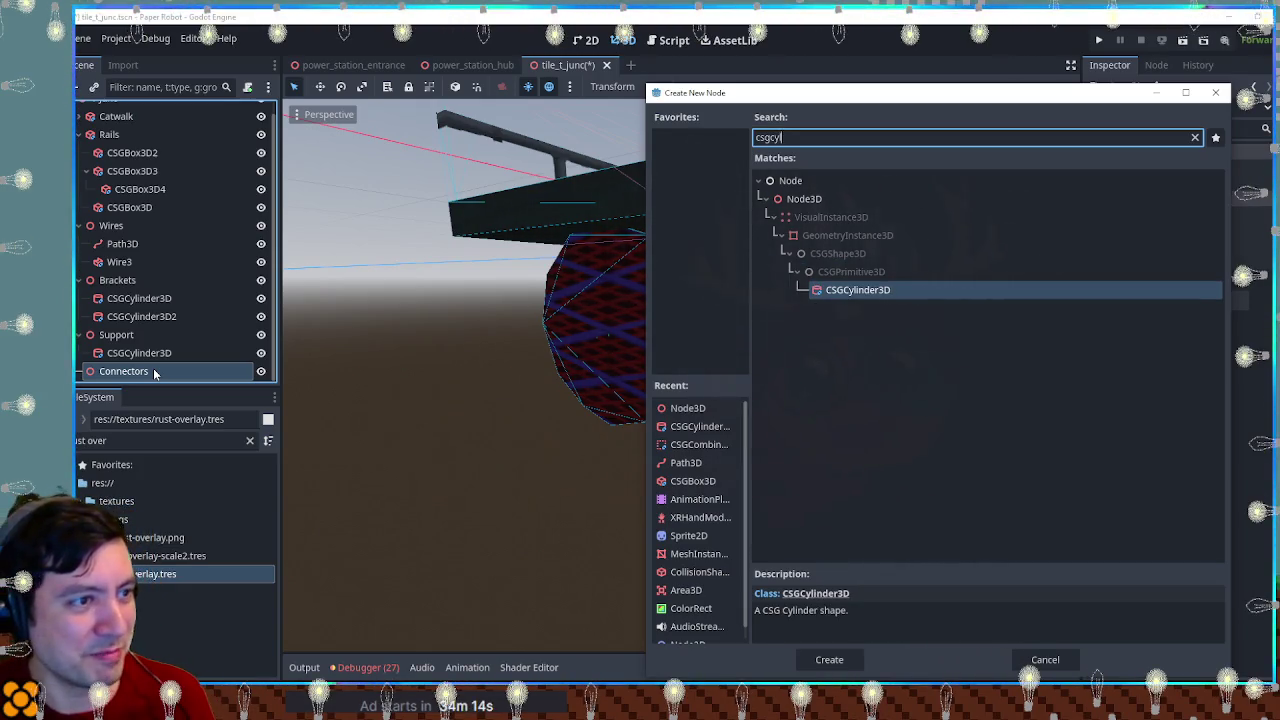
pyautogui.press('Return')
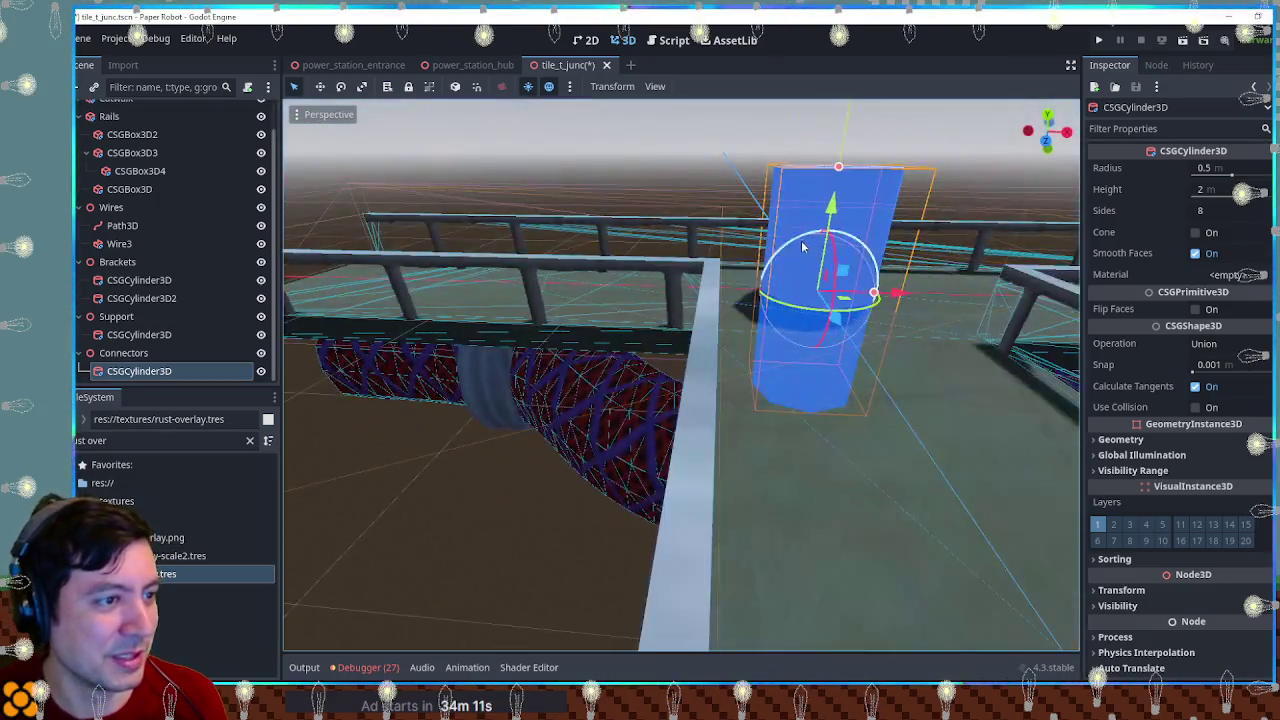
pyautogui.moveTo(800, 262); pyautogui.dragTo(745, 316)
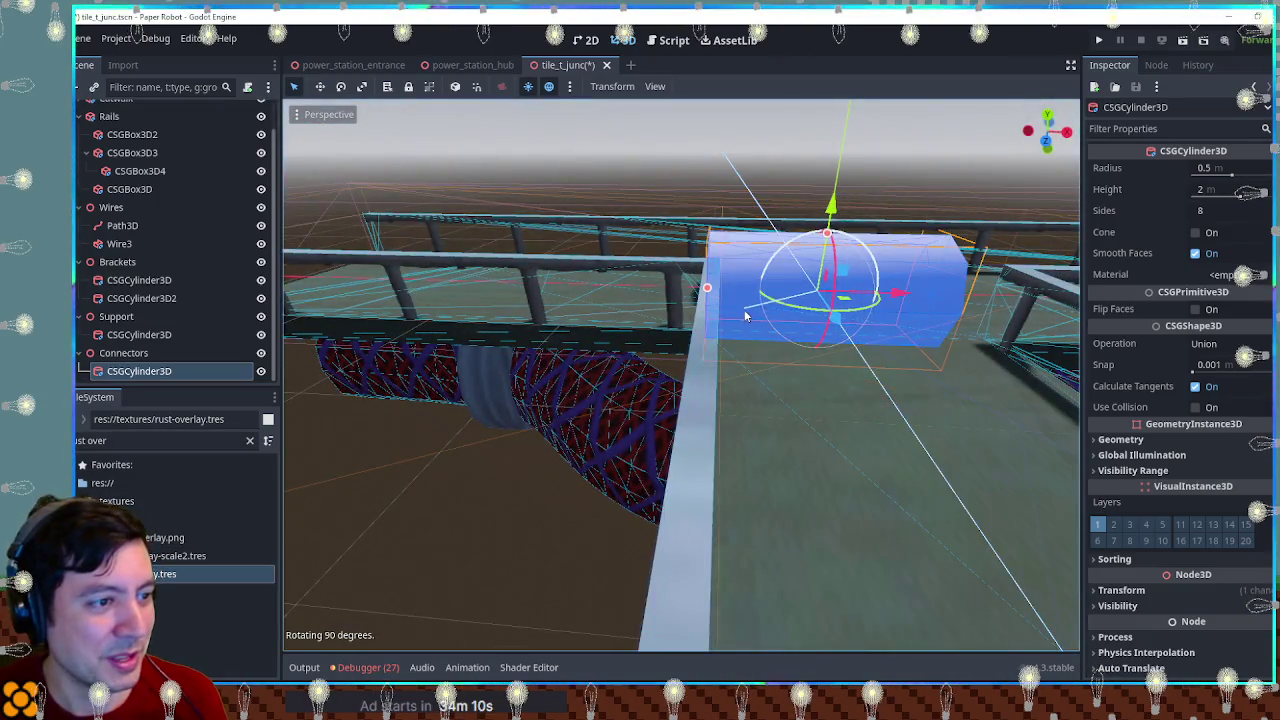
pyautogui.press('KP_1')
pyautogui.moveTo(793, 233)
pyautogui.mouseDown()
pyautogui.moveTo(537, 298)
pyautogui.moveTo(493, 281)
pyautogui.mouseUp()
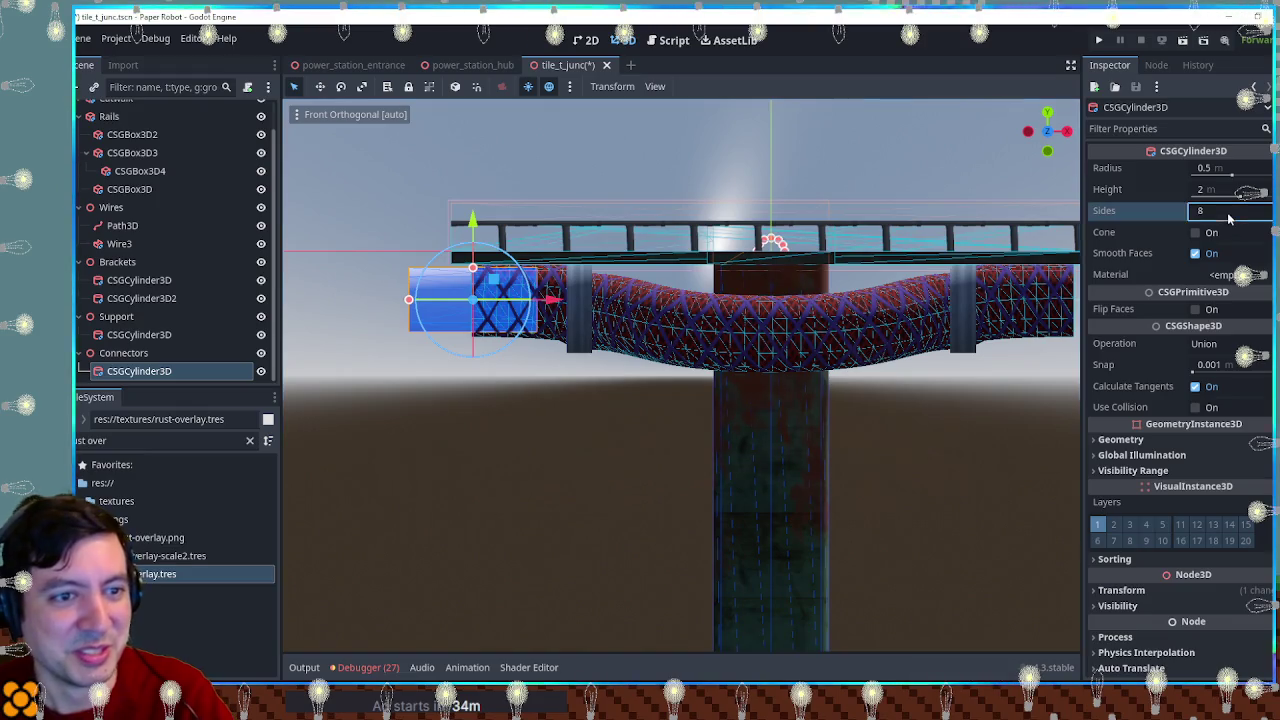
pyautogui.click(1230, 210)
pyautogui.write('12')
# Step: Resize the connector cylinder's radius in side views, settling around 0.707 m
pyautogui.moveTo(730, 390); pyautogui.dragTo(760, 393)
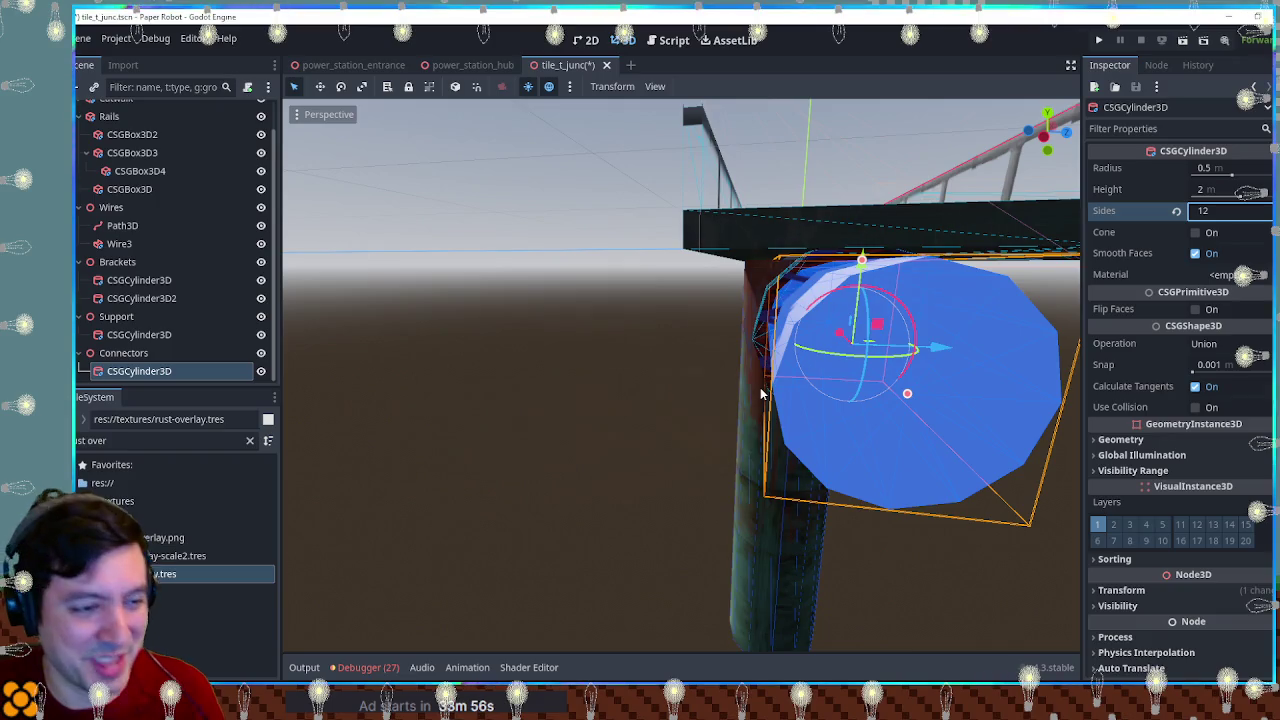
pyautogui.press('KP_3')
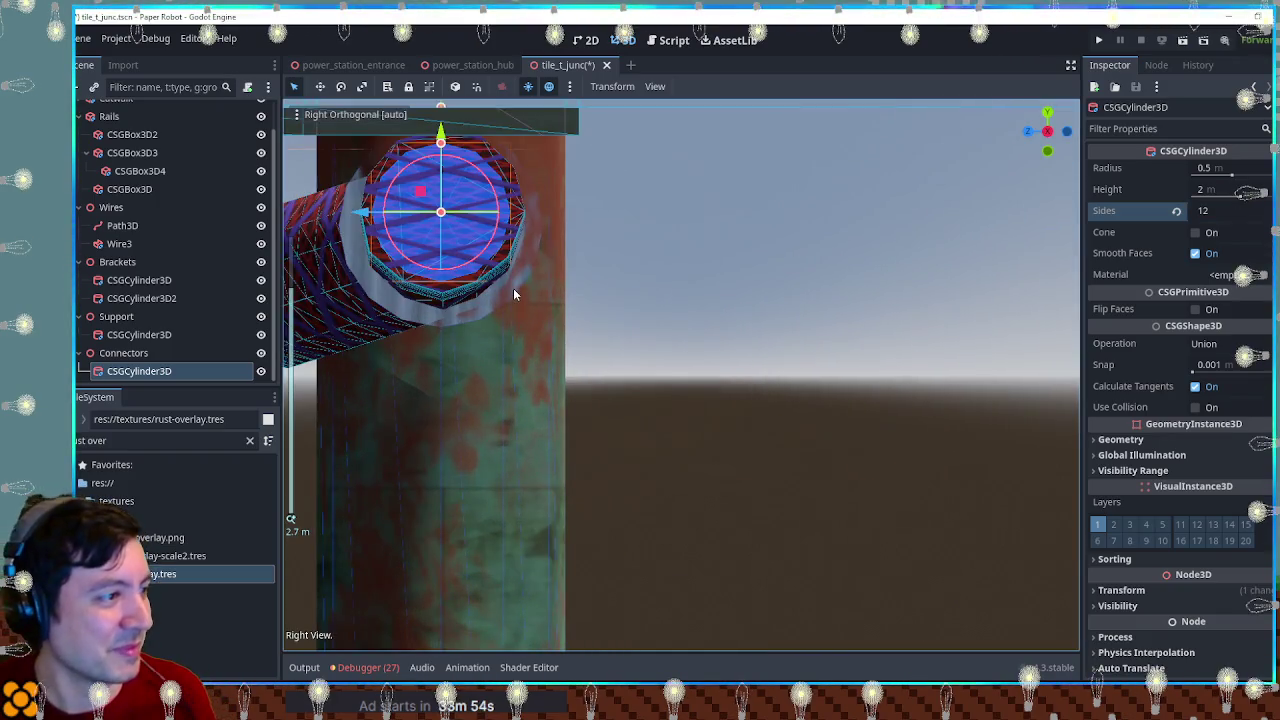
pyautogui.scroll(4, 555, 382)
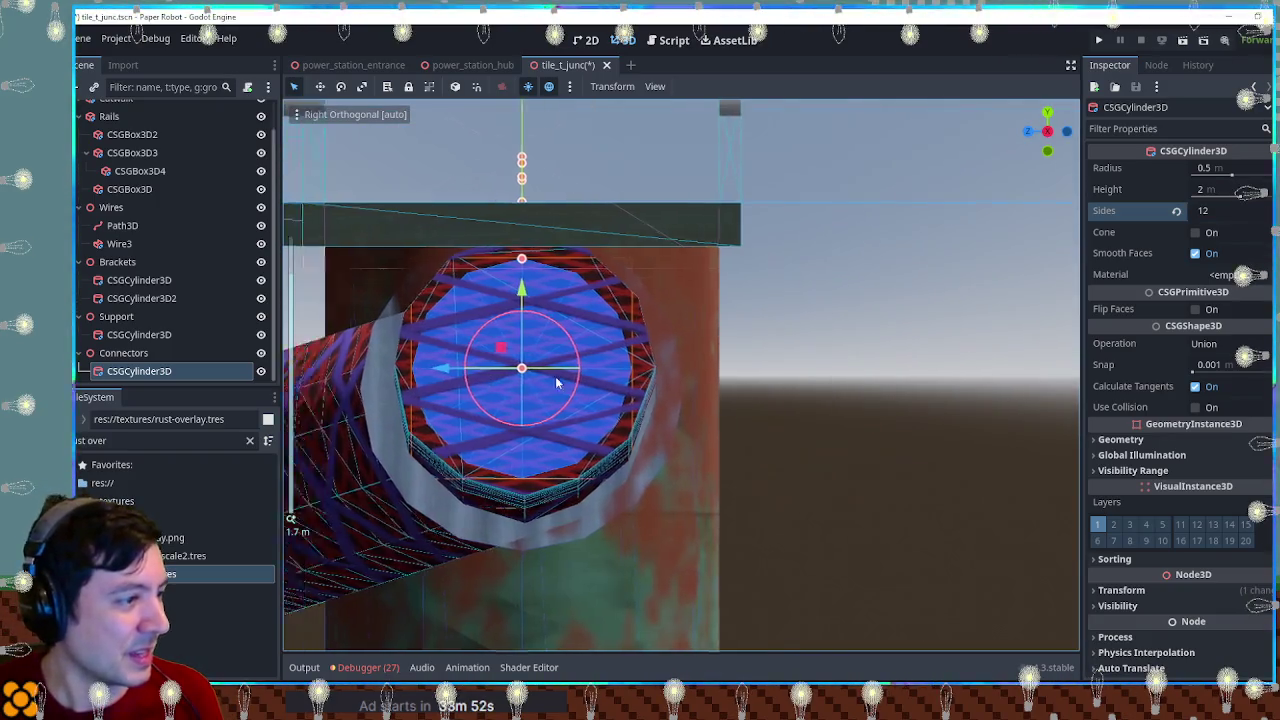
pyautogui.moveTo(589, 260); pyautogui.dragTo(590, 208)
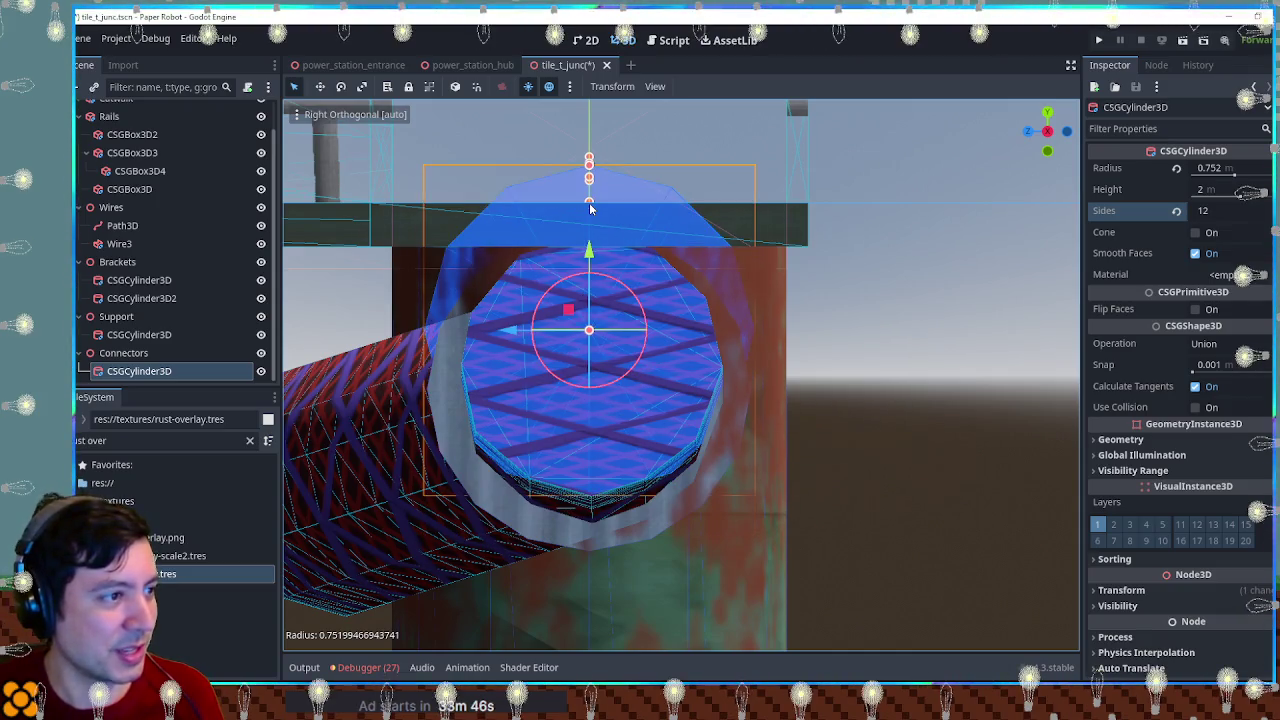
pyautogui.click(894, 252)
pyautogui.press('KP_1')
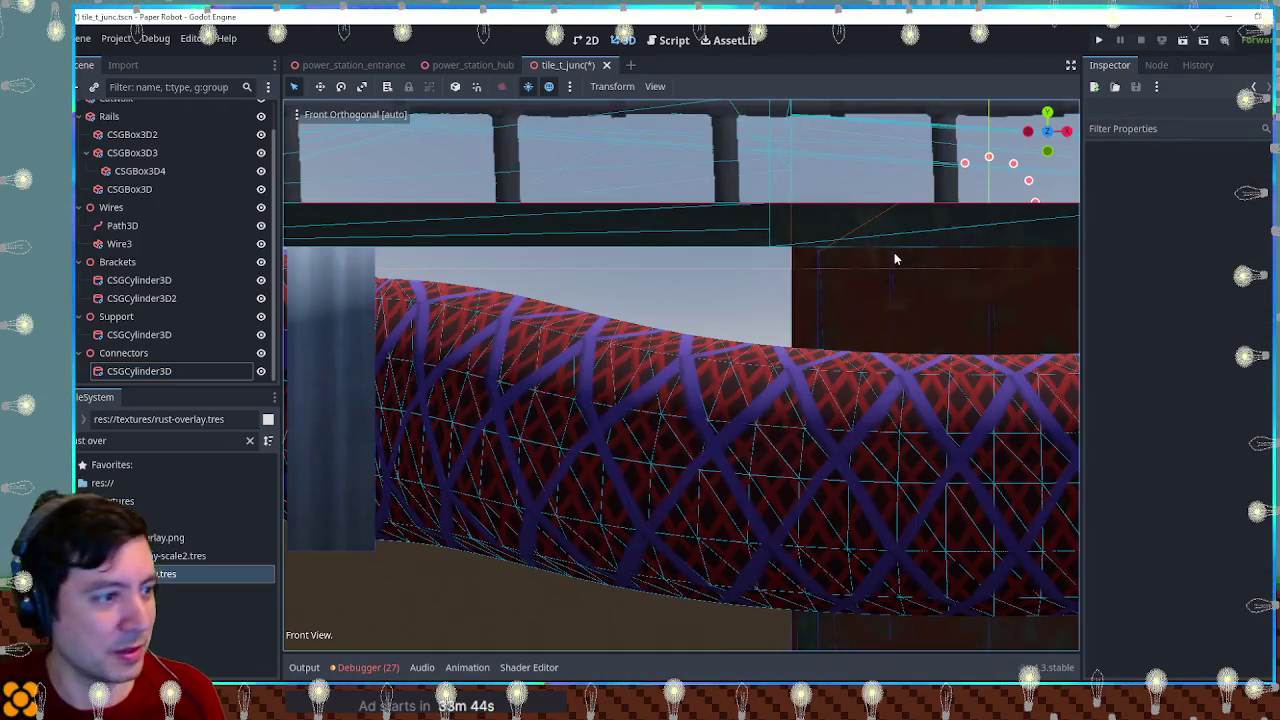
pyautogui.press('KP_3')
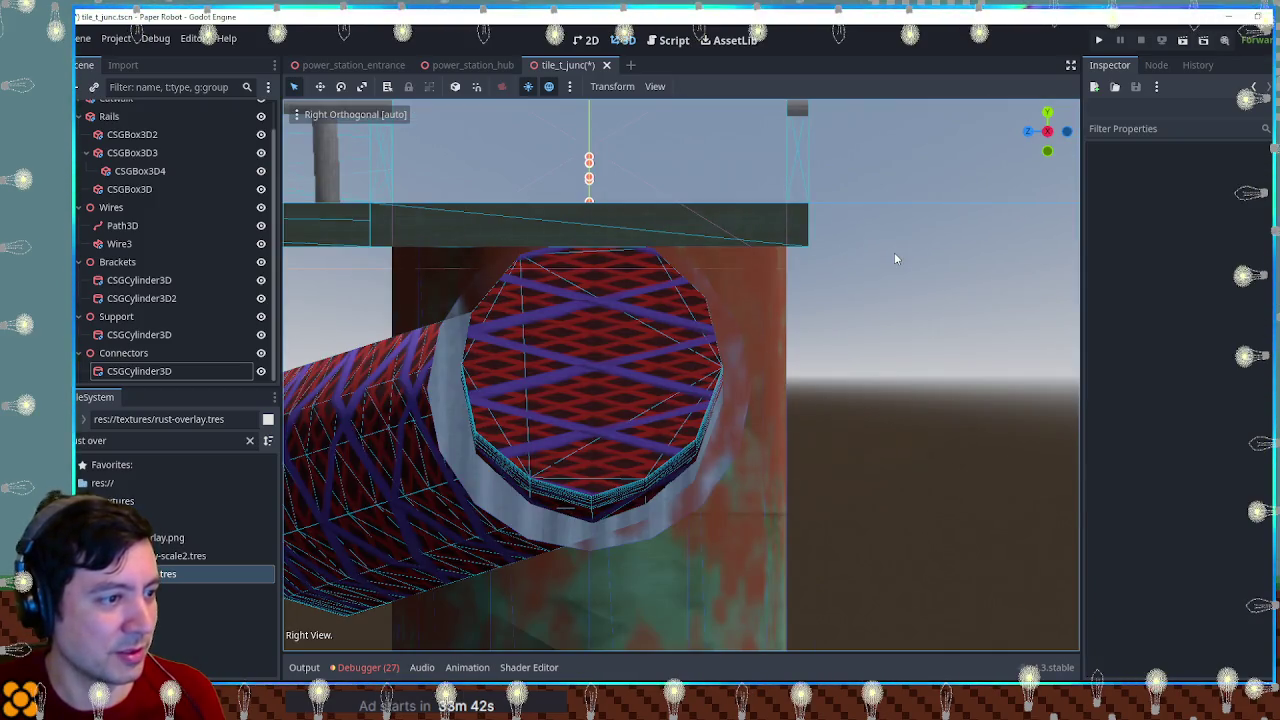
pyautogui.press('ctrl+KP_3')
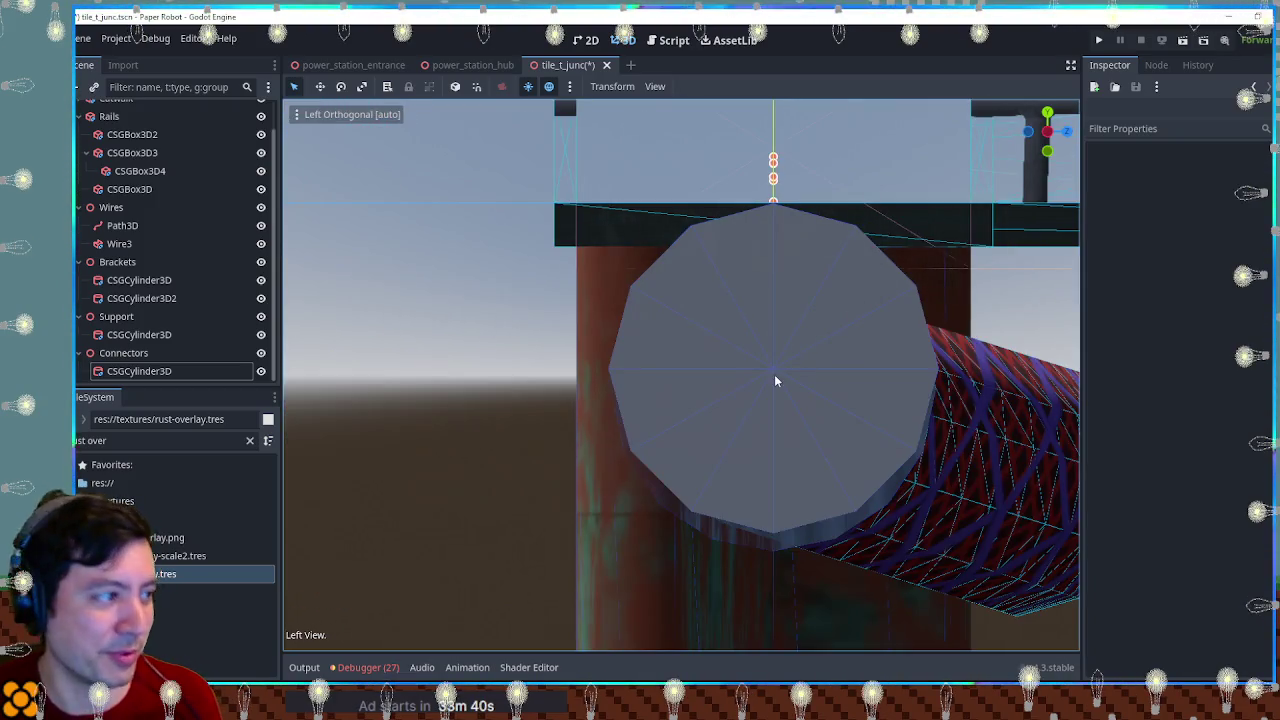
pyautogui.click(182, 373)
pyautogui.press('f')
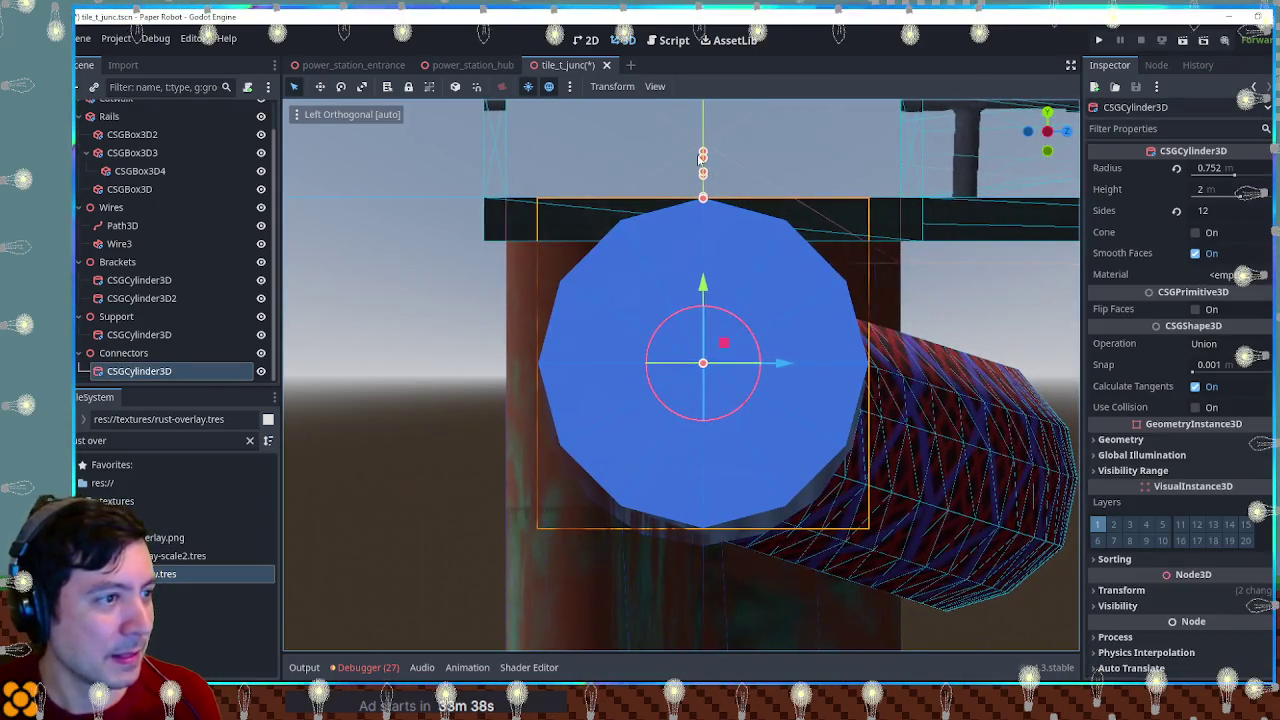
pyautogui.moveTo(704, 200)
pyautogui.mouseDown()
pyautogui.moveTo(703, 280)
pyautogui.moveTo(706, 233)
pyautogui.mouseUp()
pyautogui.moveTo(724, 343)
pyautogui.mouseDown()
pyautogui.moveTo(666, 320)
pyautogui.moveTo(724, 348)
pyautogui.mouseUp()
pyautogui.moveTo(702, 235); pyautogui.dragTo(701, 208)
pyautogui.scroll(-3, 742, 333)
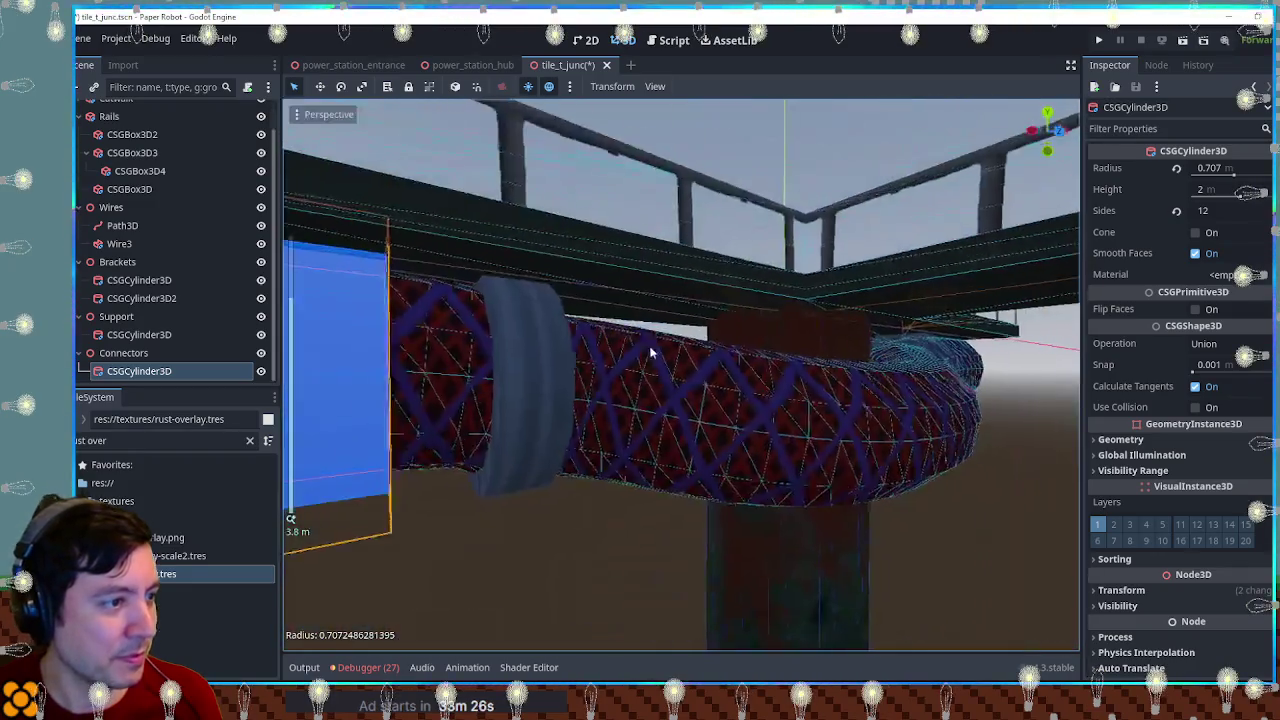
pyautogui.scroll(2, 700, 380)
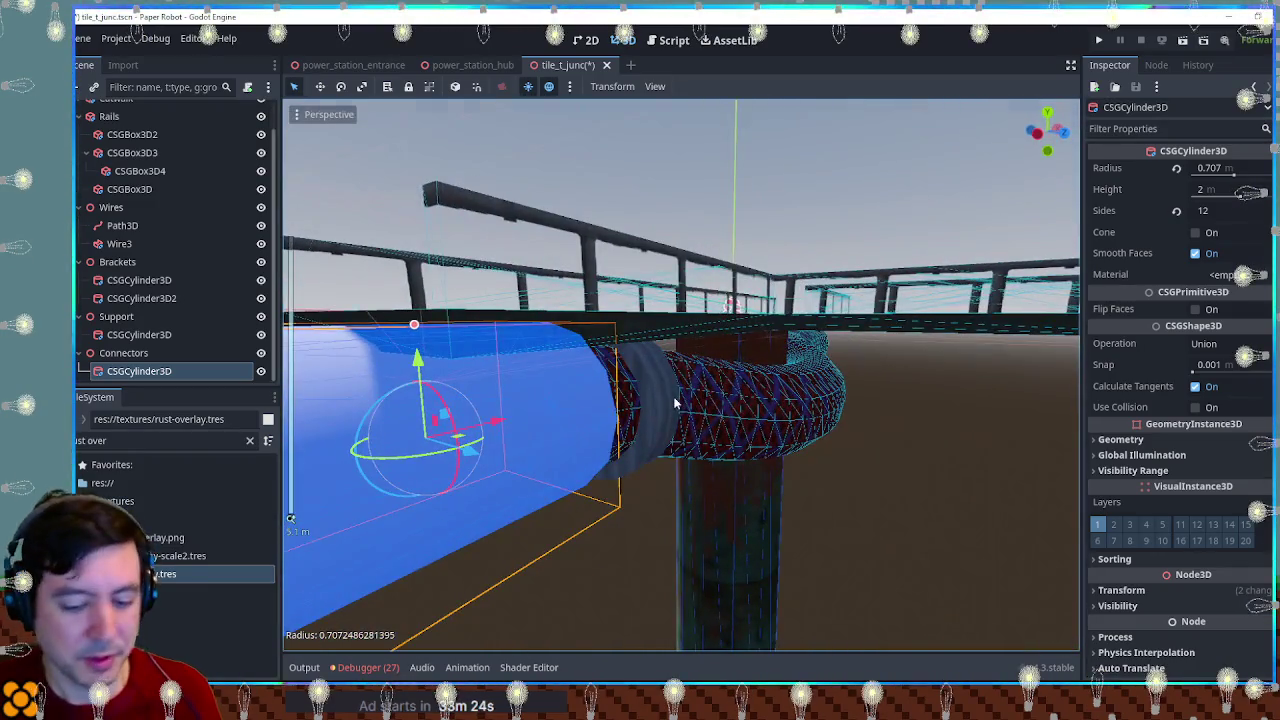
# Step: Shorten the connector cylinder's height to 0.319 m in the front view
pyautogui.press('KP_1')
pyautogui.moveTo(364, 373)
pyautogui.mouseDown()
pyautogui.moveTo(428, 376)
pyautogui.moveTo(417, 383)
pyautogui.moveTo(480, 405)
pyautogui.mouseUp()
pyautogui.click(487, 410)
pyautogui.press('KP_3')
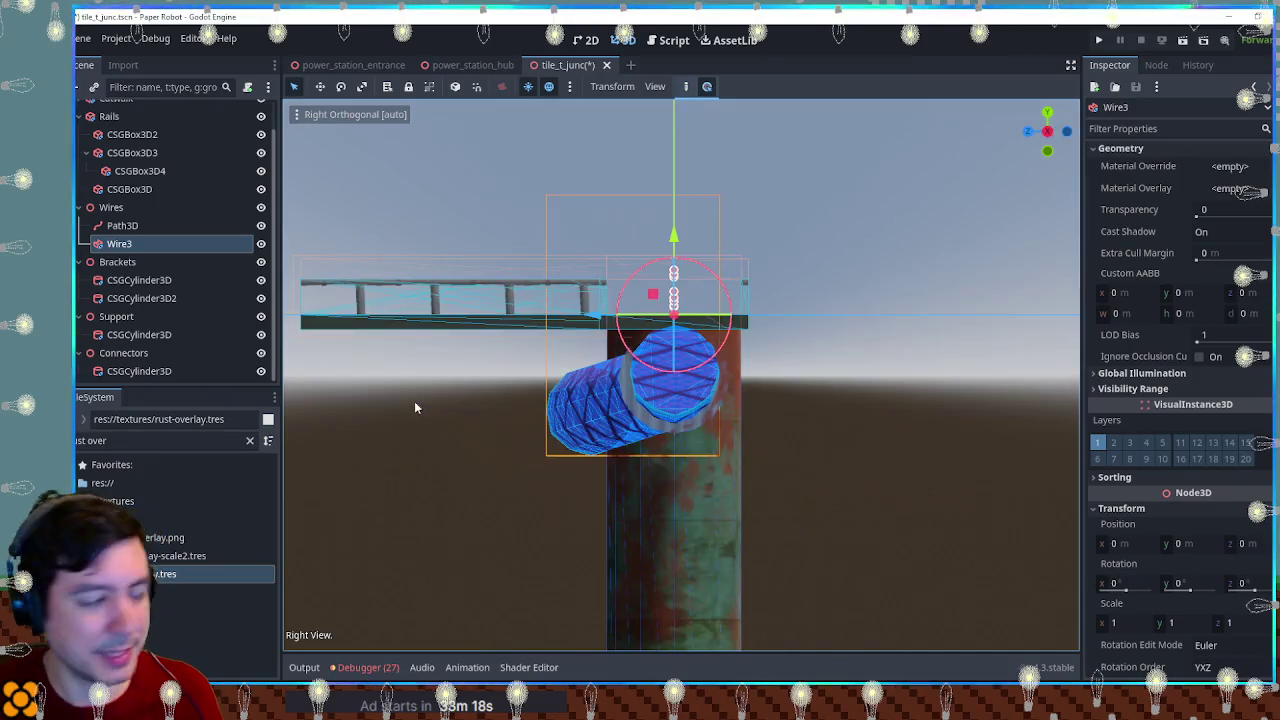
pyautogui.press('KP_1')
pyautogui.click(420, 393)
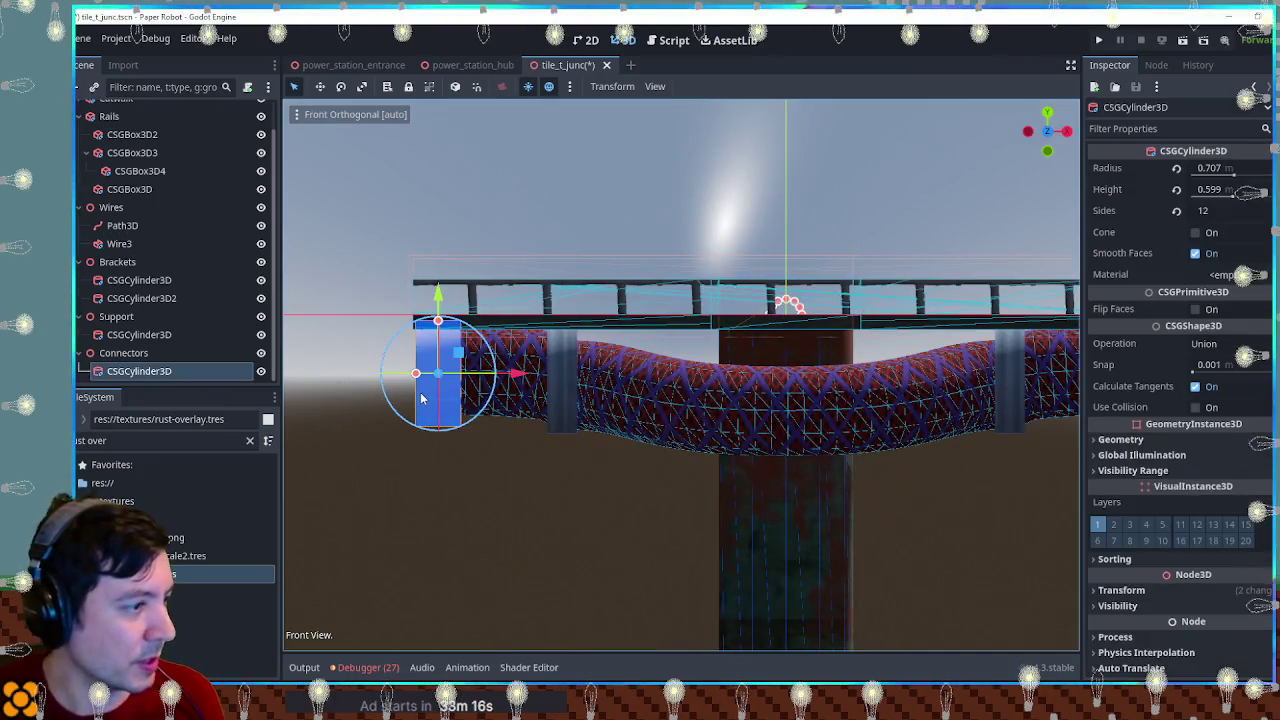
pyautogui.scroll(5, 634, 410)
pyautogui.moveTo(528, 408)
pyautogui.mouseDown()
pyautogui.moveTo(632, 412)
pyautogui.moveTo(605, 409)
pyautogui.moveTo(969, 531)
pyautogui.mouseUp()
pyautogui.click(969, 531)
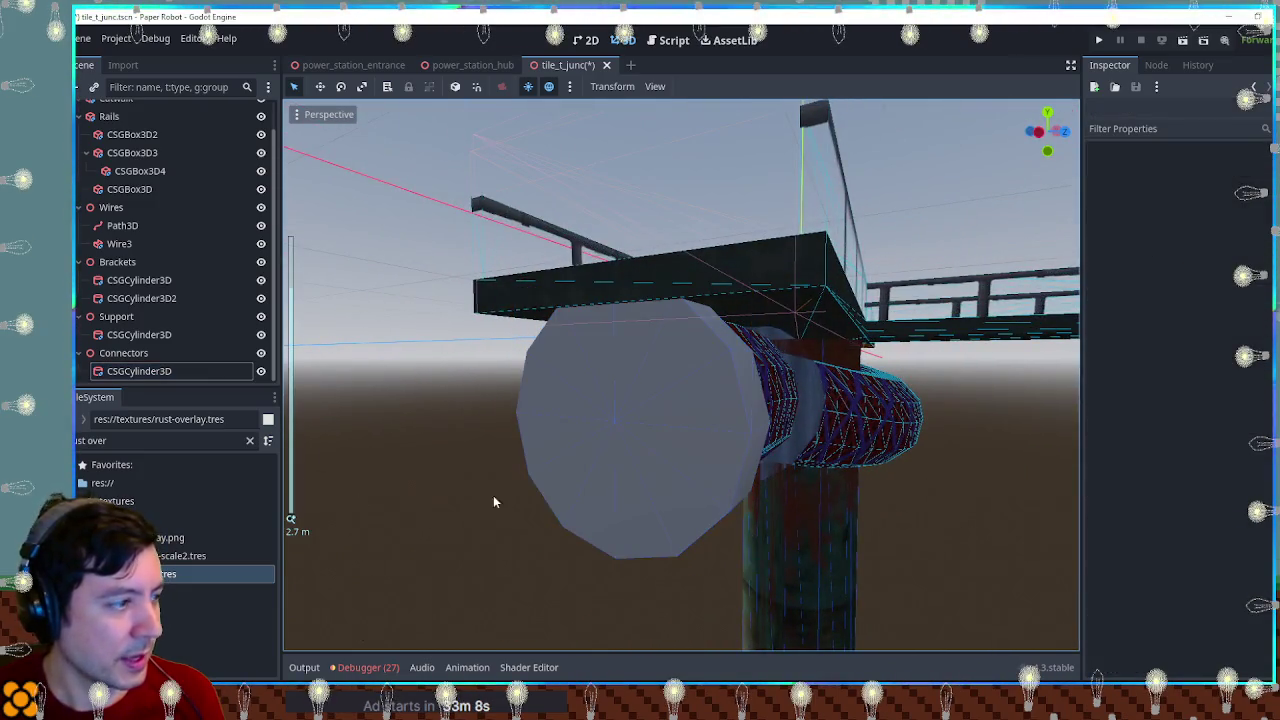
pyautogui.click(157, 446)
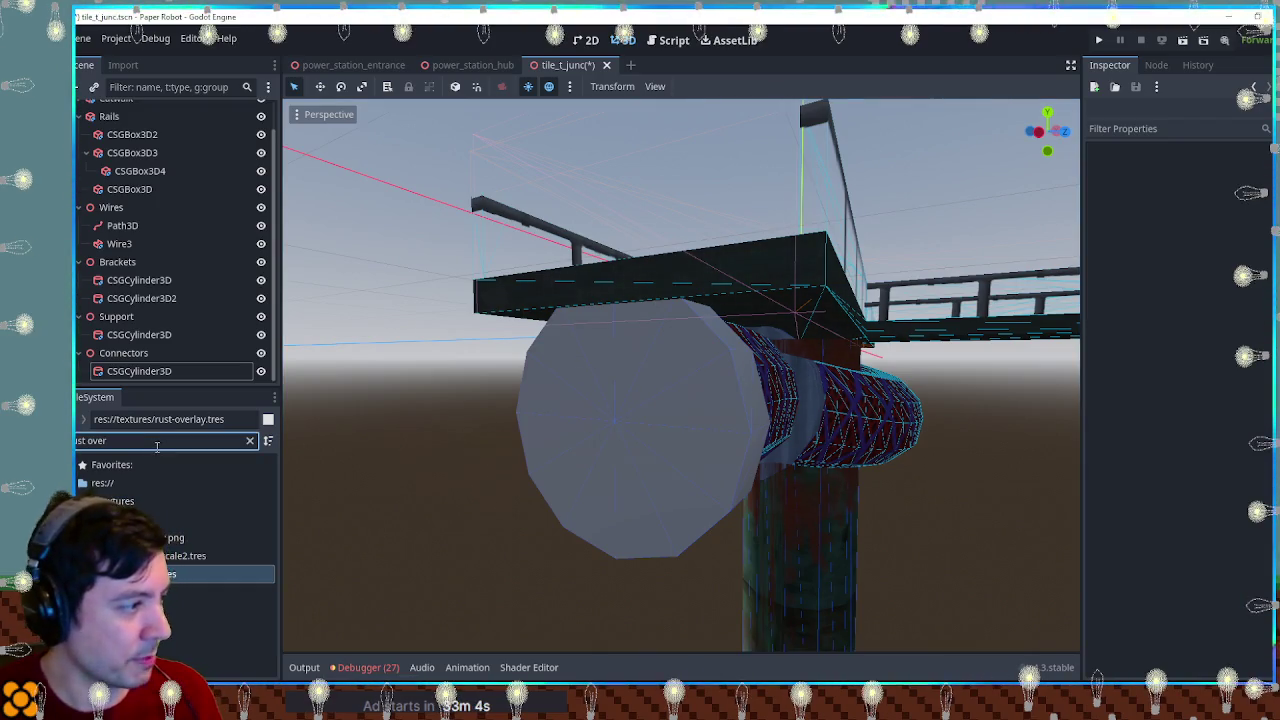
# Step: Try the metalCorrugated and metalCorrugatedTriplanar materials on the connector cylinder
pyautogui.hotkey('ctrl', 'a')
pyautogui.write('corru')
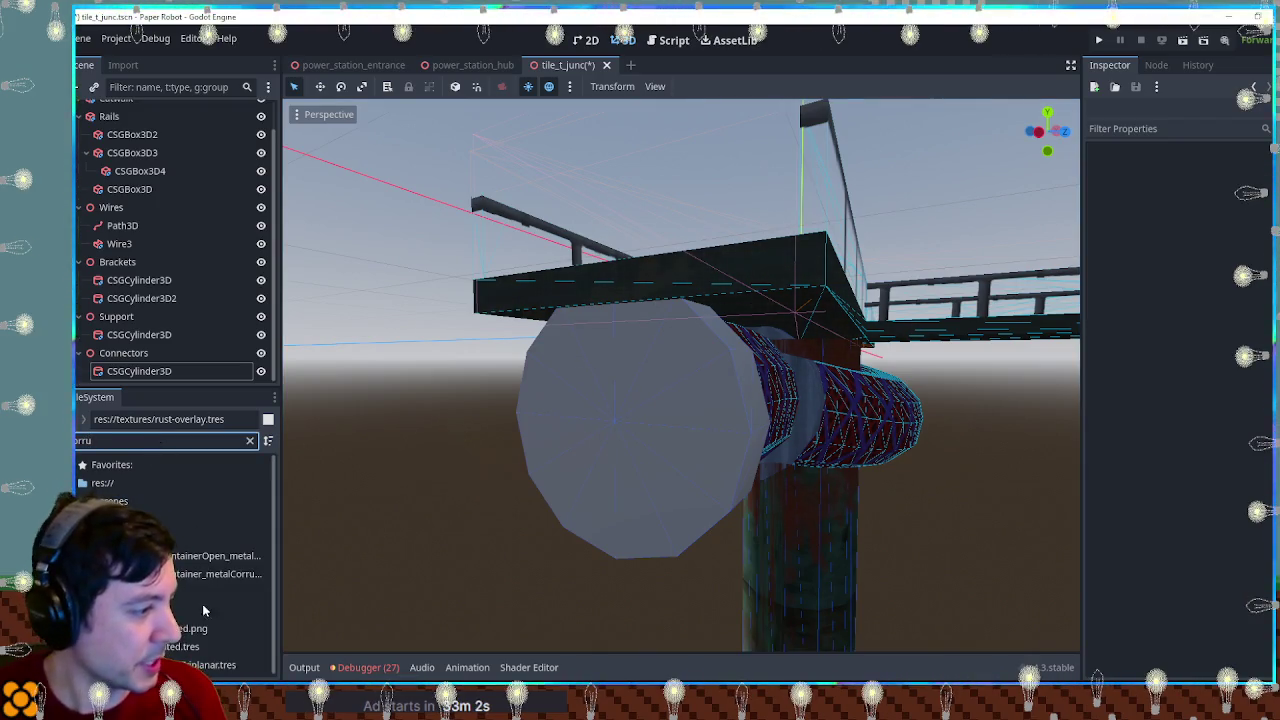
pyautogui.click(720, 409)
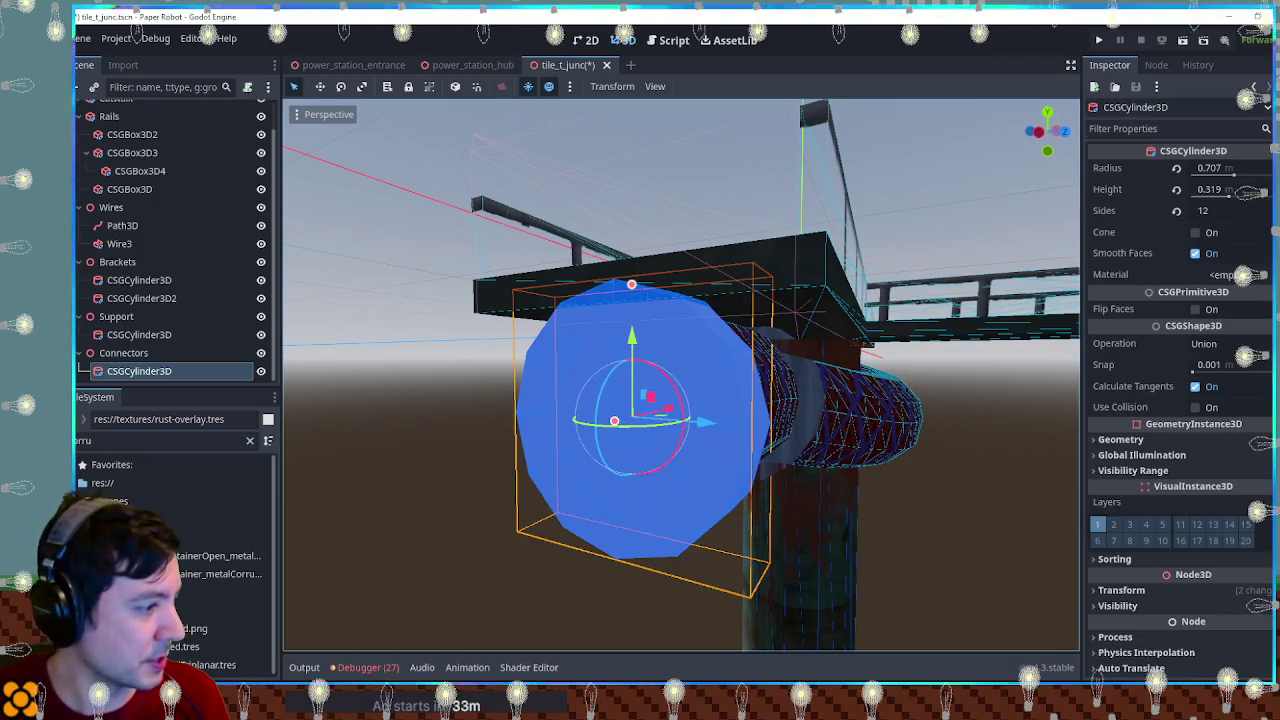
pyautogui.moveTo(180, 646); pyautogui.dragTo(560, 430)
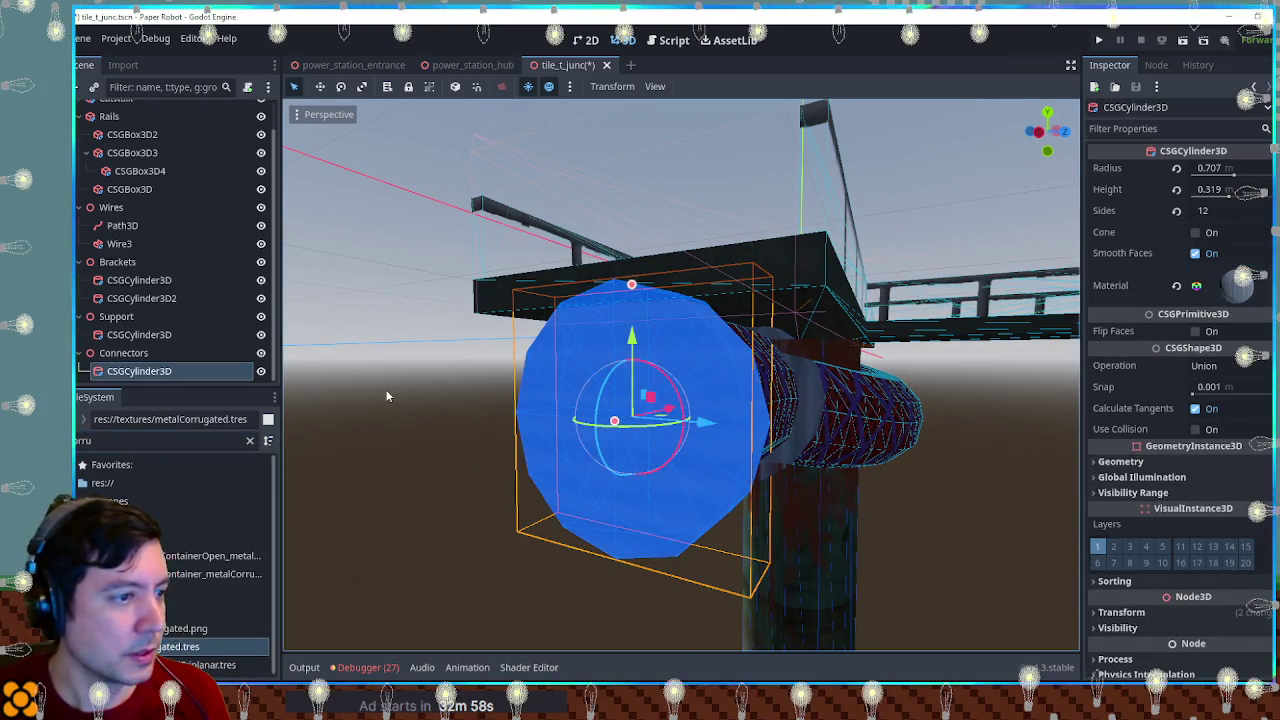
pyautogui.click(388, 396)
pyautogui.moveTo(651, 423)
pyautogui.mouseDown()
pyautogui.moveTo(454, 420)
pyautogui.moveTo(683, 420)
pyautogui.moveTo(600, 450)
pyautogui.mouseUp()
pyautogui.click(597, 465)
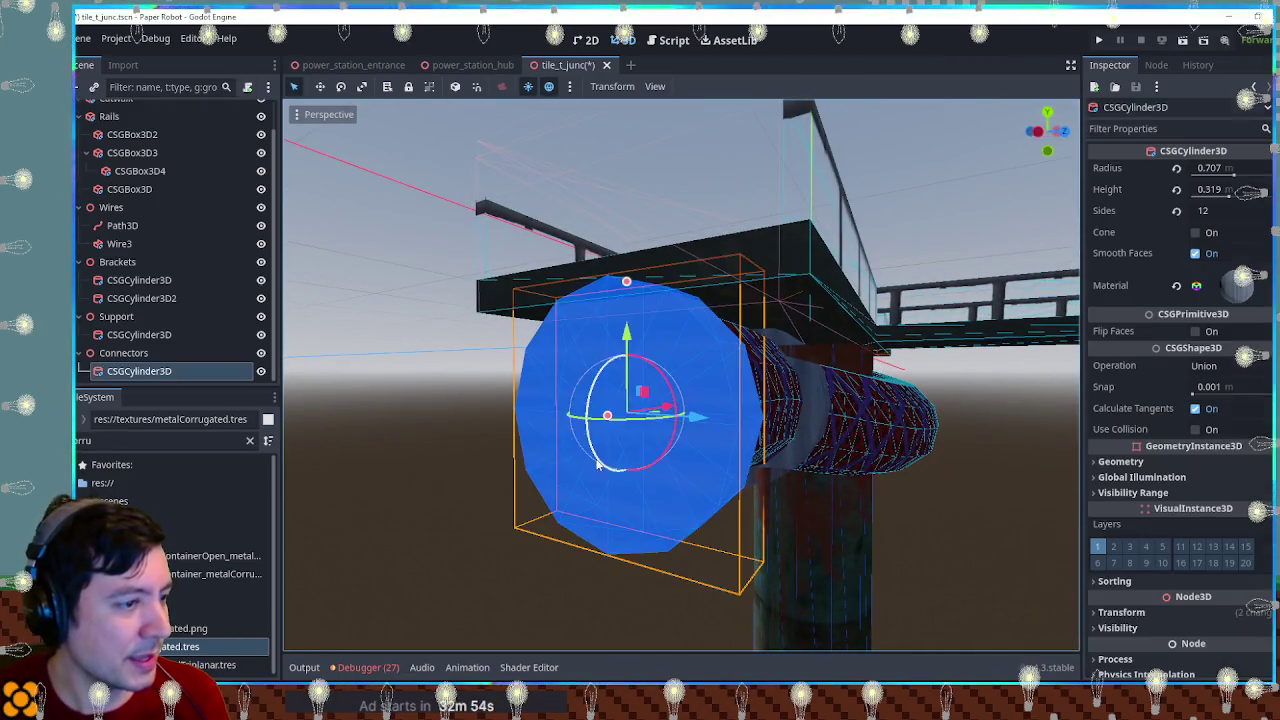
pyautogui.moveTo(200, 663)
pyautogui.mouseDown()
pyautogui.moveTo(1200, 282)
pyautogui.moveTo(1228, 290)
pyautogui.mouseUp()
pyautogui.click(413, 400)
pyautogui.moveTo(484, 410)
pyautogui.mouseDown()
pyautogui.moveTo(403, 420)
pyautogui.moveTo(483, 409)
pyautogui.moveTo(958, 480)
pyautogui.mouseUp()
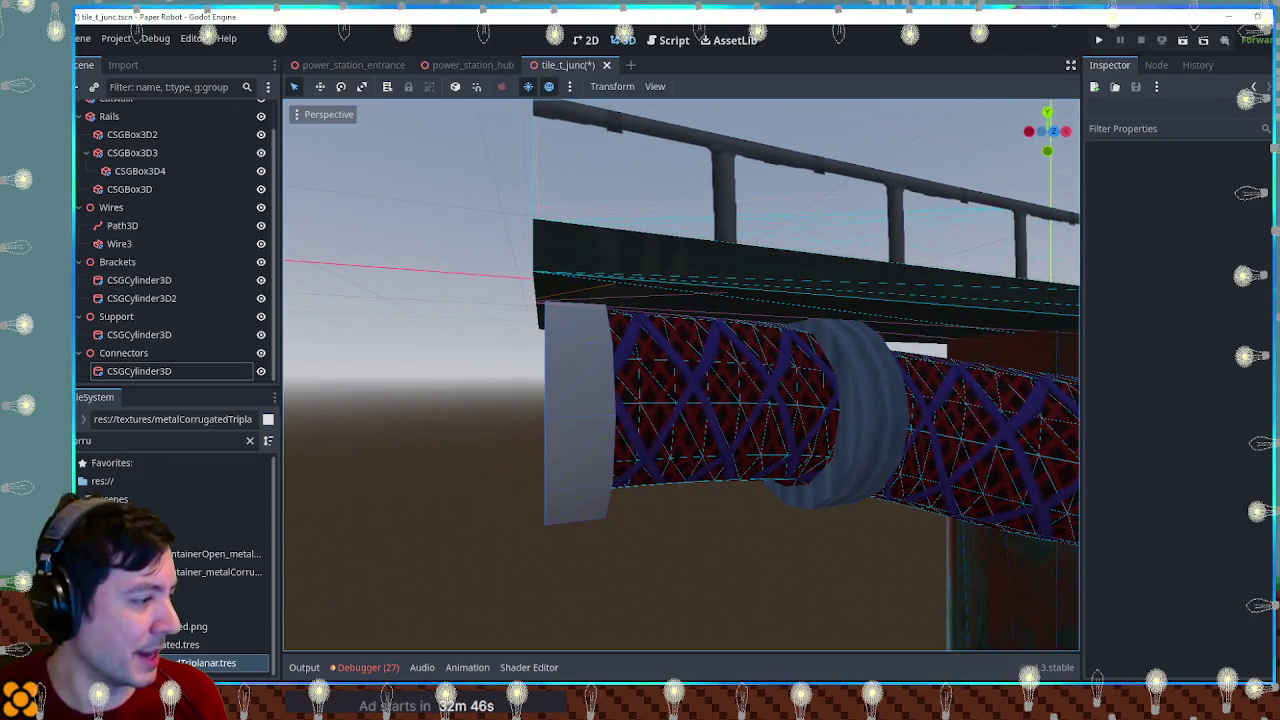
# Step: Try shinyCopper on the connector, then undo it
pyautogui.click(250, 440)
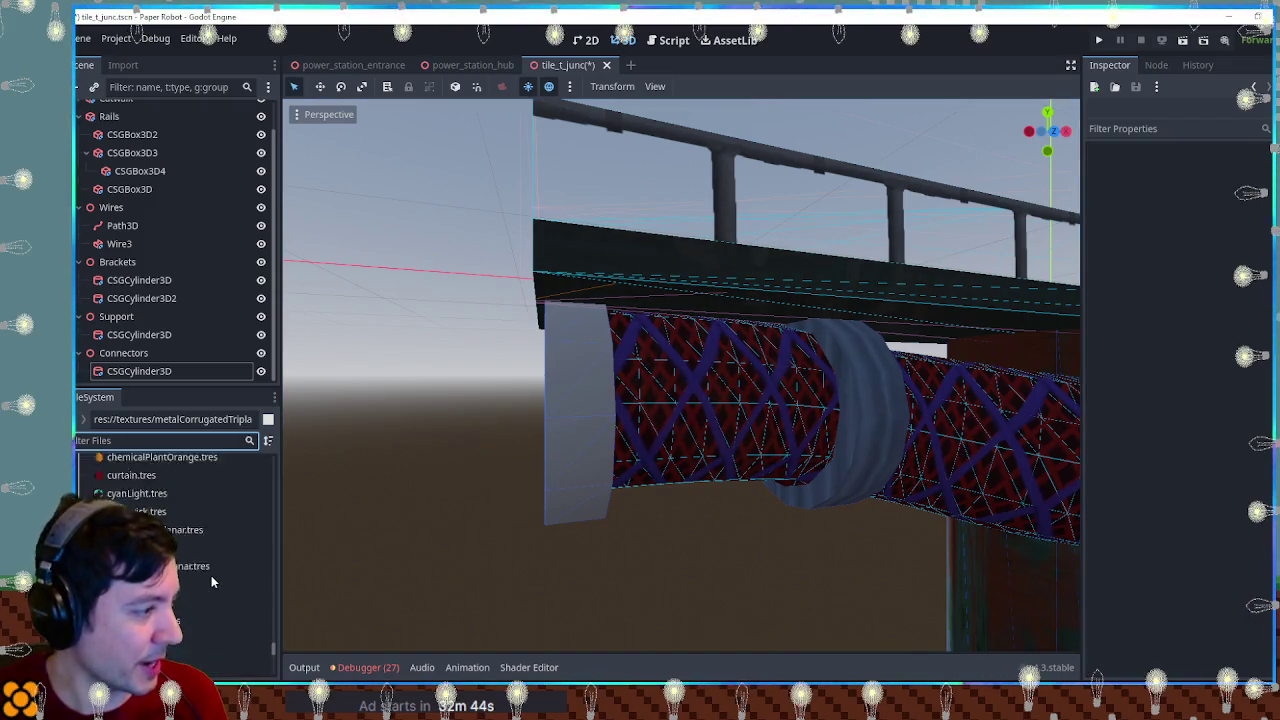
pyautogui.scroll(2, 211, 567)
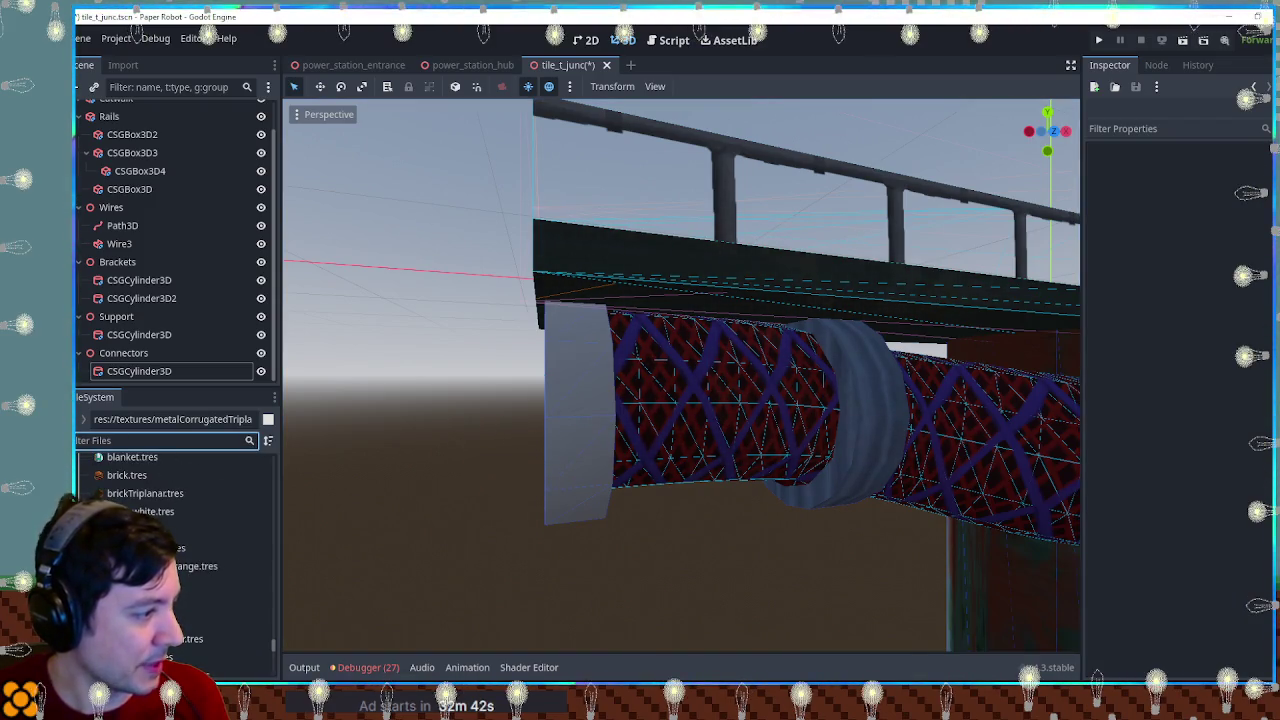
pyautogui.scroll(5, 143, 503)
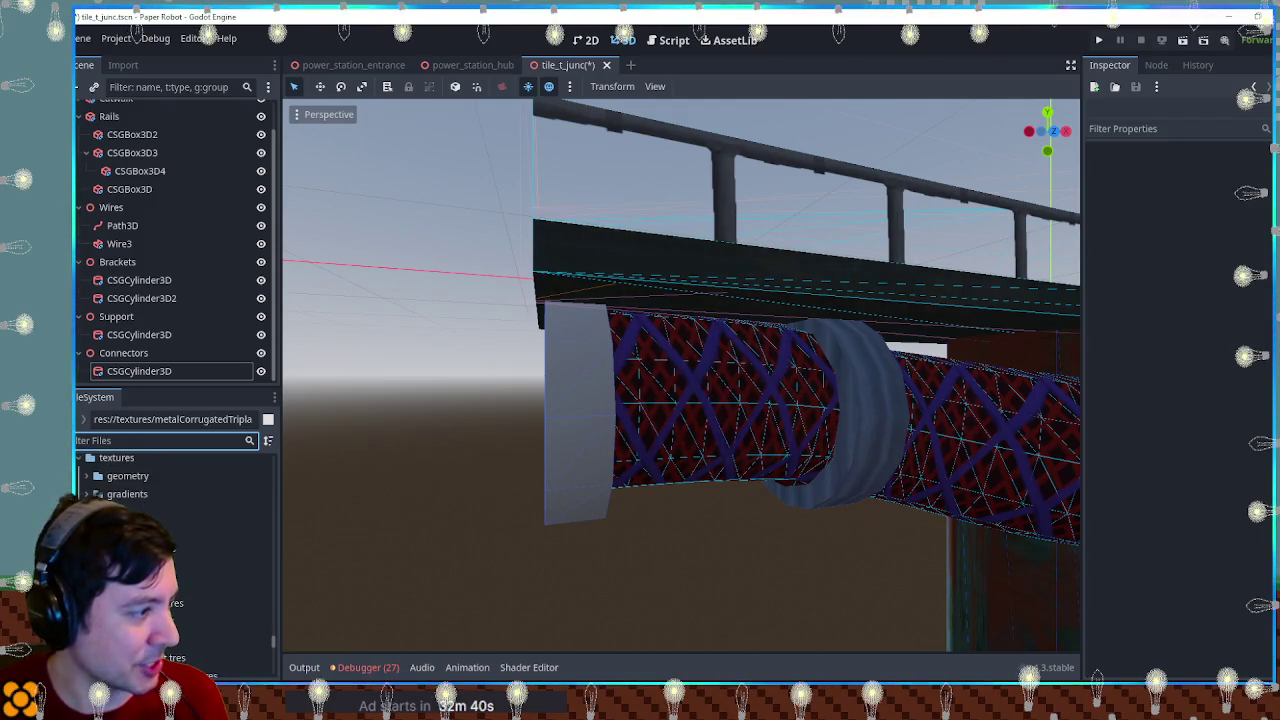
pyautogui.scroll(-3, 175, 560)
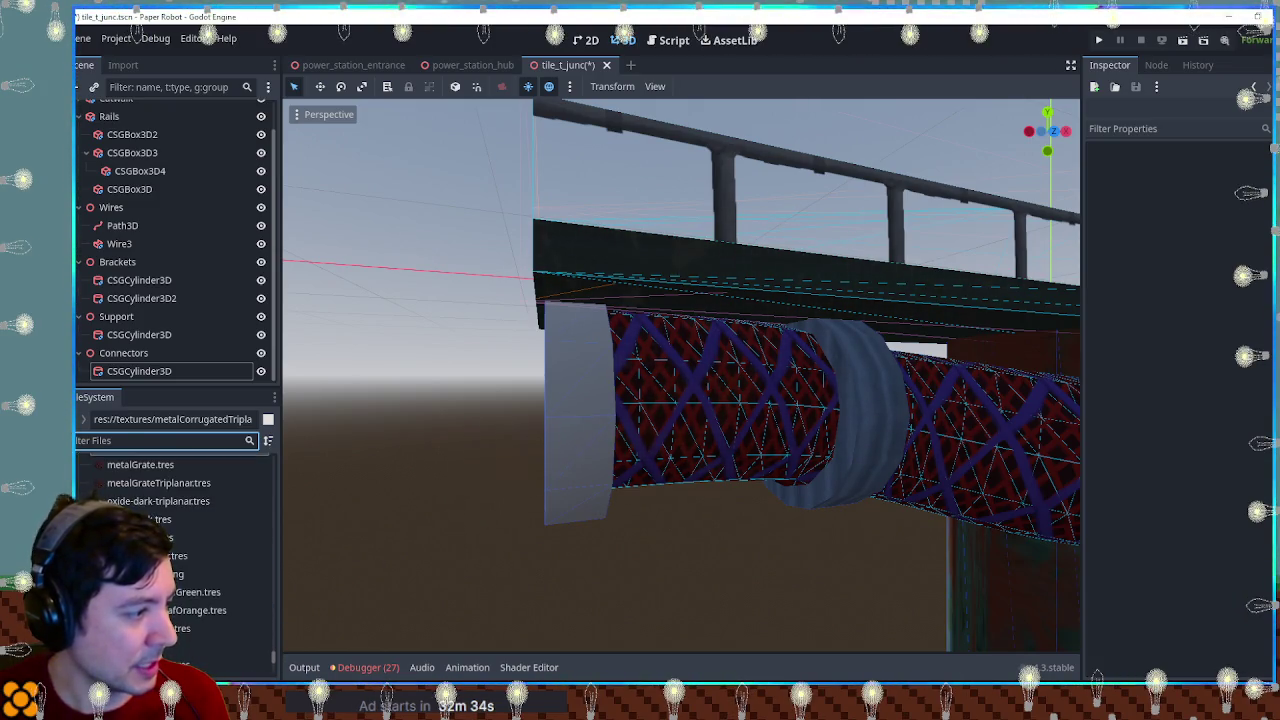
pyautogui.moveTo(138, 578)
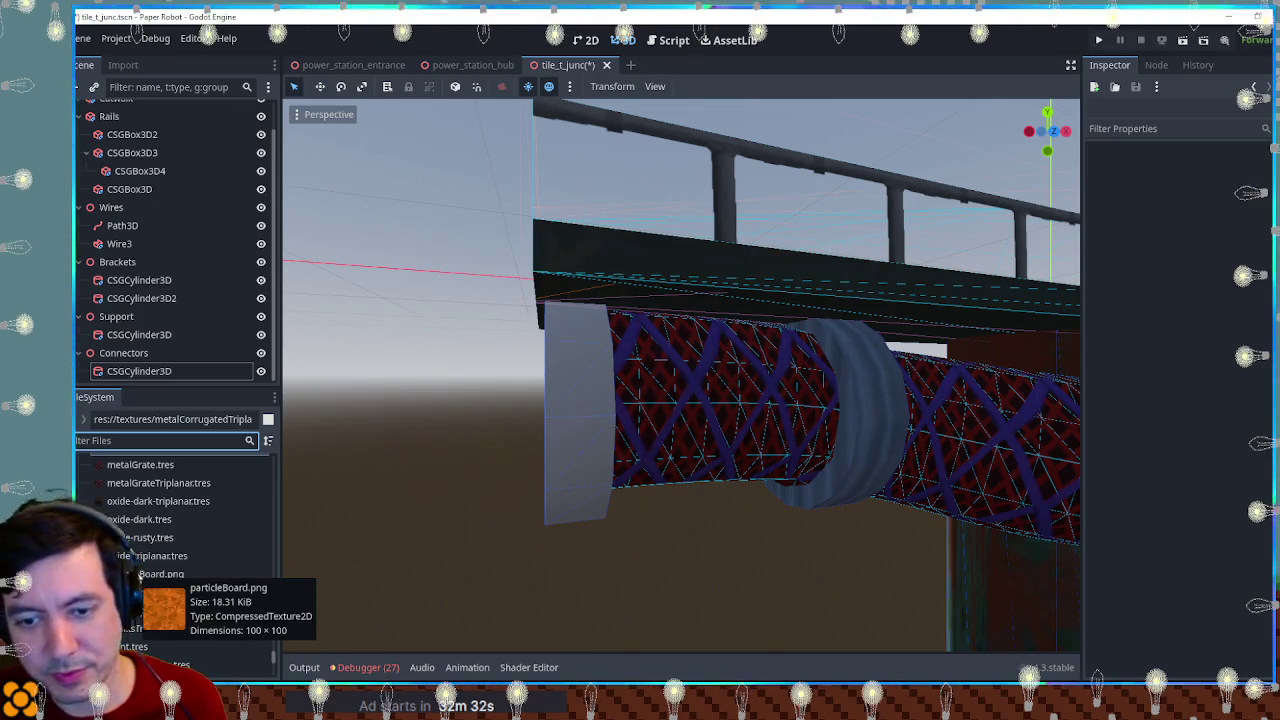
pyautogui.scroll(-2, 138, 578)
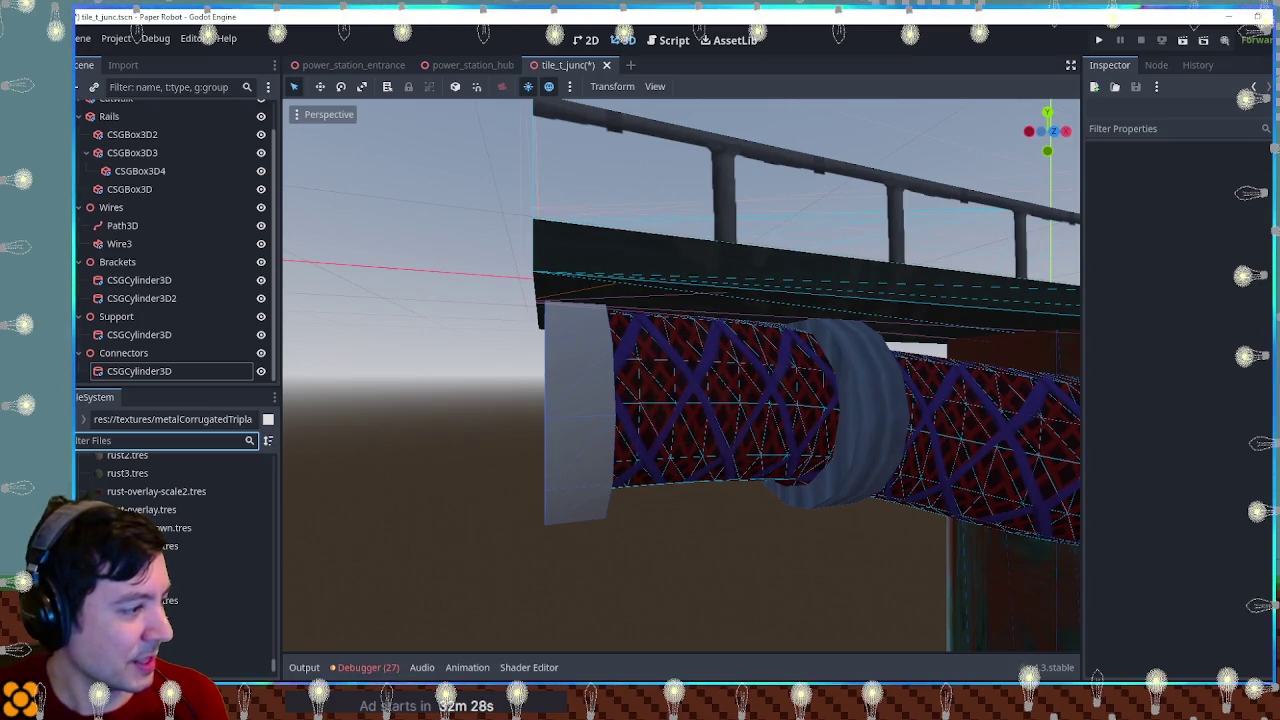
pyautogui.moveTo(160, 600)
pyautogui.mouseDown()
pyautogui.moveTo(536, 478)
pyautogui.moveTo(571, 480)
pyautogui.moveTo(560, 496)
pyautogui.mouseUp()
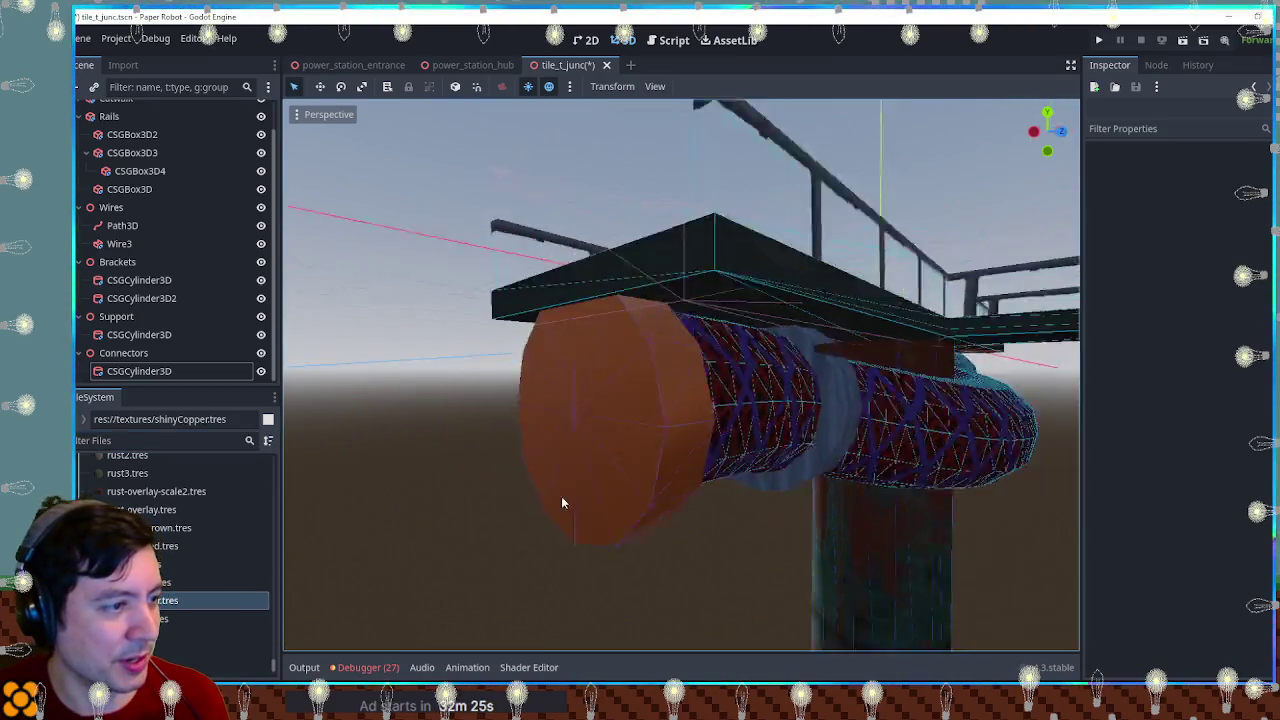
pyautogui.moveTo(705, 496)
pyautogui.mouseDown()
pyautogui.moveTo(426, 503)
pyautogui.moveTo(605, 500)
pyautogui.mouseUp()
pyautogui.hotkey('ctrl', 'z')
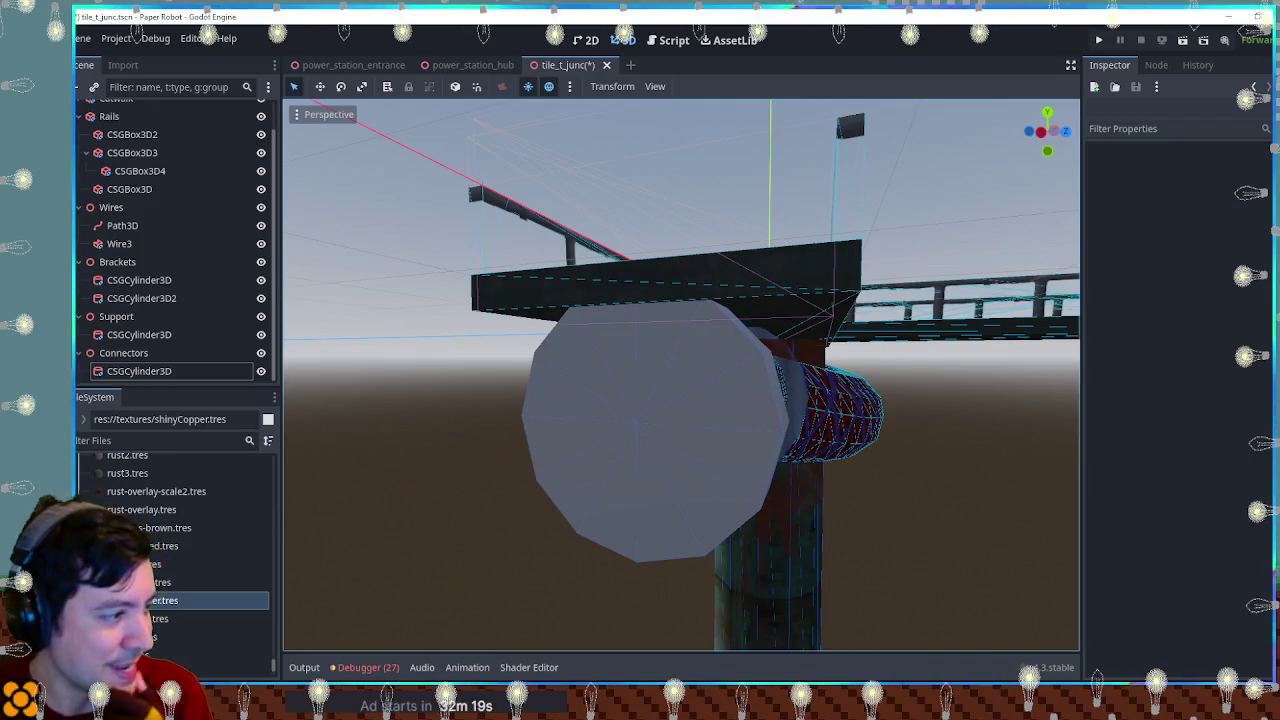
# Step: Apply shinyBlack.tres to the connector cap and duplicate the cylinder with Ctrl+D
pyautogui.scroll(-3, 206, 557)
pyautogui.scroll(2, 203, 559)
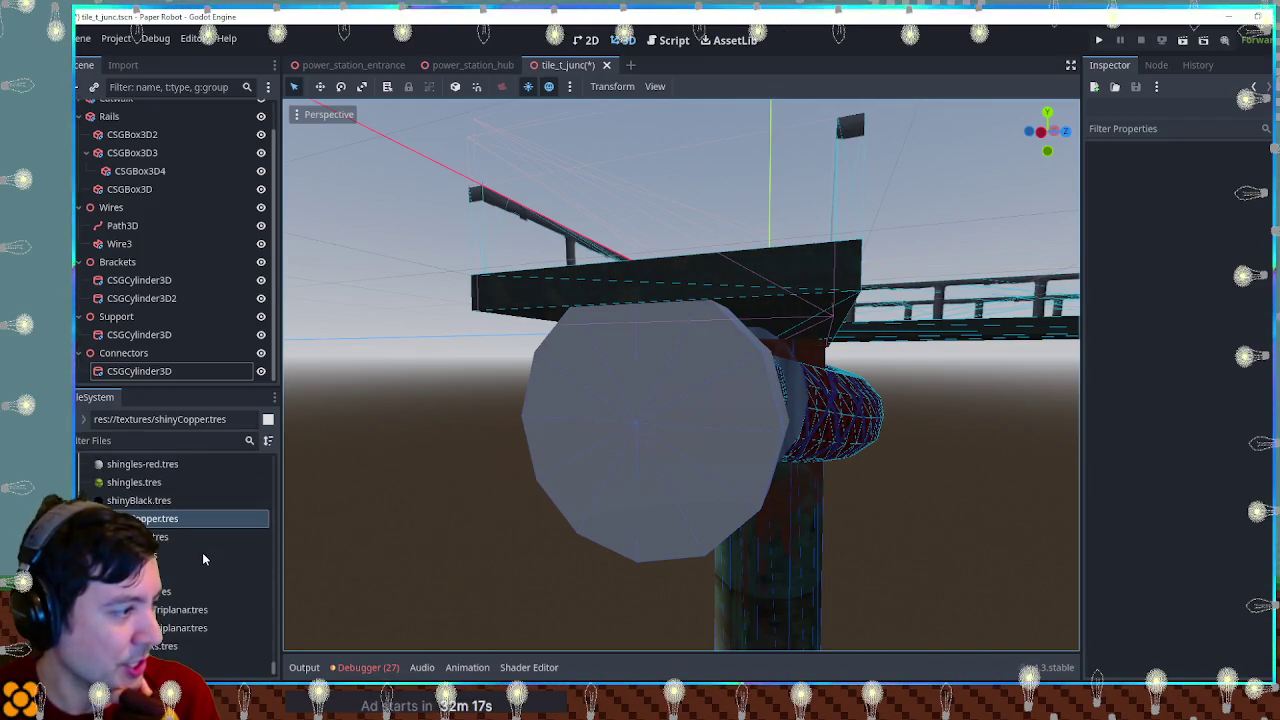
pyautogui.moveTo(200, 527); pyautogui.dragTo(620, 472)
pyautogui.moveTo(620, 472)
pyautogui.mouseDown()
pyautogui.moveTo(655, 485)
pyautogui.moveTo(513, 485)
pyautogui.moveTo(716, 487)
pyautogui.moveTo(642, 485)
pyautogui.mouseUp()
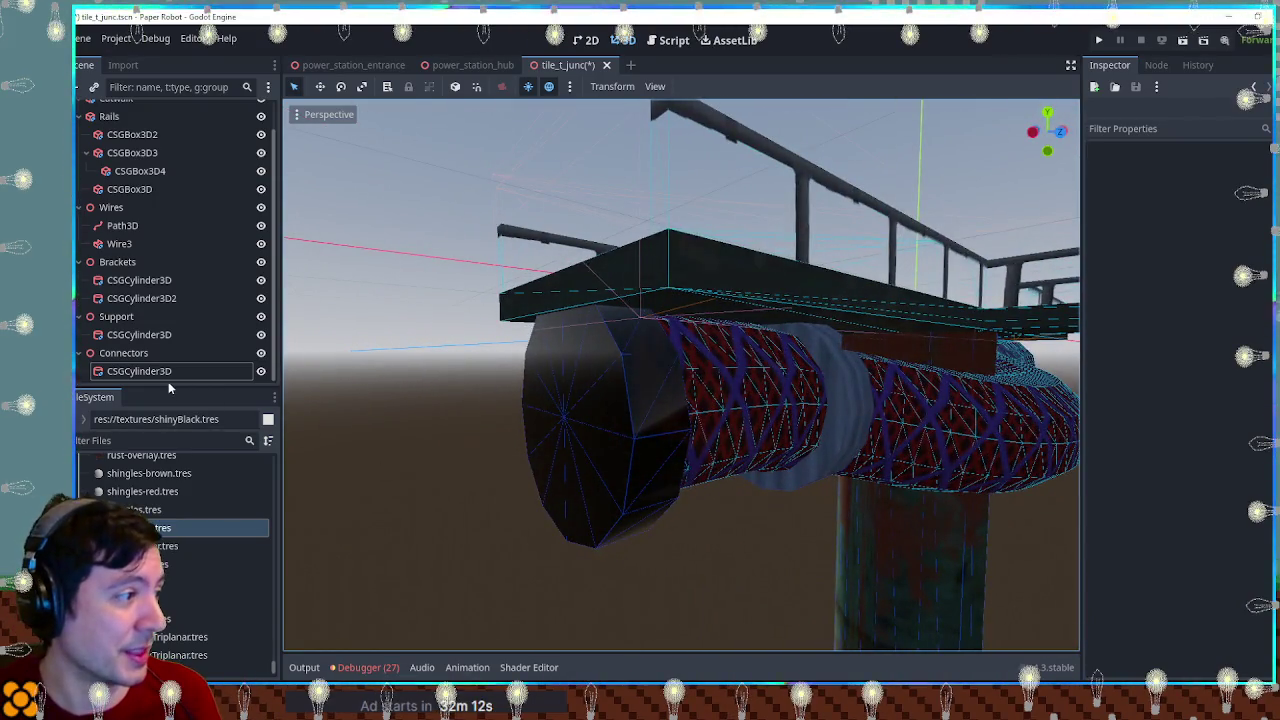
pyautogui.hotkey('ctrl', 'd')
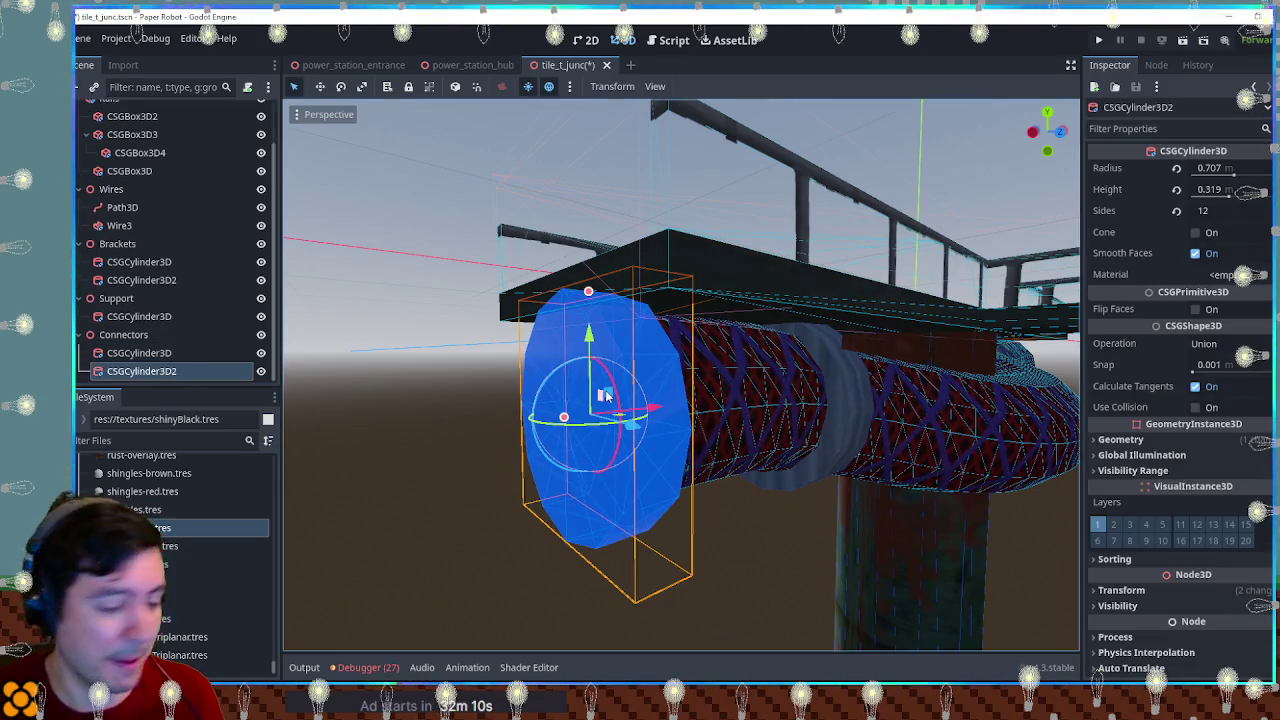
# Step: Move the duplicate cylinder in front of the cap and make it a Subtraction shape
pyautogui.scroll(3, 605, 395)
pyautogui.moveTo(605, 395)
pyautogui.mouseDown()
pyautogui.moveTo(655, 304)
pyautogui.moveTo(651, 286)
pyautogui.moveTo(639, 375)
pyautogui.moveTo(511, 425)
pyautogui.mouseUp()
pyautogui.moveTo(627, 411)
pyautogui.mouseDown()
pyautogui.moveTo(606, 414)
pyautogui.moveTo(630, 428)
pyautogui.mouseUp()
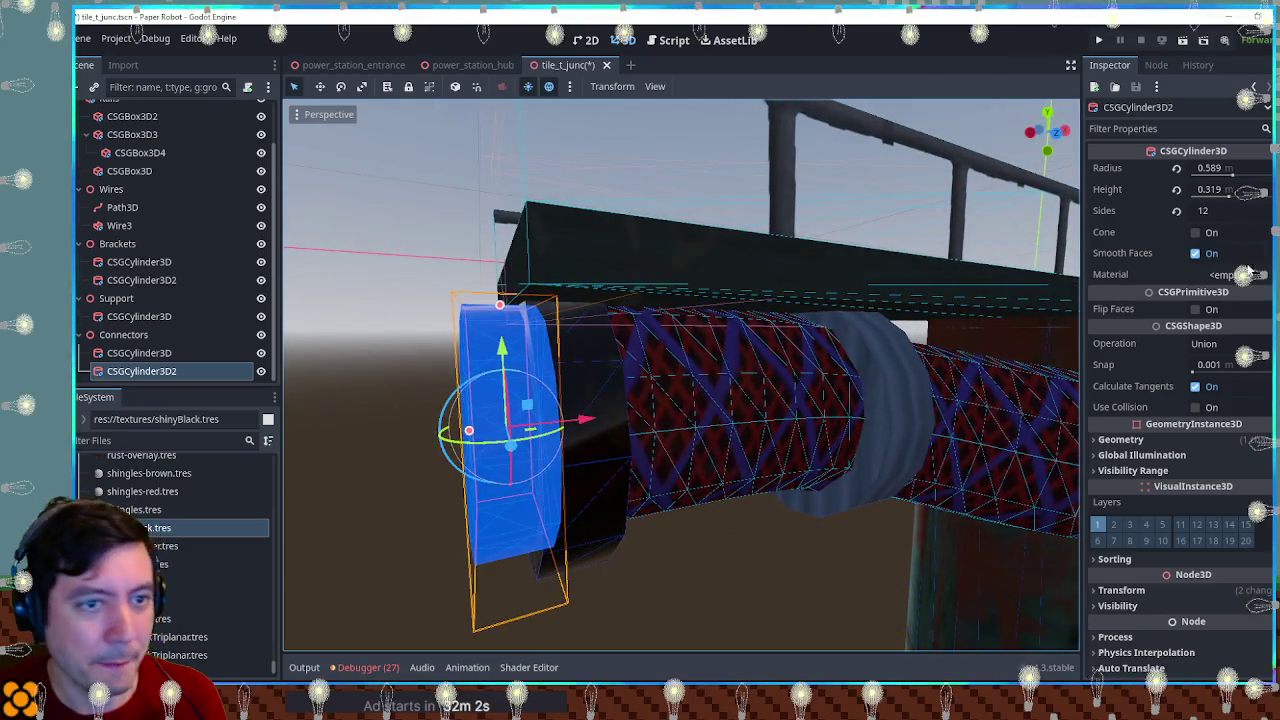
pyautogui.click(1208, 343)
pyautogui.click(1204, 401)
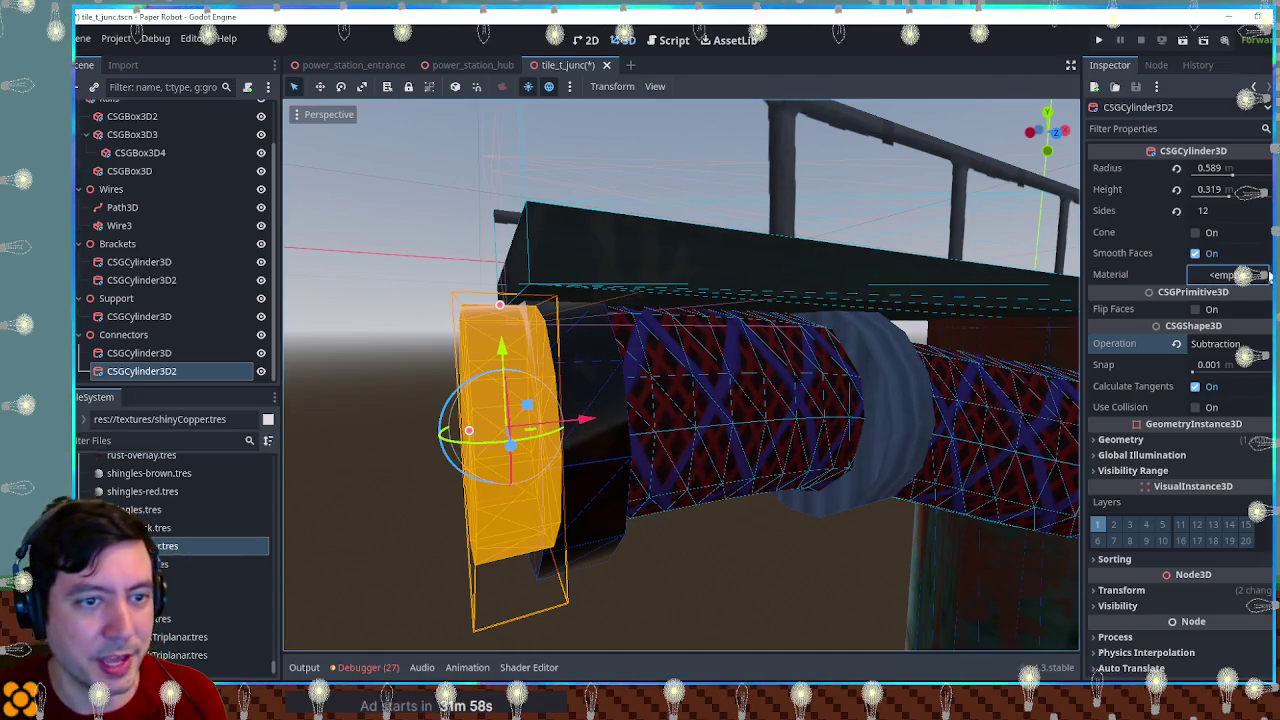
pyautogui.click(388, 323)
# Step: Give the connector's outer cylinder the shinyBlack material and inspect the copper-faced end
pyautogui.moveTo(388, 323)
pyautogui.mouseDown()
pyautogui.moveTo(442, 324)
pyautogui.moveTo(549, 374)
pyautogui.mouseUp()
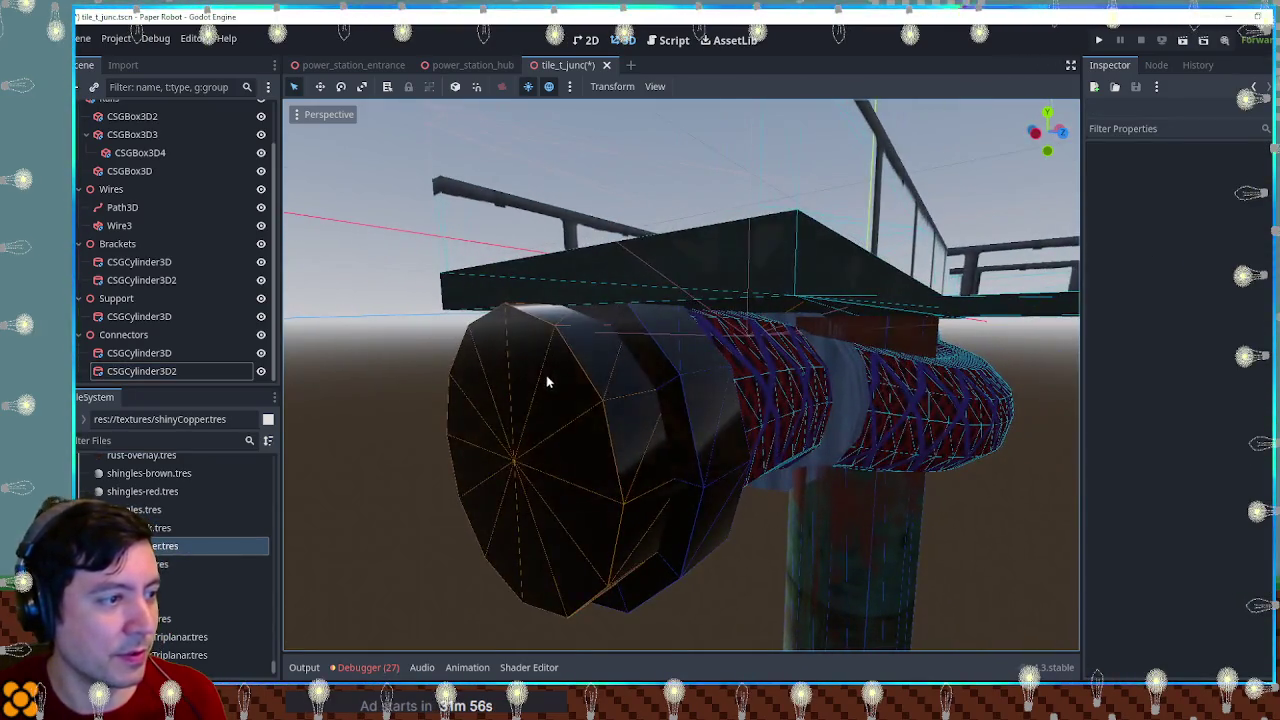
pyautogui.click(549, 374)
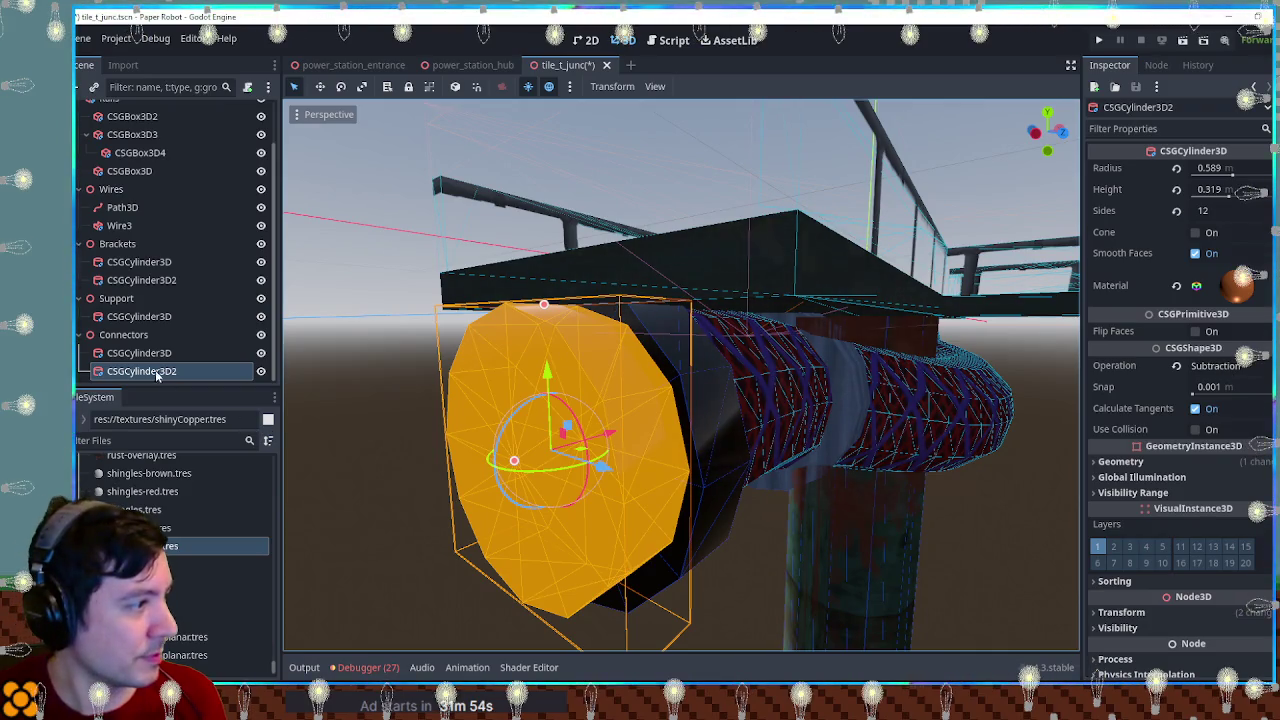
pyautogui.click(374, 376)
pyautogui.moveTo(374, 376)
pyautogui.mouseDown()
pyautogui.moveTo(470, 362)
pyautogui.moveTo(442, 349)
pyautogui.mouseUp()
pyautogui.click(442, 349)
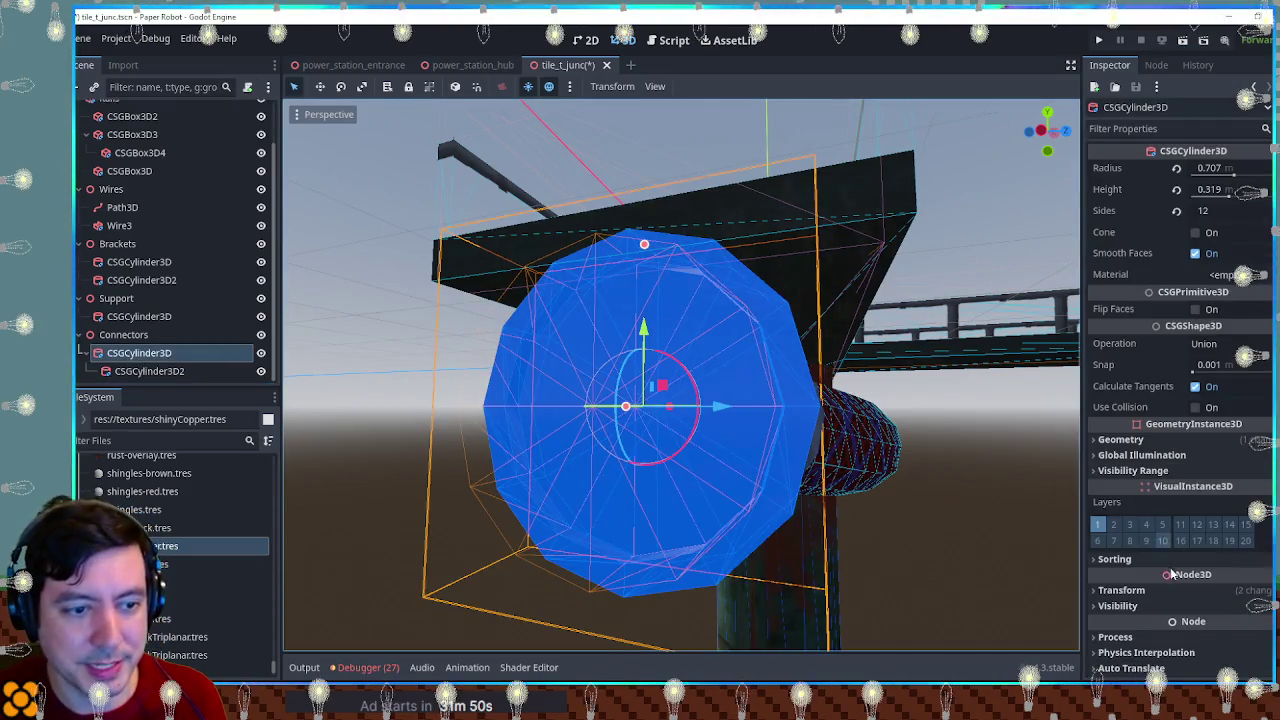
pyautogui.click(1178, 441)
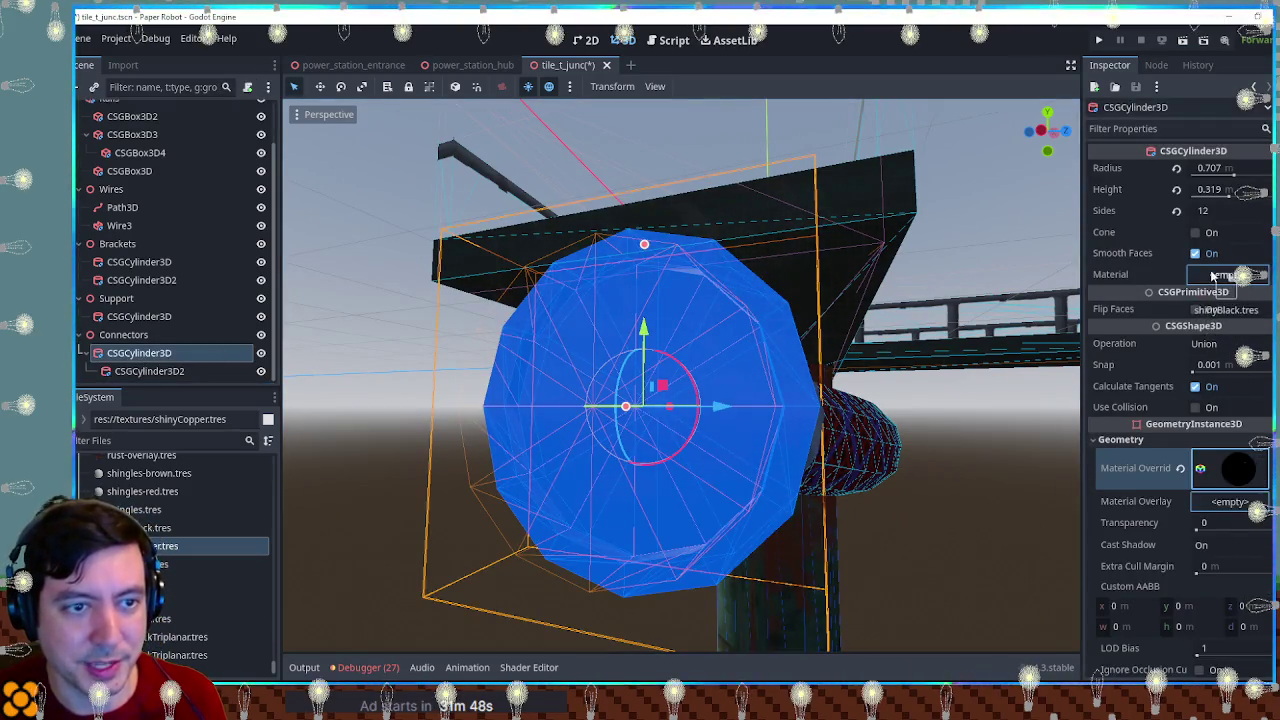
pyautogui.moveTo(1212, 275); pyautogui.dragTo(1214, 276)
pyautogui.click(961, 487)
pyautogui.moveTo(961, 487)
pyautogui.mouseDown()
pyautogui.moveTo(1055, 492)
pyautogui.moveTo(827, 476)
pyautogui.moveTo(720, 487)
pyautogui.moveTo(817, 517)
pyautogui.moveTo(878, 488)
pyautogui.mouseUp()
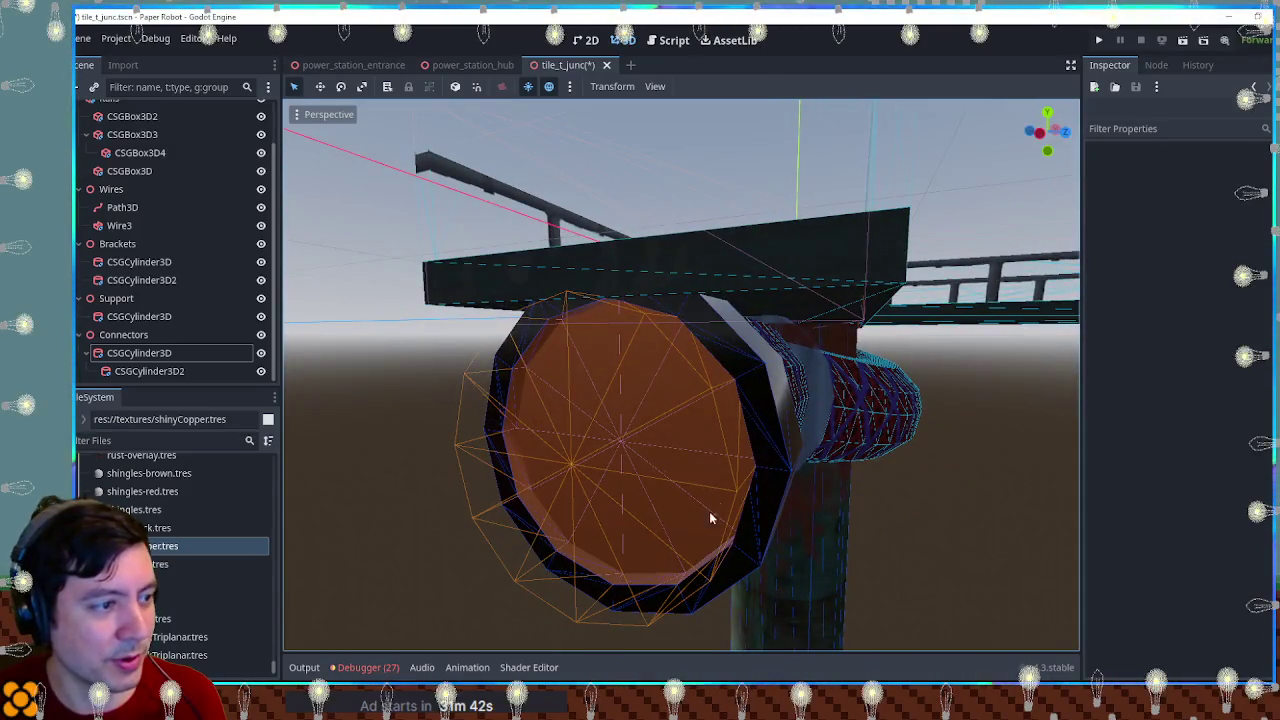
pyautogui.moveTo(641, 478)
pyautogui.mouseDown()
pyautogui.moveTo(794, 471)
pyautogui.moveTo(663, 469)
pyautogui.moveTo(763, 463)
pyautogui.moveTo(595, 401)
pyautogui.mouseUp()
pyautogui.scroll(5, 774, 466)
pyautogui.scroll(-4, 671, 434)
pyautogui.scroll(3, 617, 420)
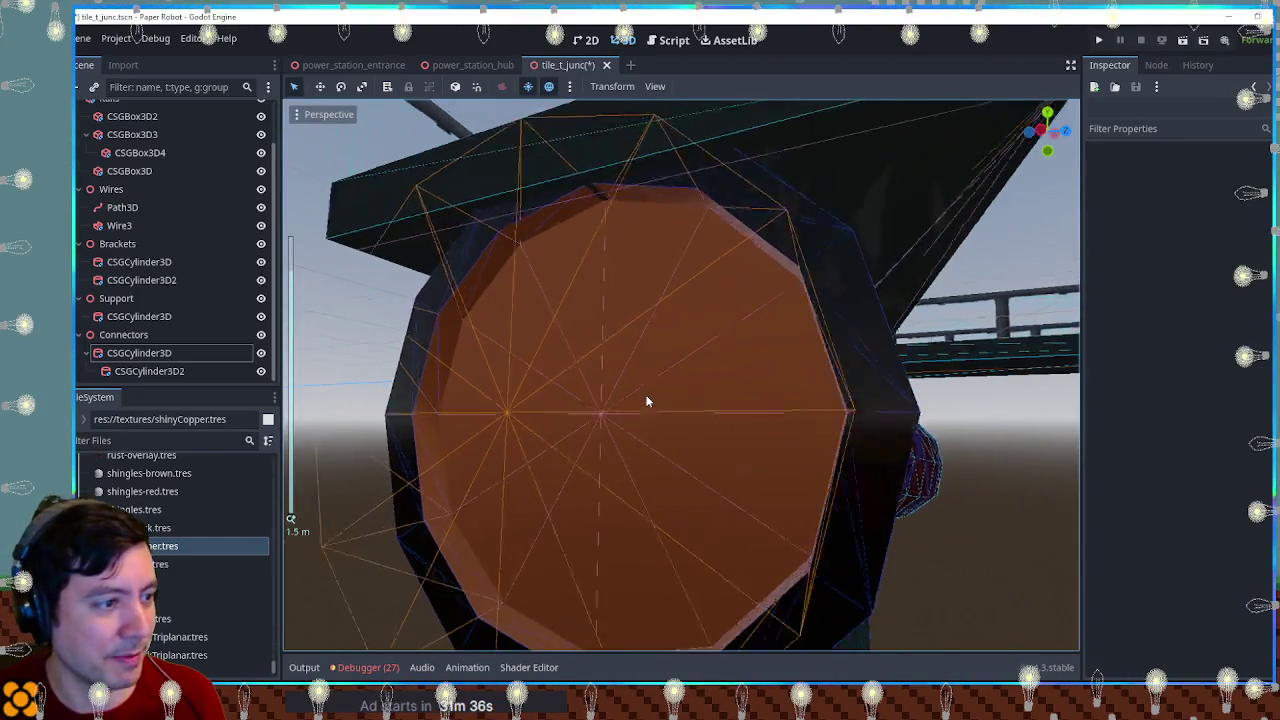
pyautogui.scroll(-4, 632, 410)
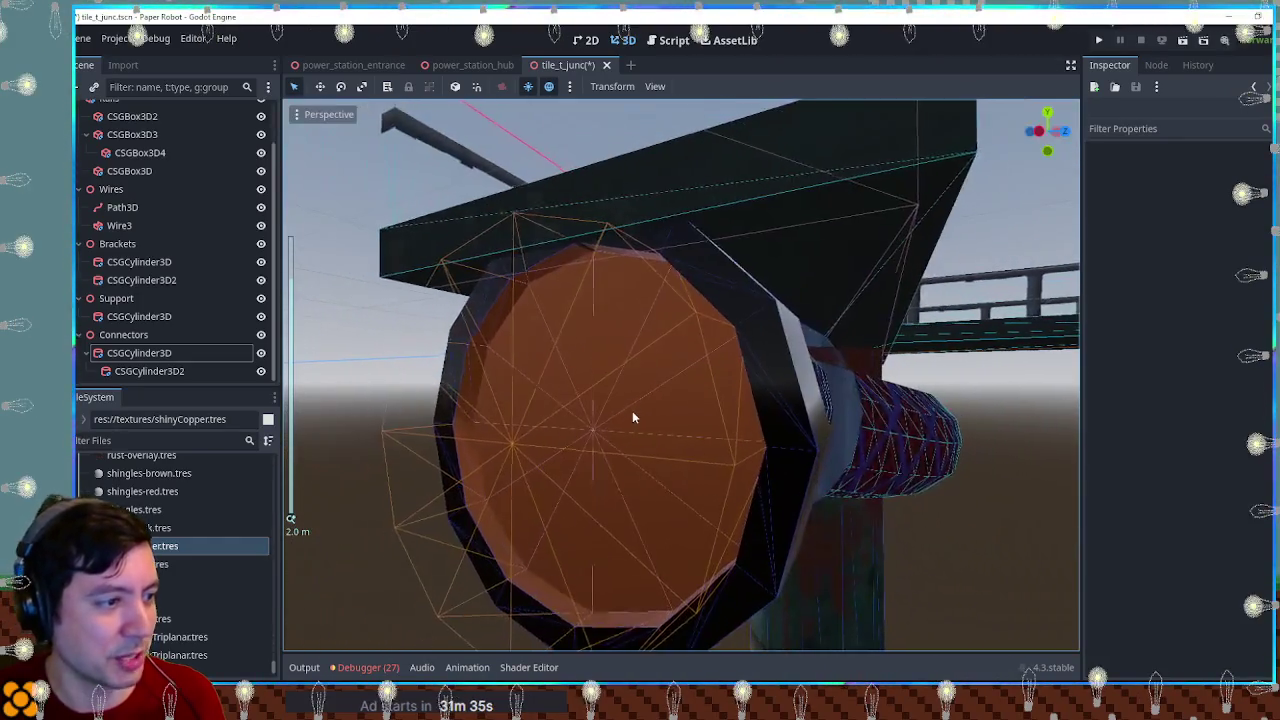
pyautogui.click(143, 355)
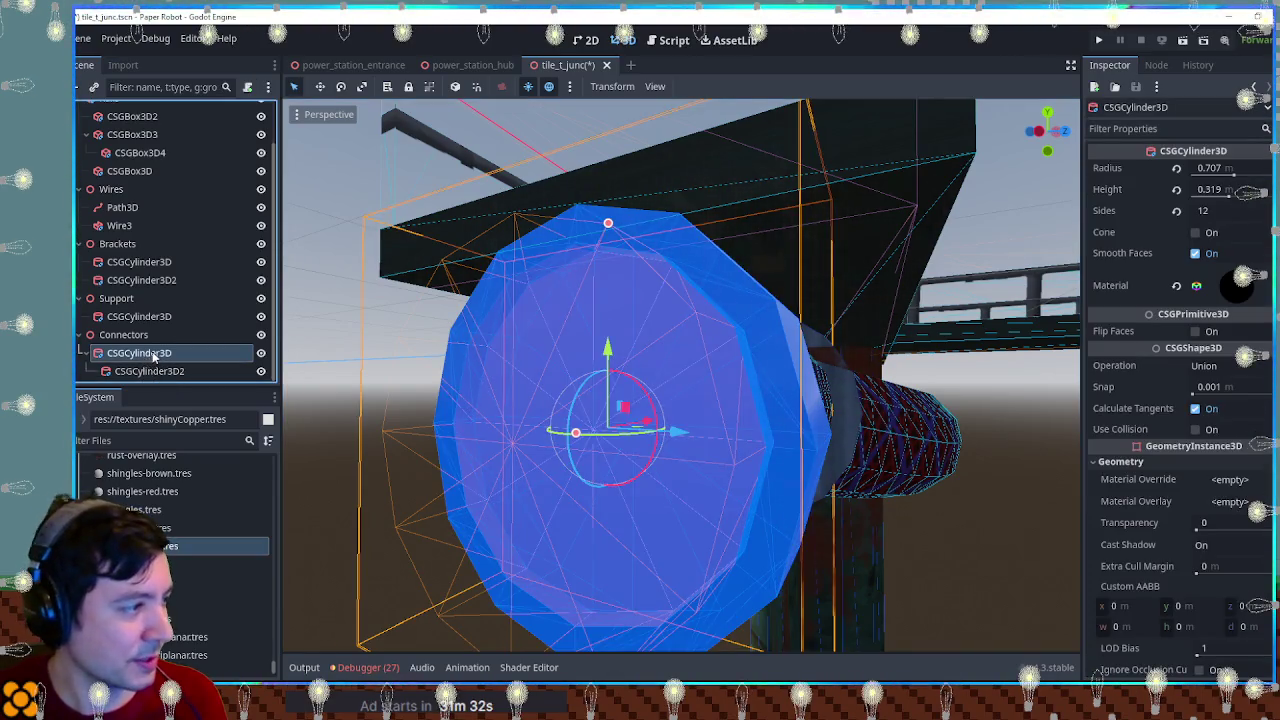
# Step: Duplicate the connector cylinder, clear its material, shrink its radius to ~0.45, and apply shinyGold
pyautogui.hotkey('ctrl', 'd')
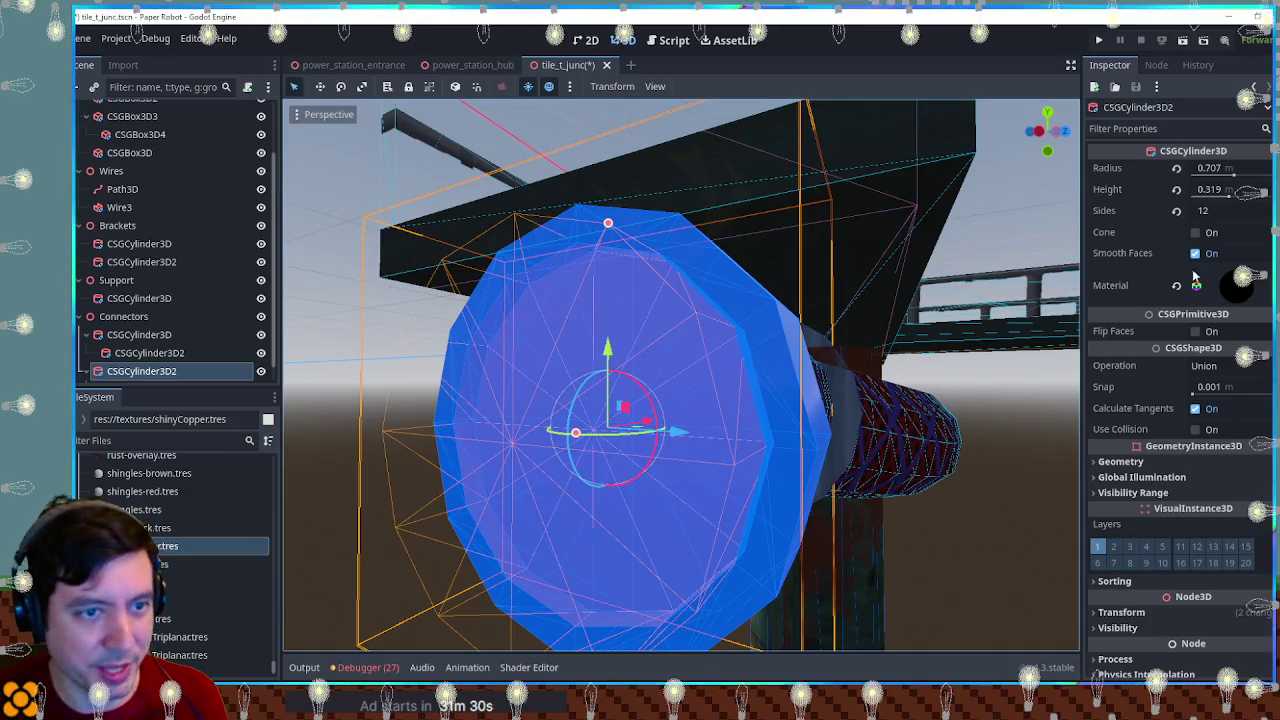
pyautogui.click(1176, 285)
pyautogui.moveTo(608, 223)
pyautogui.mouseDown()
pyautogui.moveTo(612, 300)
pyautogui.moveTo(660, 336)
pyautogui.moveTo(614, 420)
pyautogui.moveTo(586, 414)
pyautogui.moveTo(683, 418)
pyautogui.moveTo(1039, 490)
pyautogui.mouseUp()
pyautogui.moveTo(813, 402); pyautogui.dragTo(638, 420)
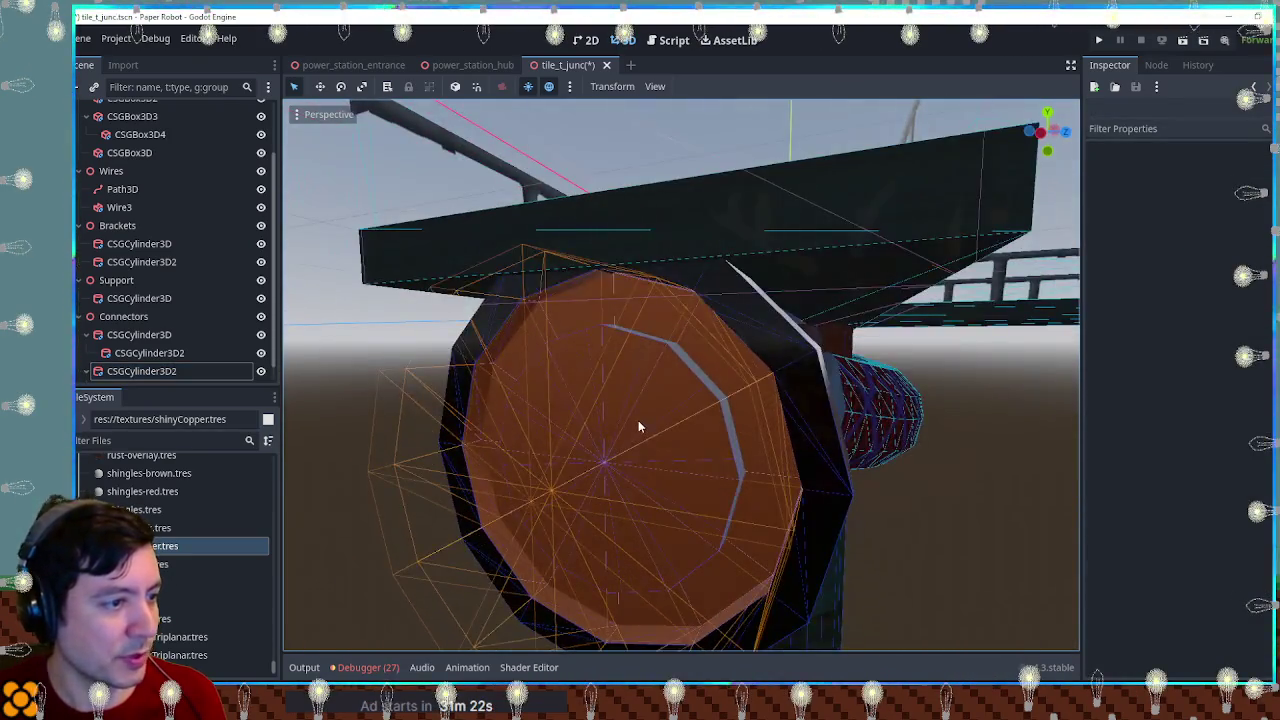
pyautogui.click(636, 419)
pyautogui.click(140, 371)
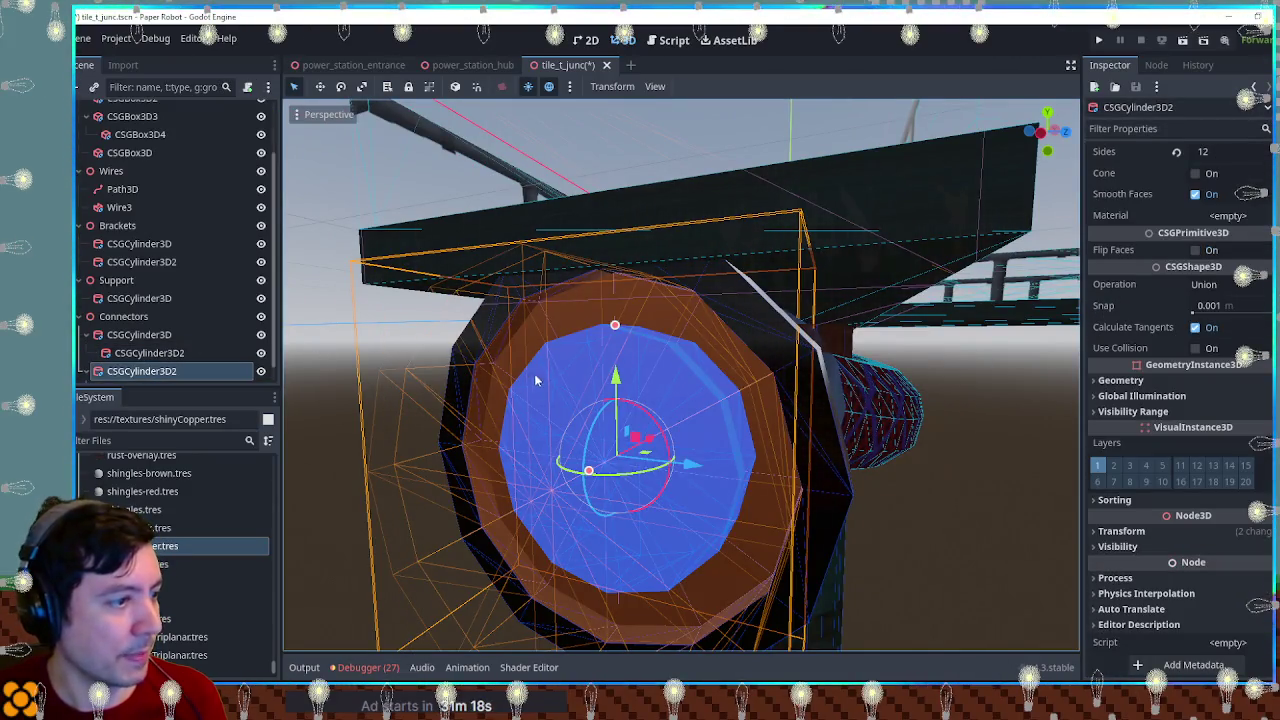
pyautogui.moveTo(150, 563)
pyautogui.mouseDown()
pyautogui.moveTo(850, 405)
pyautogui.moveTo(1037, 390)
pyautogui.moveTo(975, 409)
pyautogui.moveTo(550, 438)
pyautogui.mouseUp()
pyautogui.click(1026, 400)
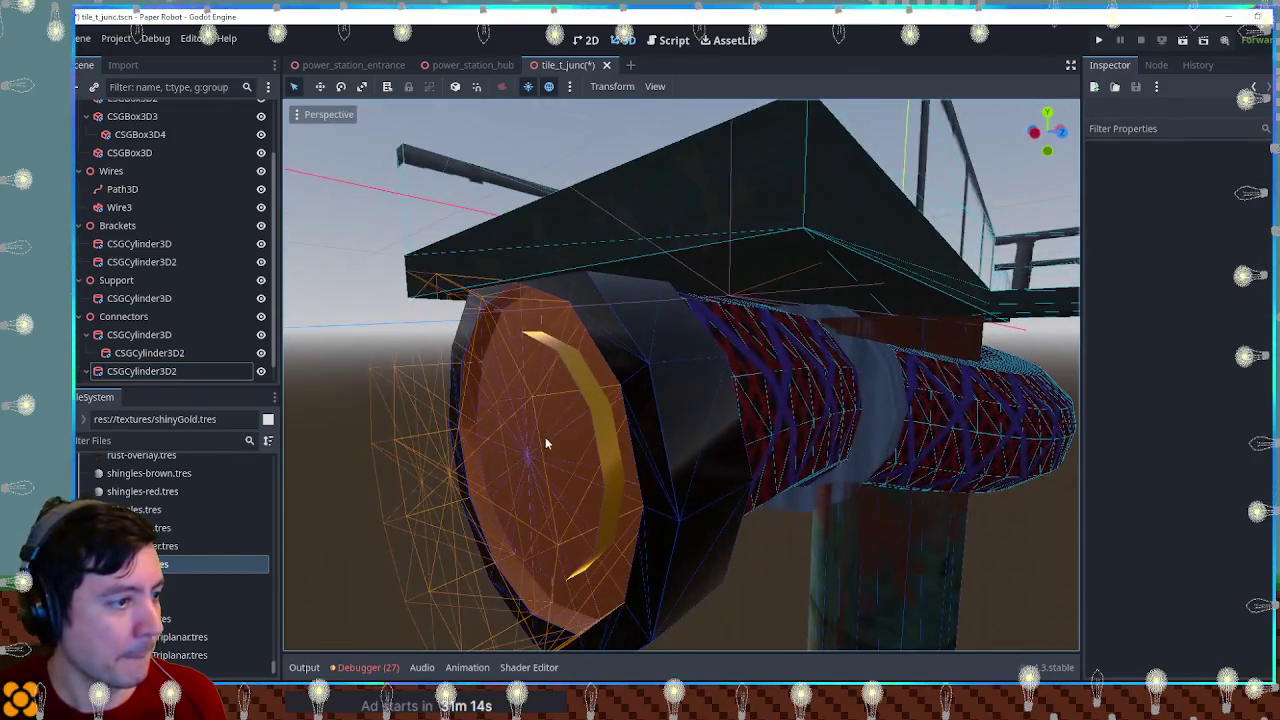
# Step: Nudge the gold disc outward along the pipe on the connector face
pyautogui.click(533, 441)
pyautogui.moveTo(391, 445)
pyautogui.mouseDown()
pyautogui.moveTo(465, 351)
pyautogui.moveTo(563, 361)
pyautogui.moveTo(440, 375)
pyautogui.mouseUp()
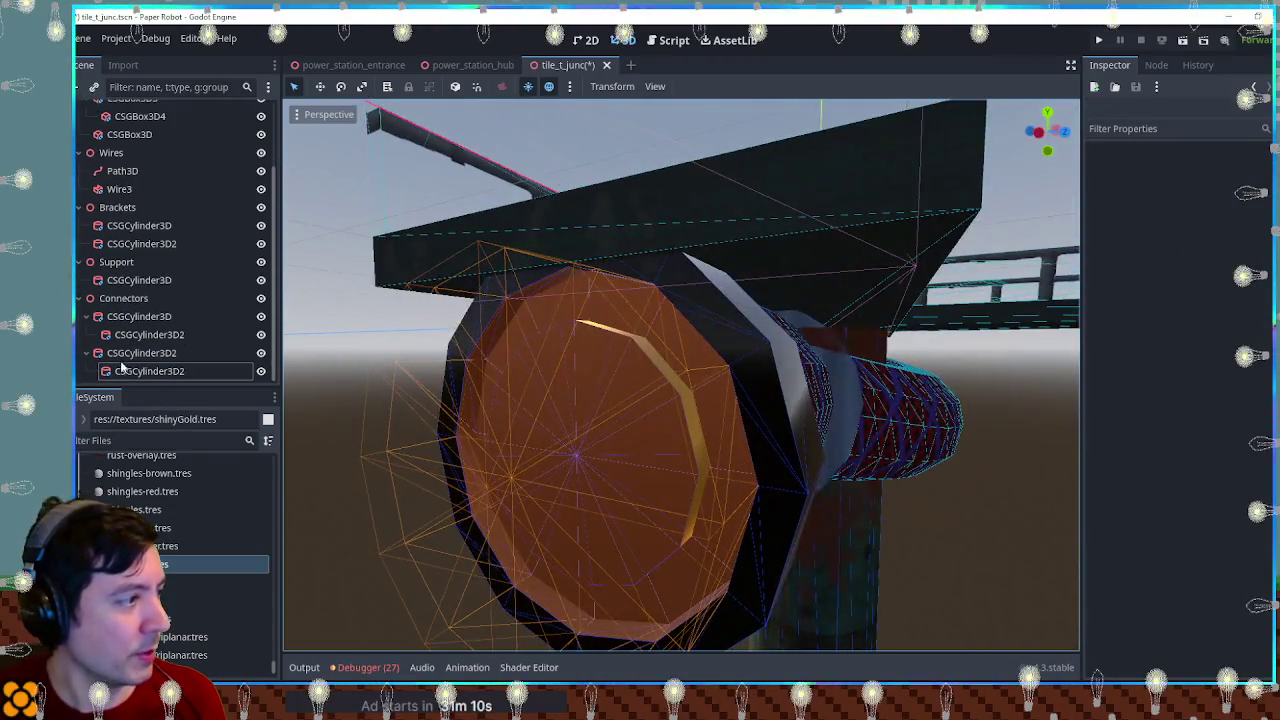
pyautogui.click(138, 353)
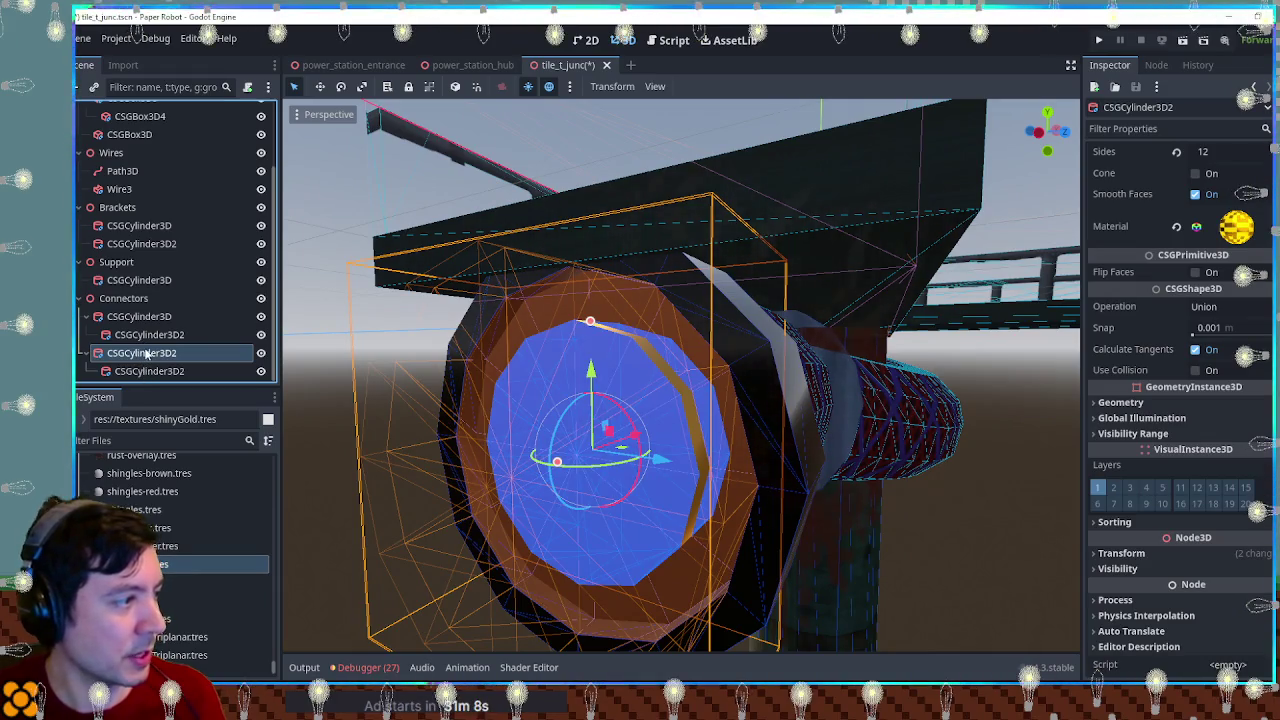
pyautogui.click(130, 371)
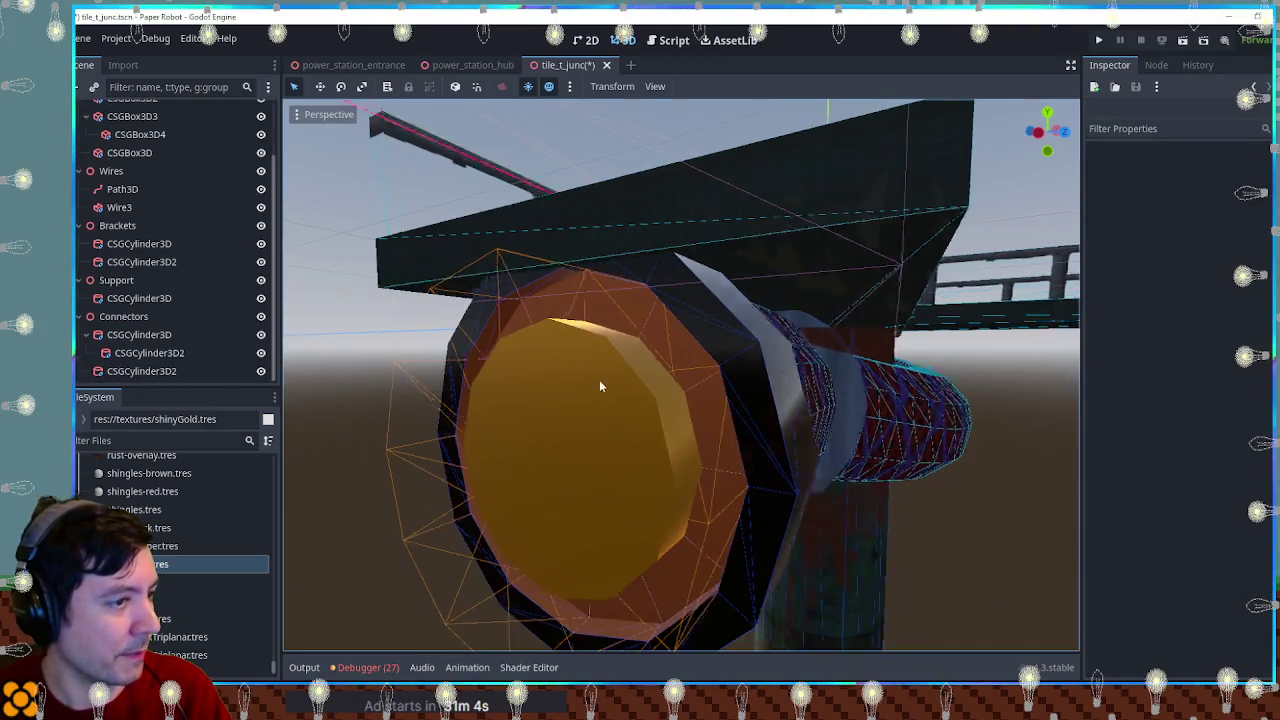
pyautogui.moveTo(607, 380); pyautogui.dragTo(514, 370)
pyautogui.click(458, 395)
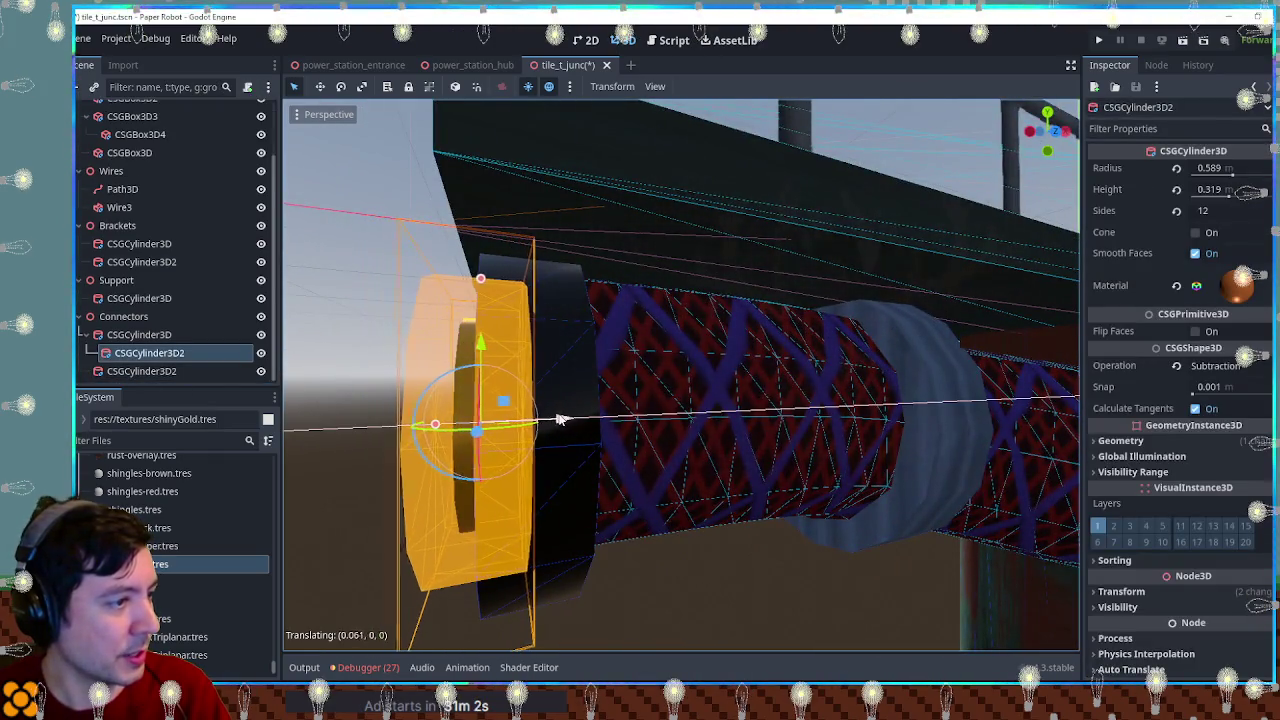
pyautogui.click(165, 370)
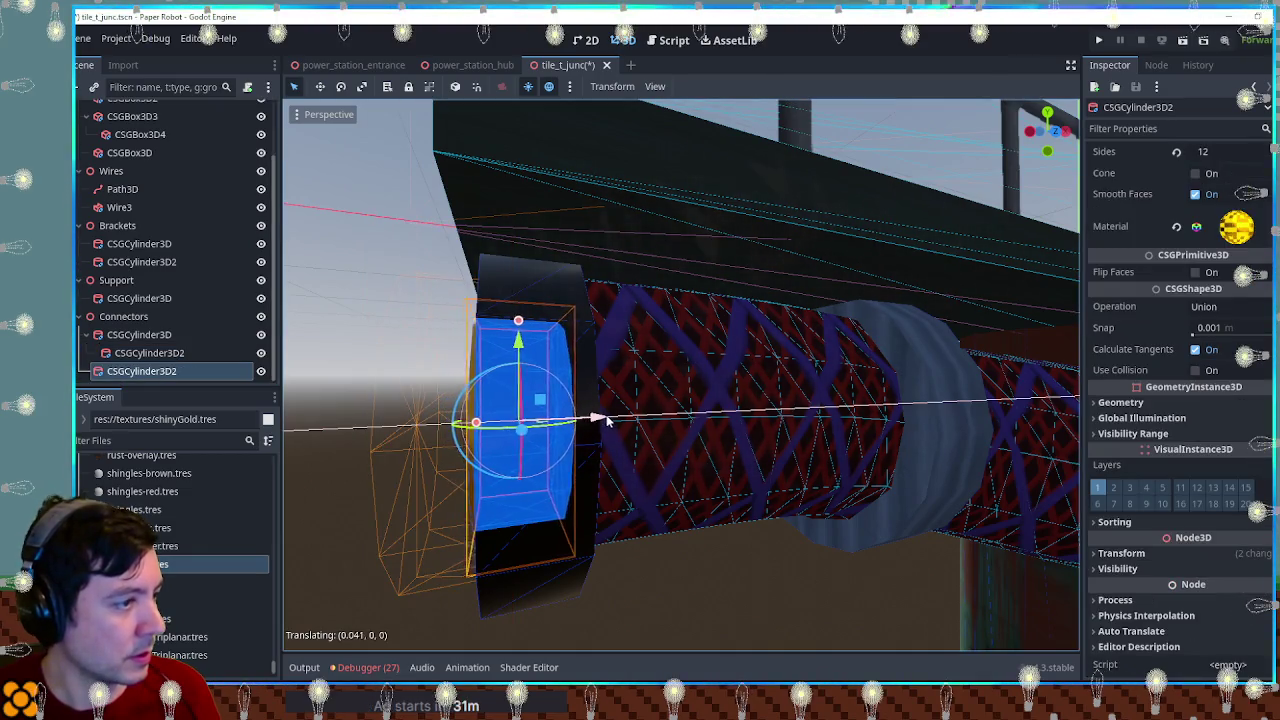
pyautogui.moveTo(609, 423)
pyautogui.mouseDown()
pyautogui.moveTo(677, 430)
pyautogui.moveTo(680, 445)
pyautogui.moveTo(770, 490)
pyautogui.moveTo(1017, 508)
pyautogui.moveTo(914, 503)
pyautogui.moveTo(1028, 491)
pyautogui.moveTo(1002, 441)
pyautogui.moveTo(780, 451)
pyautogui.moveTo(908, 486)
pyautogui.mouseUp()
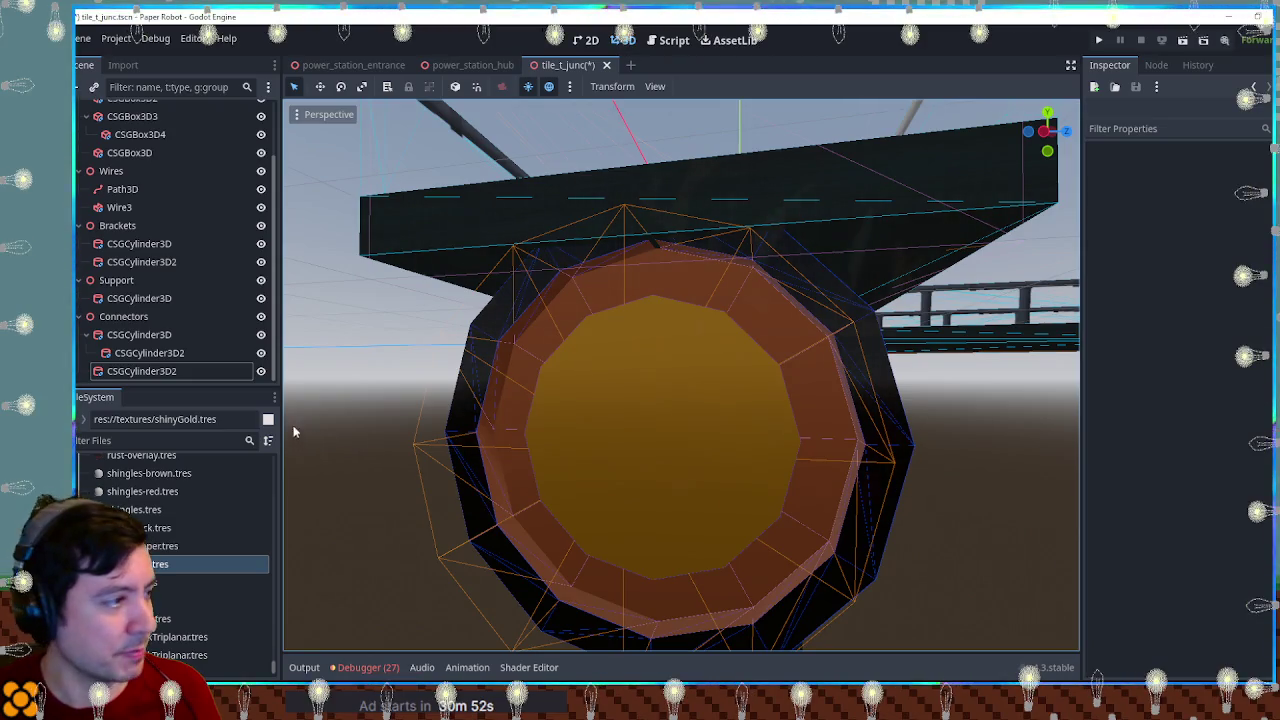
pyautogui.click(140, 354)
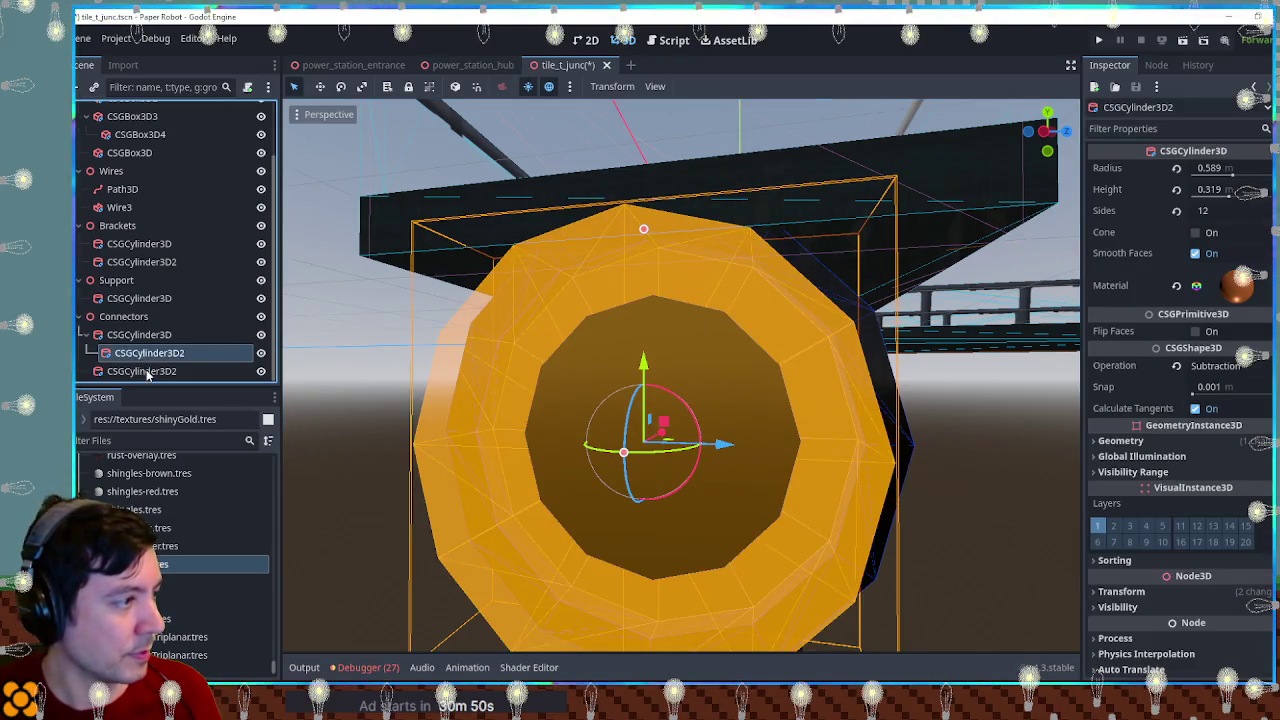
# Step: Turn a copy of the gold disc into a 0.36-radius Subtraction cutter nested under the disc
pyautogui.click(147, 380)
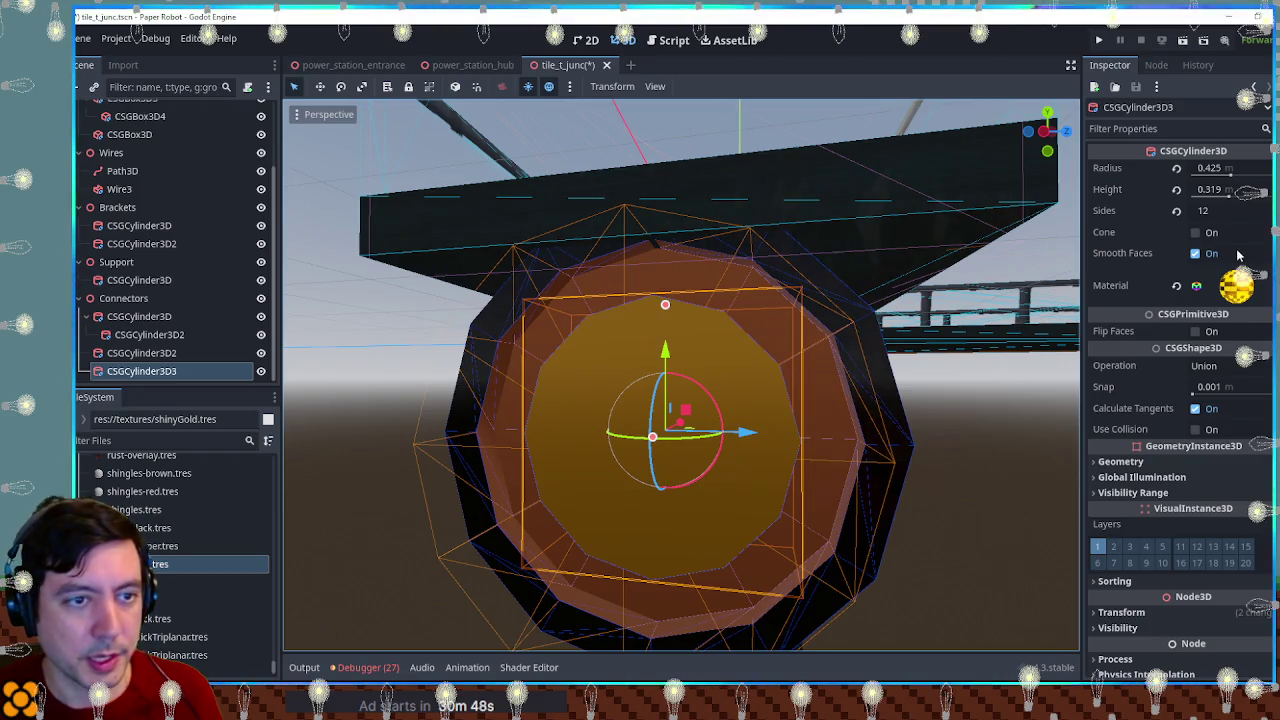
pyautogui.click(1224, 369)
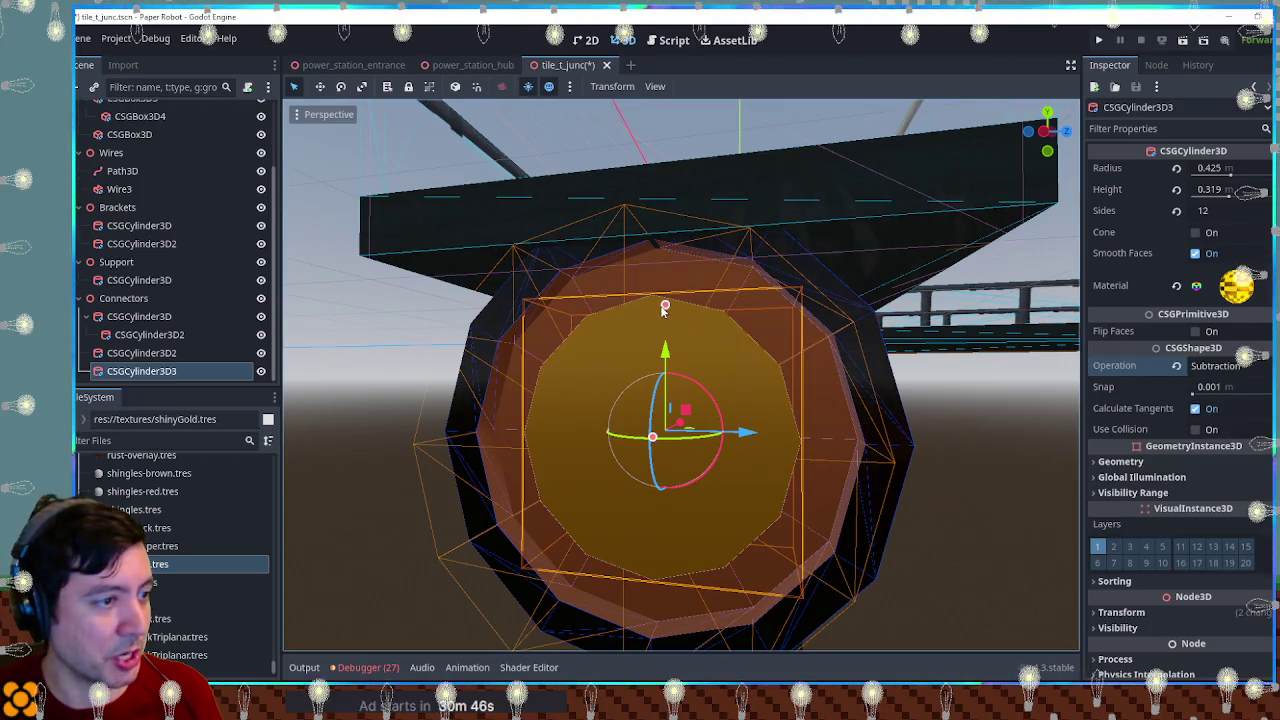
pyautogui.moveTo(664, 307); pyautogui.dragTo(664, 328)
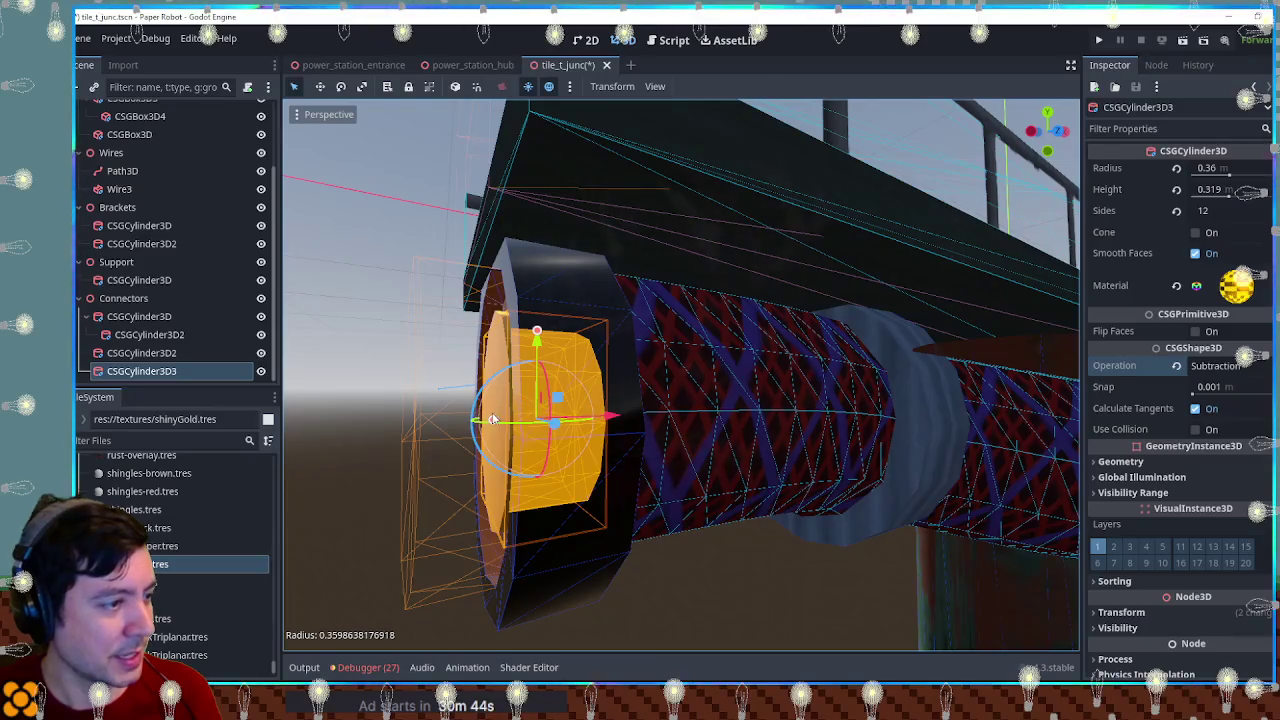
pyautogui.moveTo(620, 420); pyautogui.dragTo(600, 421)
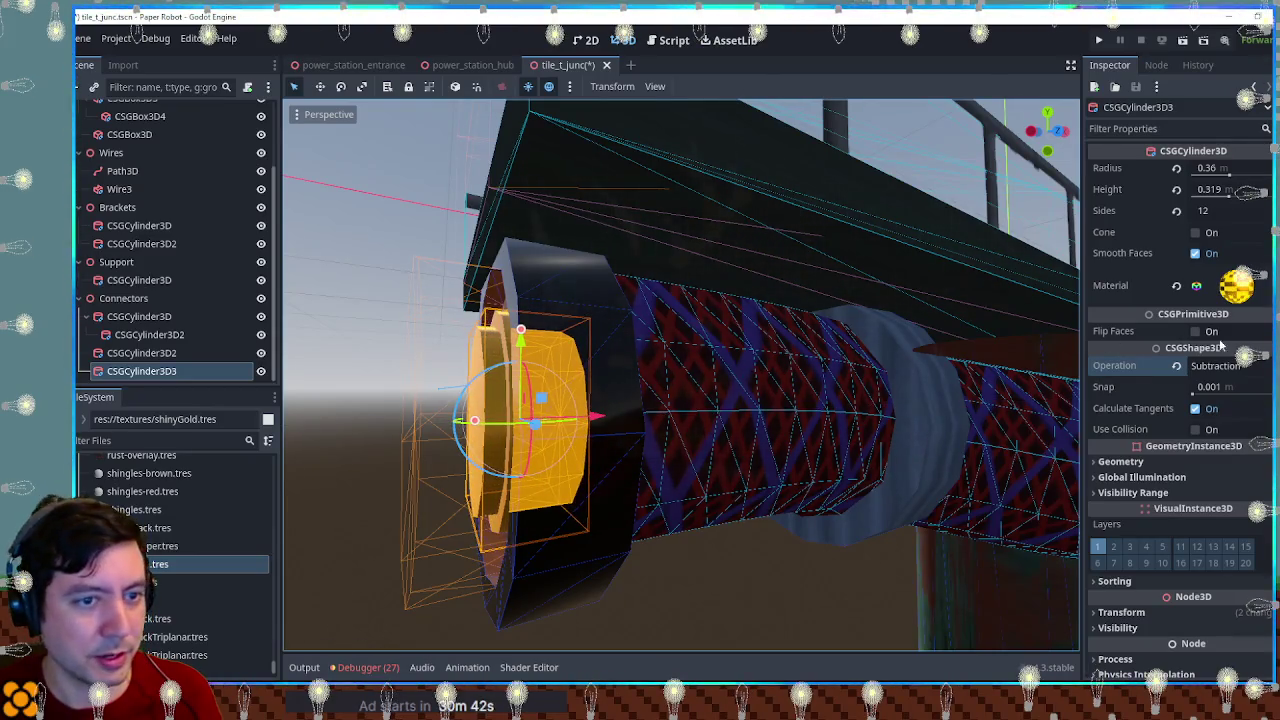
pyautogui.moveTo(168, 373); pyautogui.dragTo(141, 353)
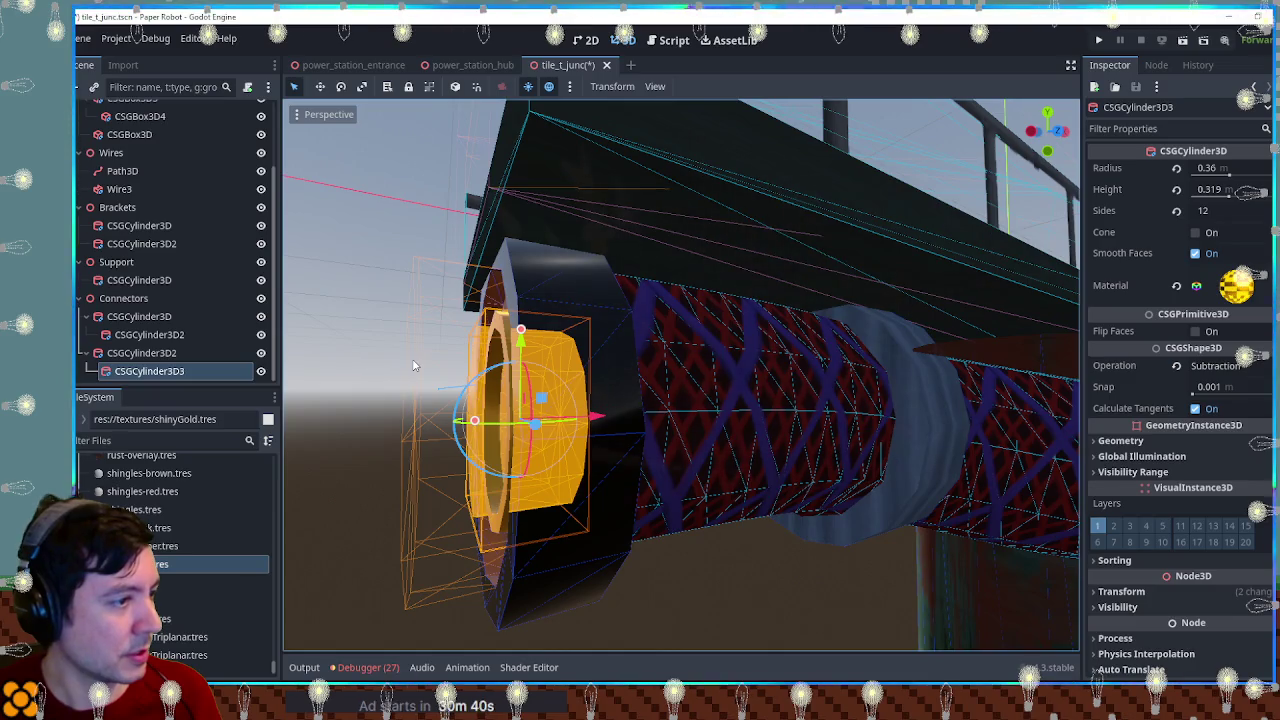
pyautogui.click(366, 355)
pyautogui.moveTo(366, 355)
pyautogui.mouseDown()
pyautogui.moveTo(497, 362)
pyautogui.moveTo(88, 397)
pyautogui.mouseUp()
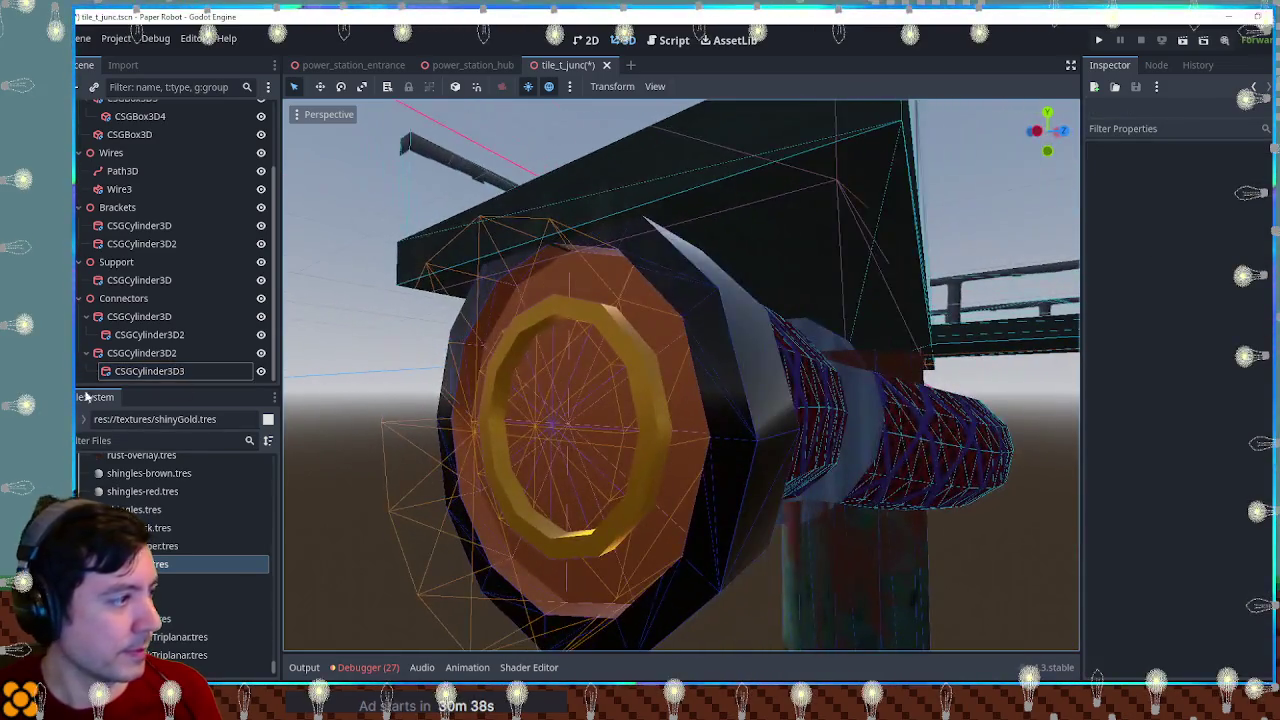
pyautogui.moveTo(353, 344)
pyautogui.mouseDown()
pyautogui.moveTo(600, 352)
pyautogui.moveTo(323, 349)
pyautogui.moveTo(457, 363)
pyautogui.moveTo(408, 356)
pyautogui.moveTo(1060, 352)
pyautogui.moveTo(297, 358)
pyautogui.moveTo(445, 364)
pyautogui.mouseUp()
pyautogui.scroll(-1, 323, 349)
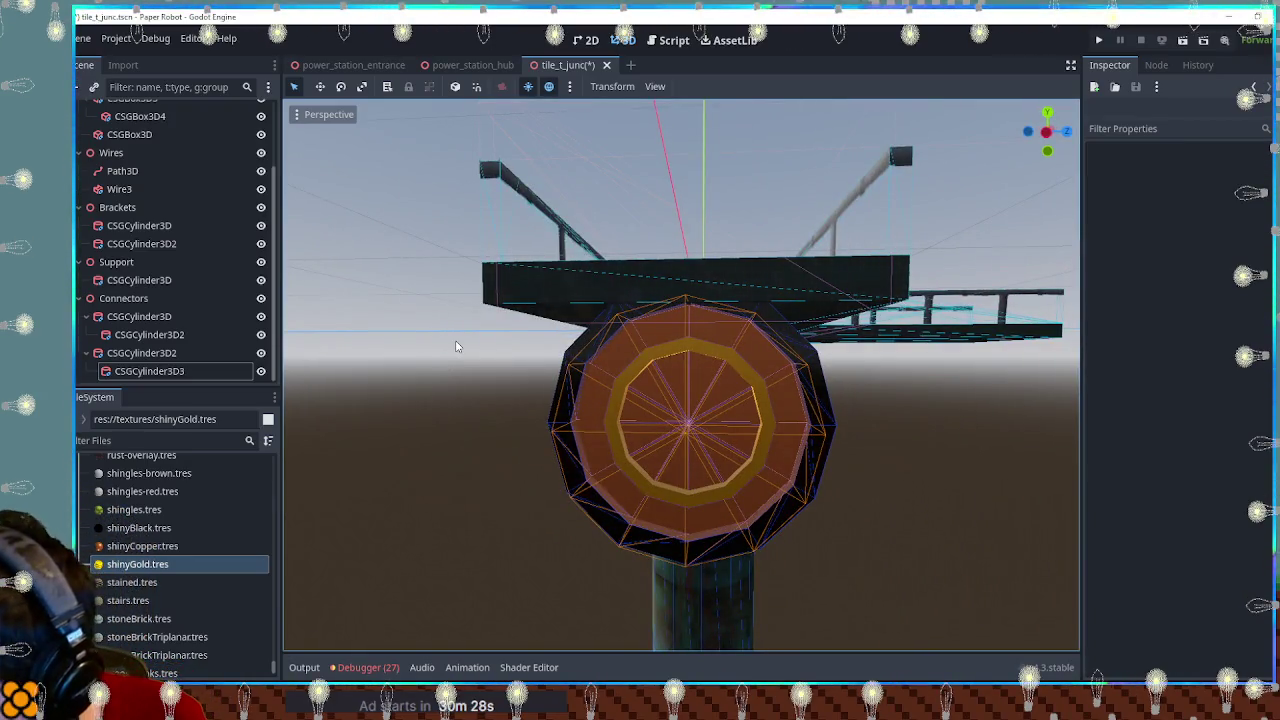
pyautogui.moveTo(480, 366)
pyautogui.mouseDown()
pyautogui.moveTo(396, 367)
pyautogui.moveTo(689, 411)
pyautogui.moveTo(809, 409)
pyautogui.moveTo(1034, 372)
pyautogui.moveTo(612, 395)
pyautogui.mouseUp()
pyautogui.click(612, 395)
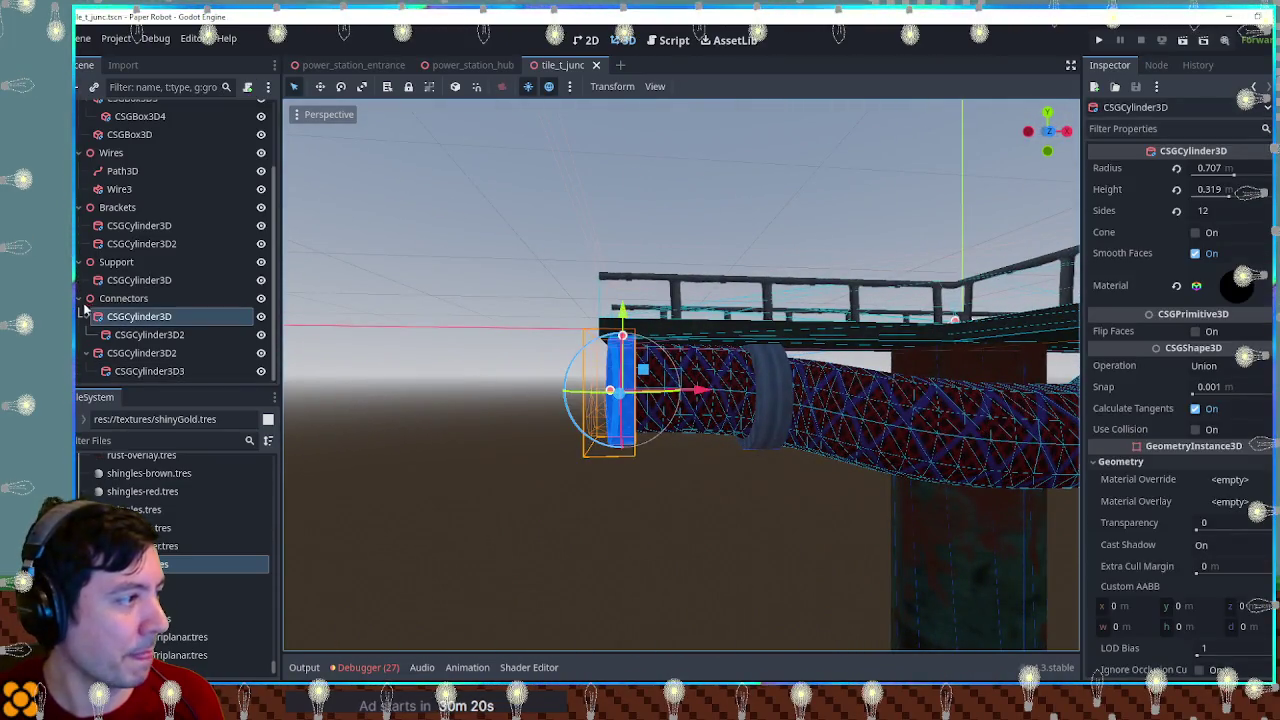
# Step: Delete an XRHandModifier3D node accidentally added under Connectors
pyautogui.scroll(2, 84, 316)
pyautogui.click(124, 335)
pyautogui.hotkey('ctrl', 'a')
pyautogui.write('csgcyl')
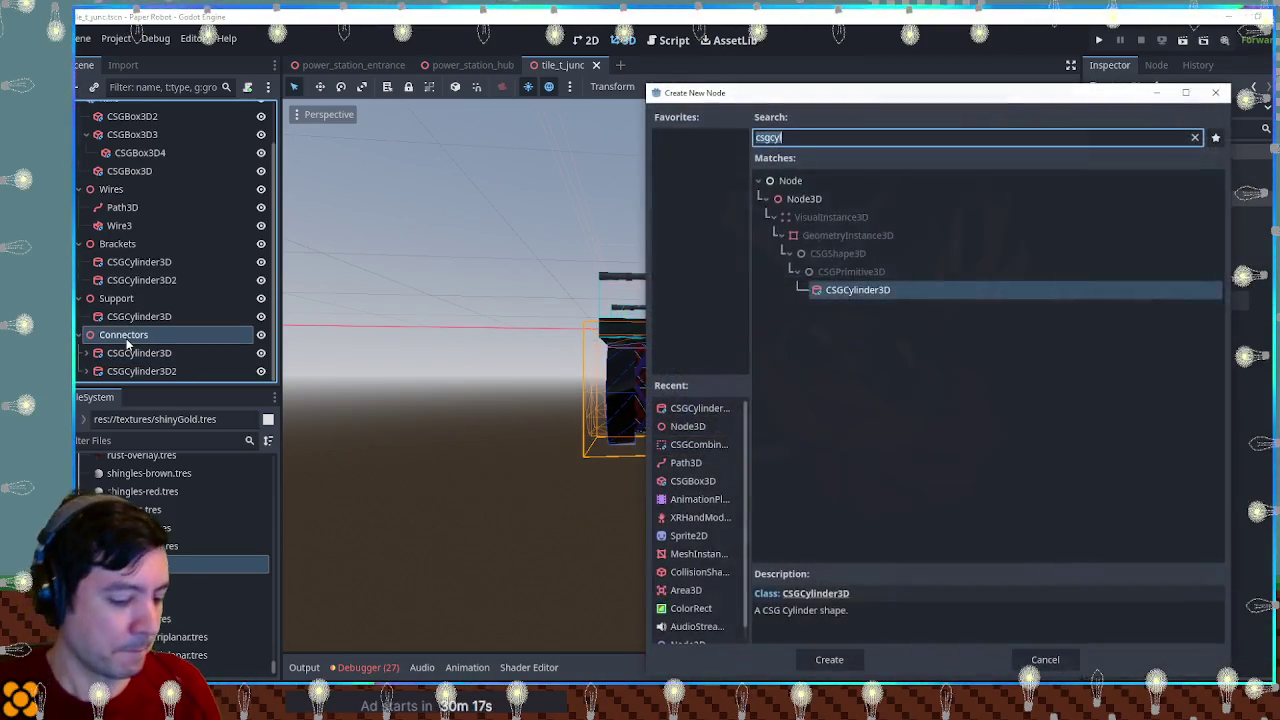
pyautogui.write('xrhand')
pyautogui.press('Return')
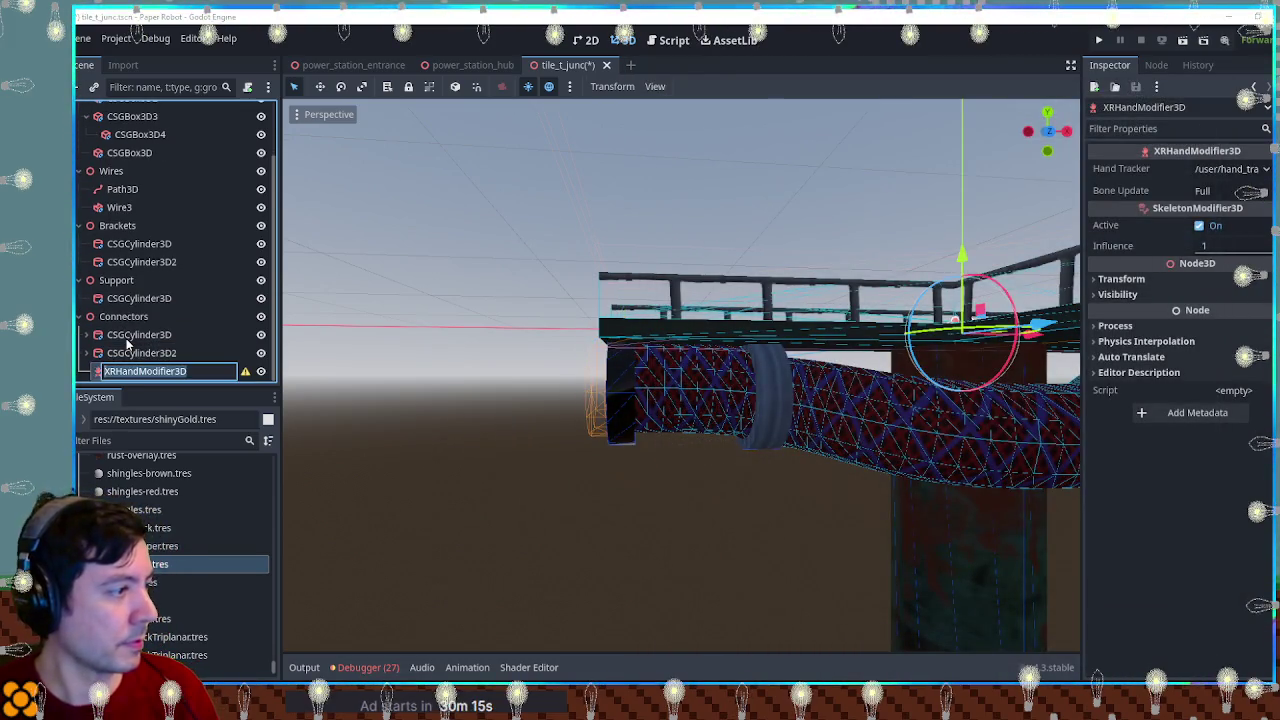
pyautogui.press('Return')
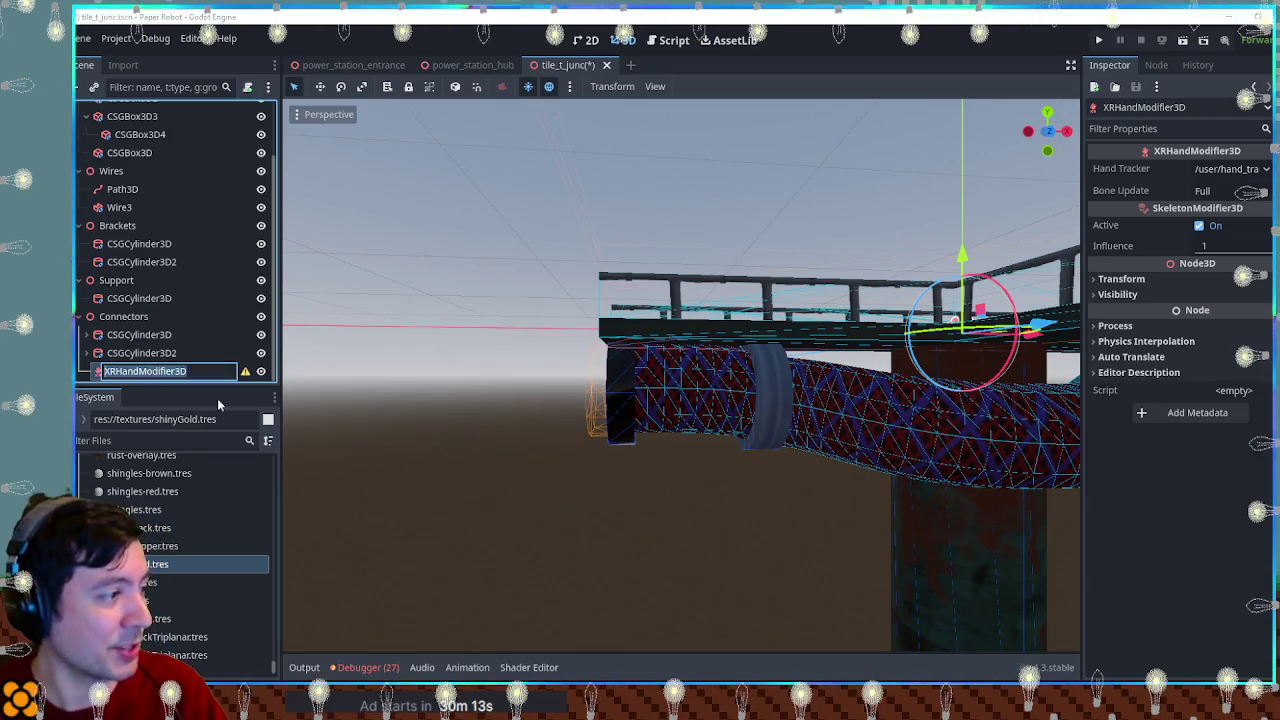
pyautogui.press('Delete')
pyautogui.press('Return')
# Step: Add a Node3D named Connector1 under Connectors and move both cylinders into it
pyautogui.click(135, 337)
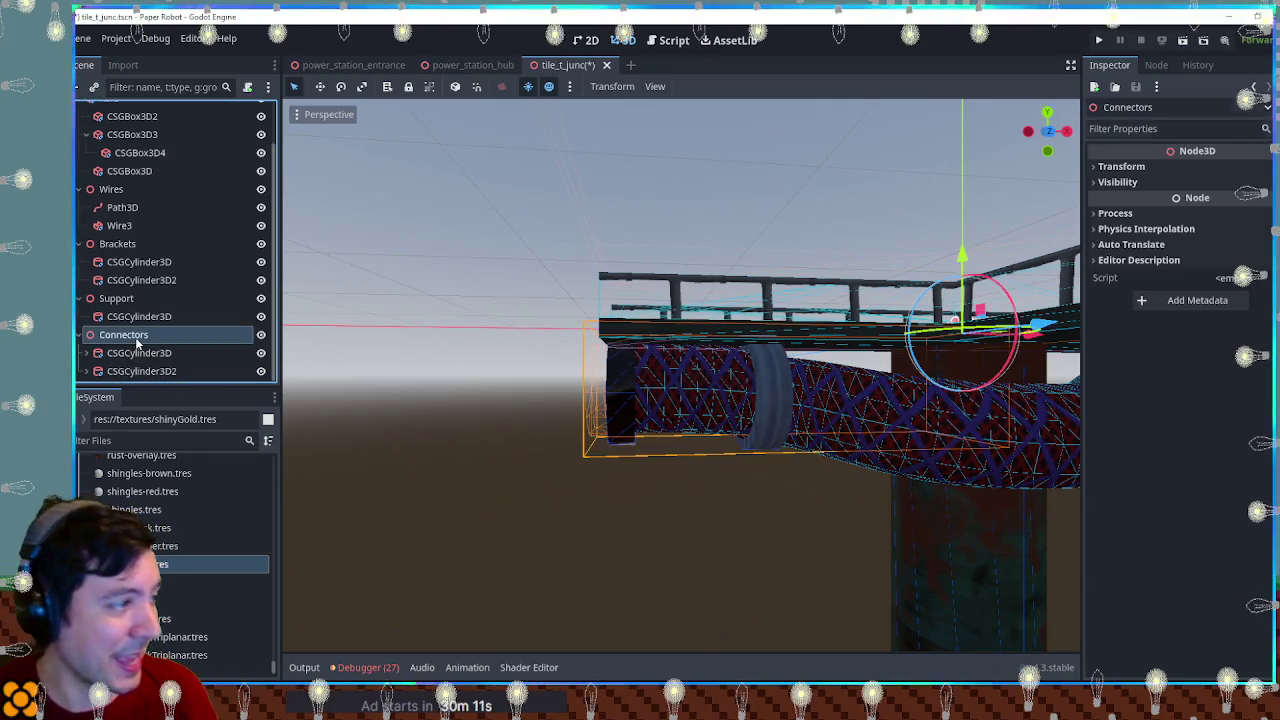
pyautogui.hotkey('ctrl', 'a')
pyautogui.write('node3d')
pyautogui.press('Return')
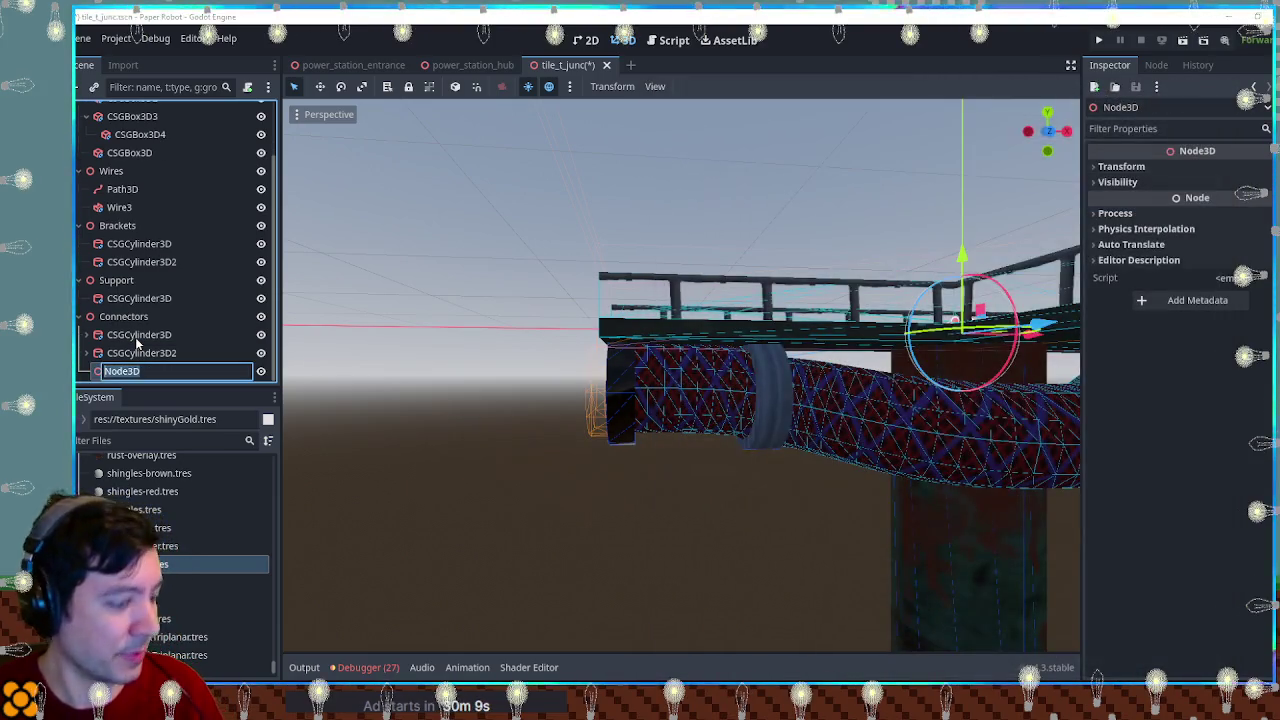
pyautogui.write('Connector1')
pyautogui.press('Return')
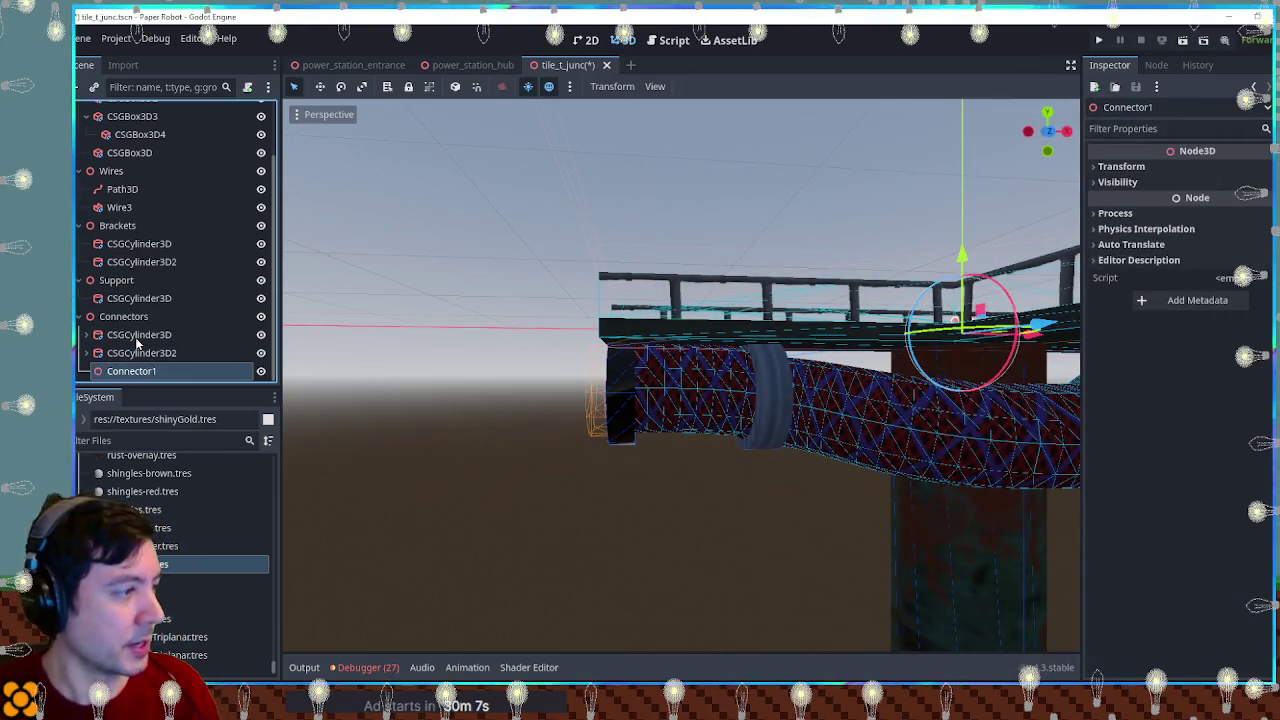
pyautogui.click(135, 337)
pyautogui.keyDown('shift'); pyautogui.click(137, 353); pyautogui.keyUp('shift')
pyautogui.moveTo(130, 381); pyautogui.dragTo(131, 375)
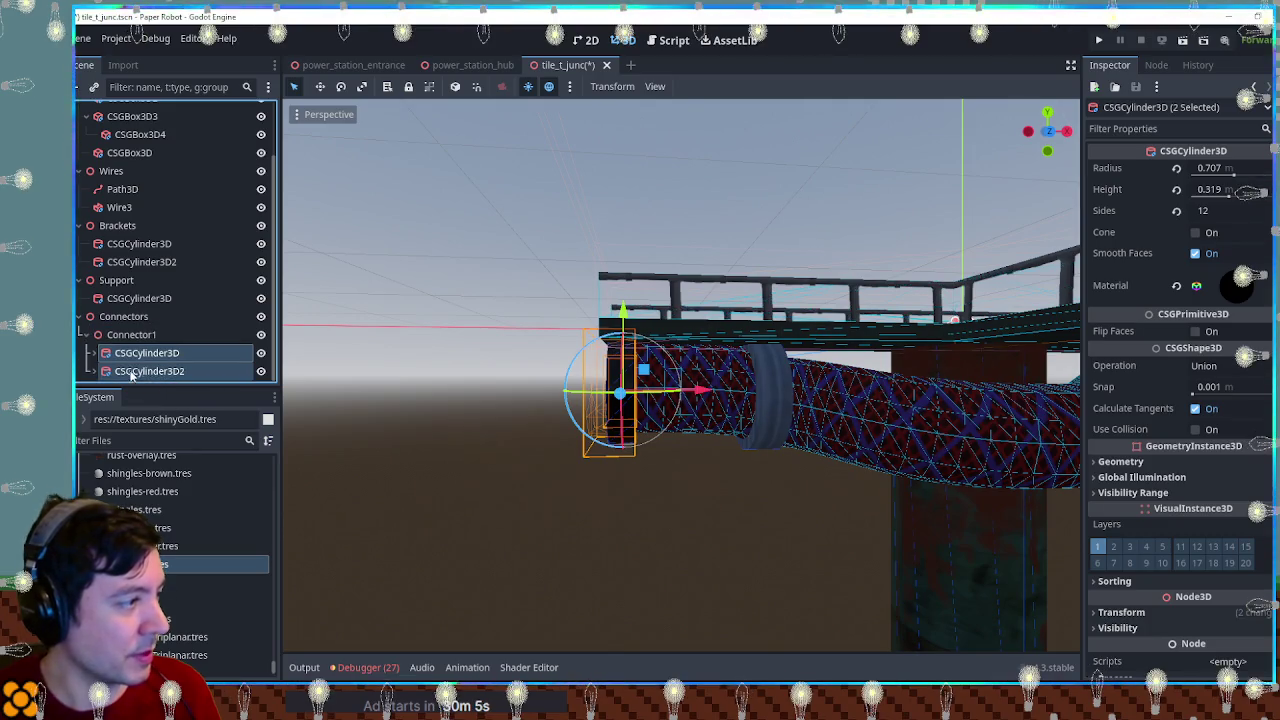
# Step: Rotate Connector2 about -165 degrees in the top view
pyautogui.click(86, 335)
pyautogui.click(130, 371)
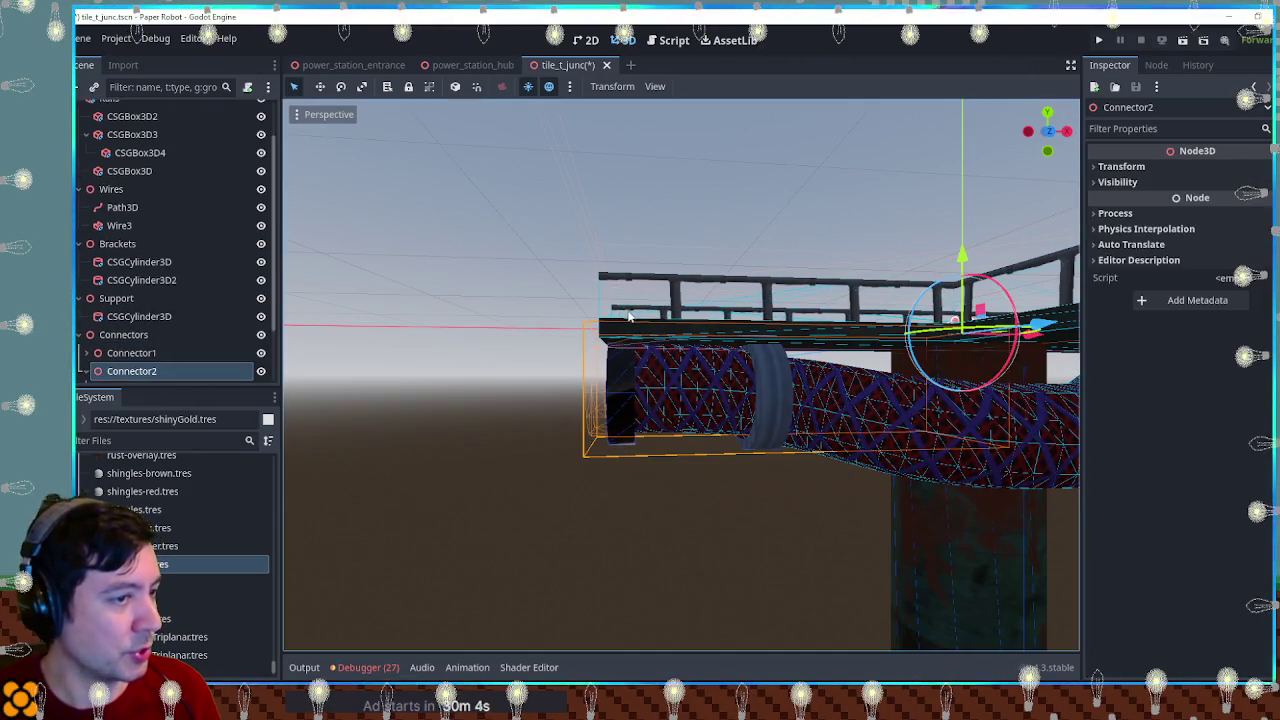
pyautogui.press('KP_7')
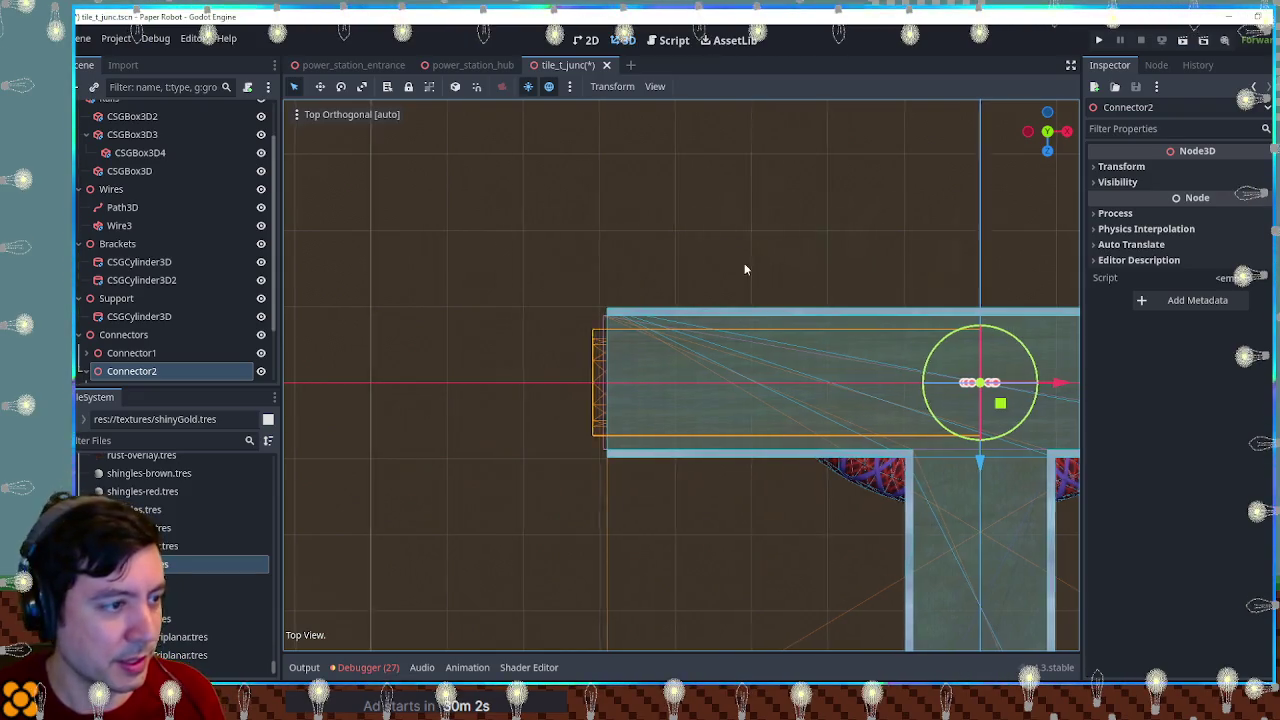
pyautogui.press('f')
pyautogui.scroll(-3, 601, 281)
pyautogui.moveTo(647, 318)
pyautogui.mouseDown()
pyautogui.moveTo(600, 360)
pyautogui.moveTo(615, 415)
pyautogui.moveTo(641, 425)
pyautogui.moveTo(650, 380)
pyautogui.mouseUp()
pyautogui.click(789, 283)
pyautogui.moveTo(789, 283)
pyautogui.mouseDown()
pyautogui.moveTo(760, 280)
pyautogui.moveTo(808, 375)
pyautogui.mouseUp()
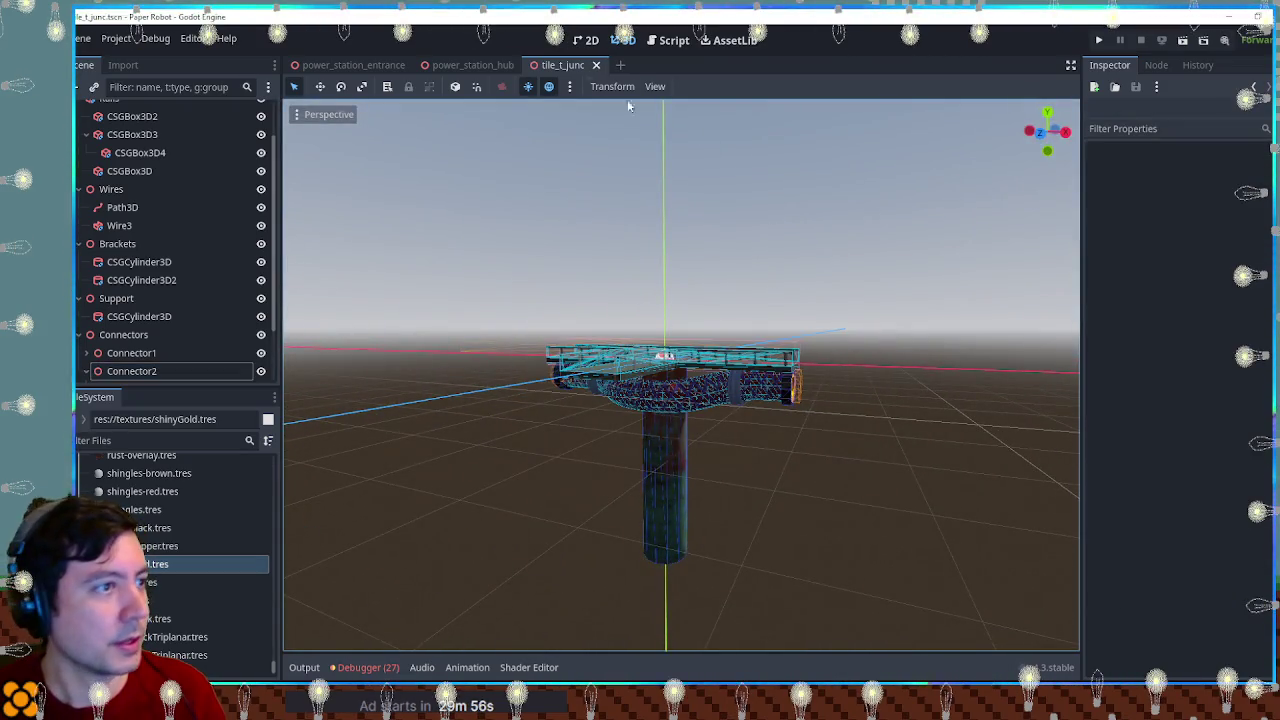
# Step: Check the pipe gaps in the power_station_hub level and duplicate the T-Junc tile
pyautogui.click(470, 65)
pyautogui.scroll(3, 753, 342)
pyautogui.moveTo(601, 346)
pyautogui.mouseDown()
pyautogui.moveTo(689, 327)
pyautogui.moveTo(770, 347)
pyautogui.moveTo(844, 344)
pyautogui.moveTo(823, 366)
pyautogui.moveTo(980, 380)
pyautogui.moveTo(846, 323)
pyautogui.moveTo(854, 297)
pyautogui.moveTo(871, 294)
pyautogui.moveTo(789, 302)
pyautogui.moveTo(899, 256)
pyautogui.moveTo(893, 352)
pyautogui.moveTo(854, 343)
pyautogui.mouseUp()
pyautogui.hotkey('ctrl', 'd')
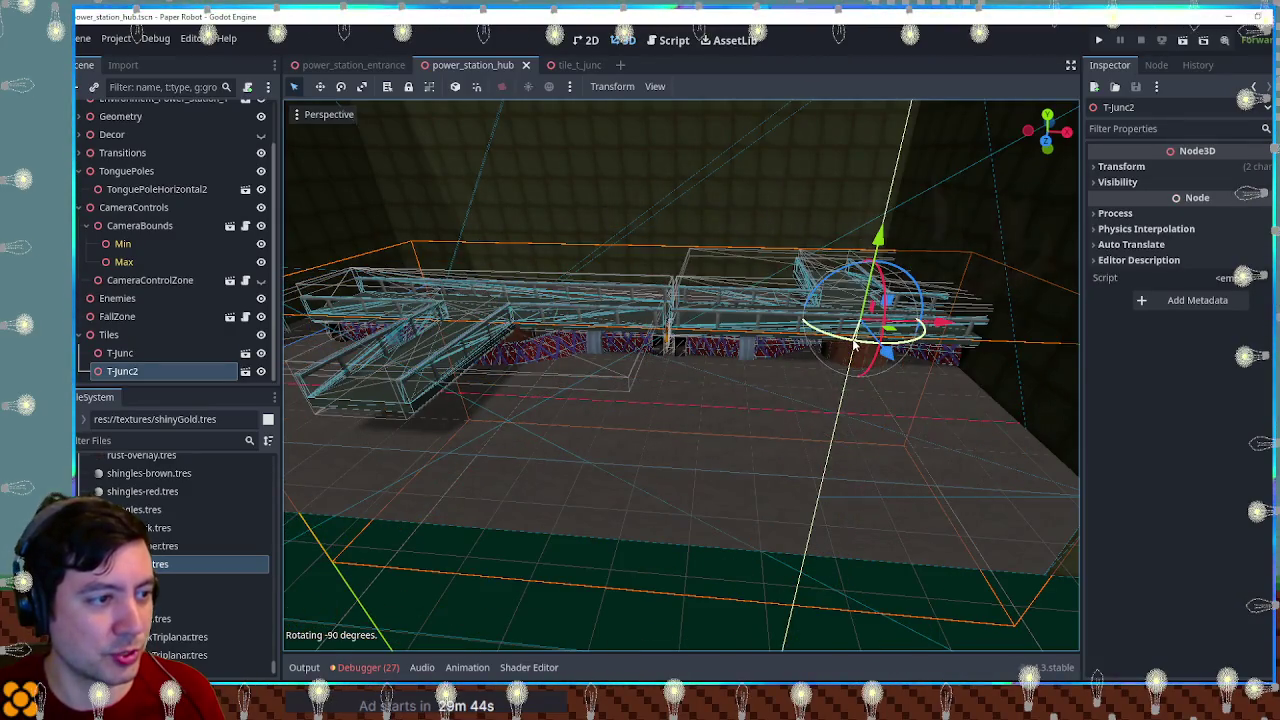
pyautogui.scroll(10, 686, 334)
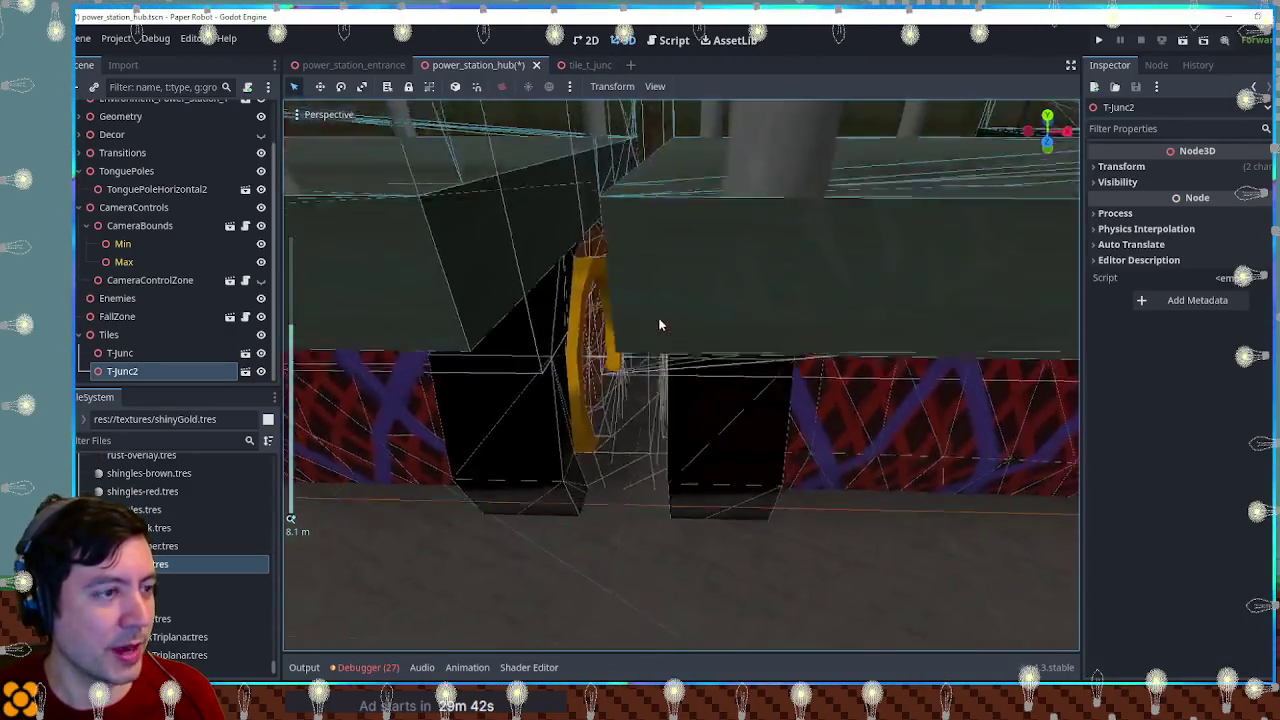
pyautogui.moveTo(659, 324); pyautogui.dragTo(674, 309)
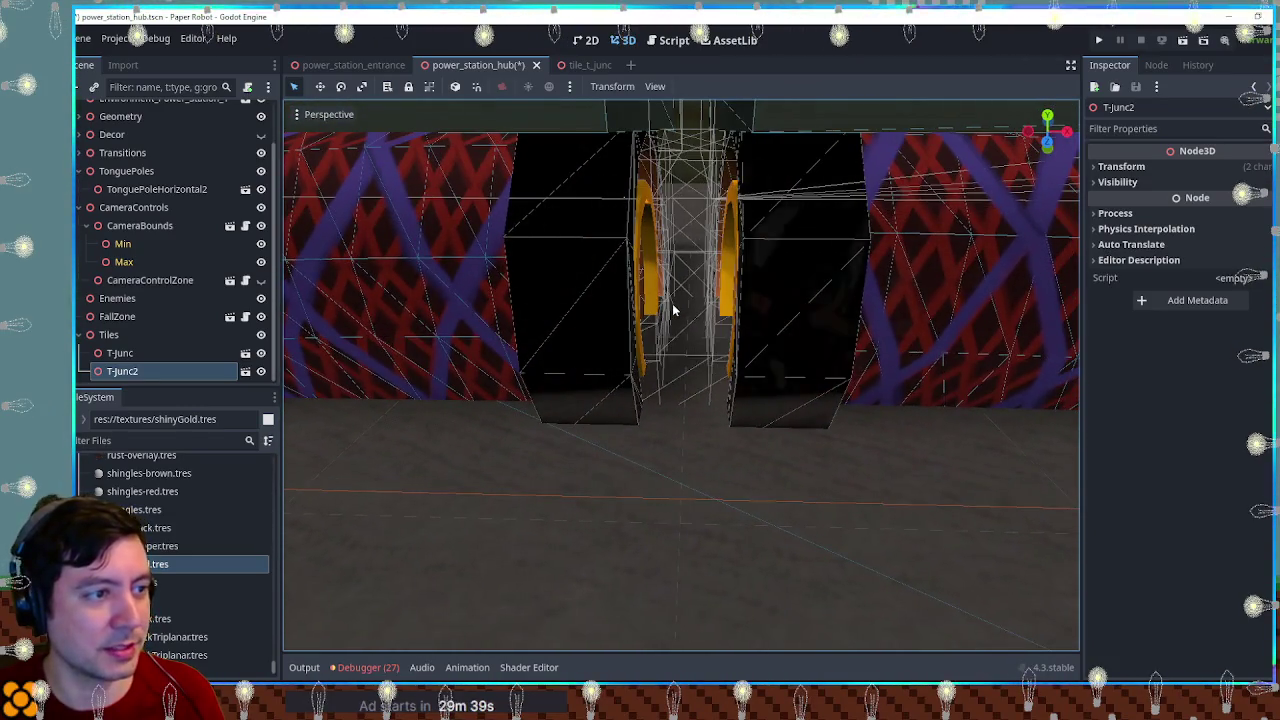
pyautogui.click(585, 65)
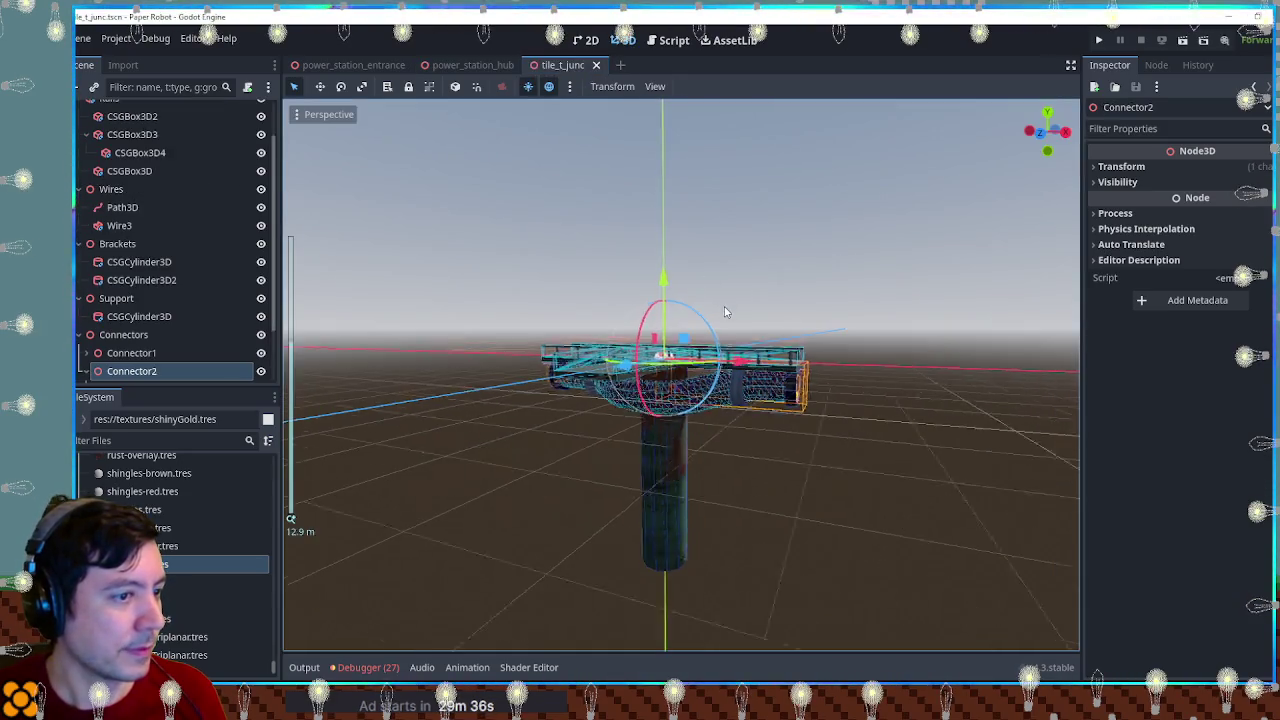
pyautogui.click(128, 335)
pyautogui.click(1121, 166)
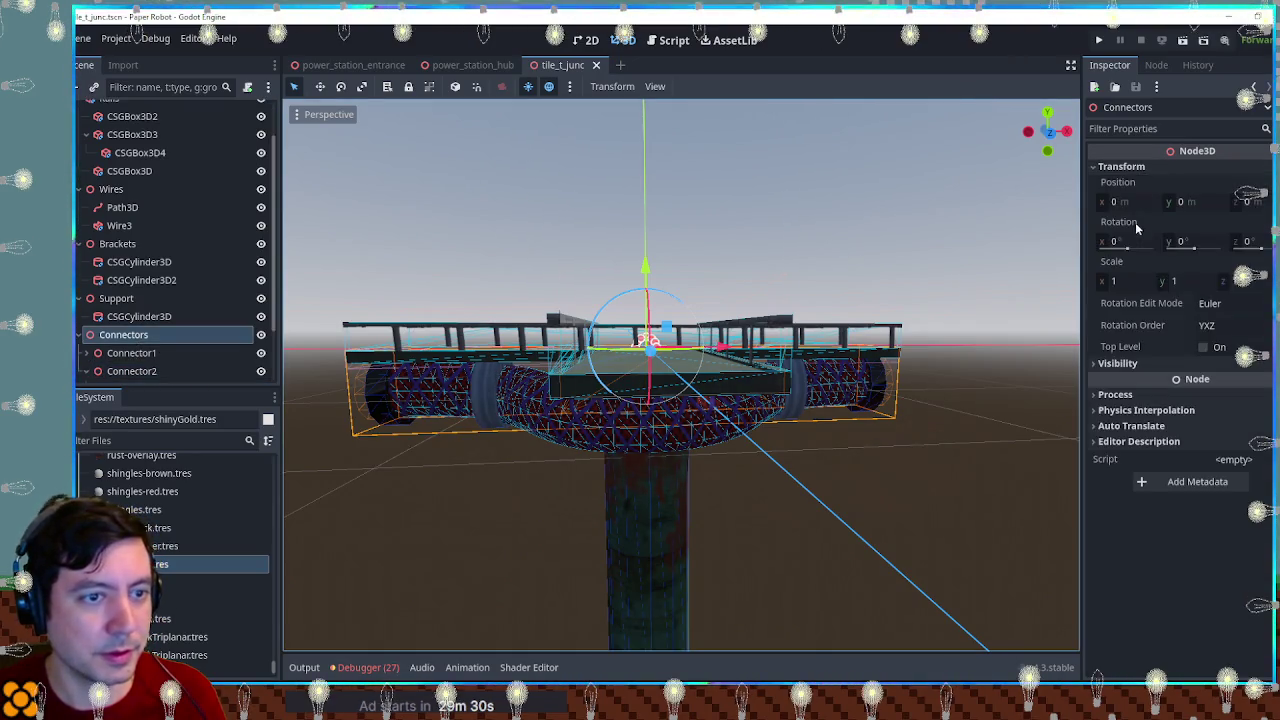
pyautogui.click(1115, 284)
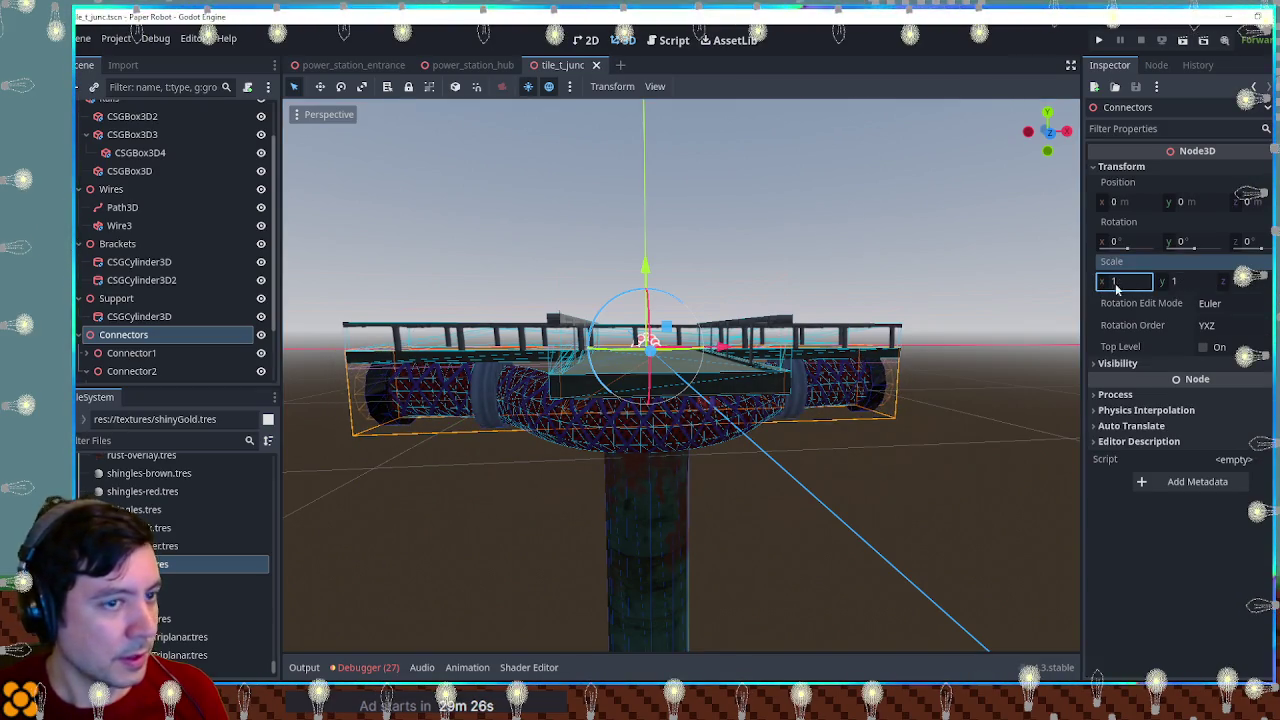
pyautogui.write('.01')
pyautogui.press('Return')
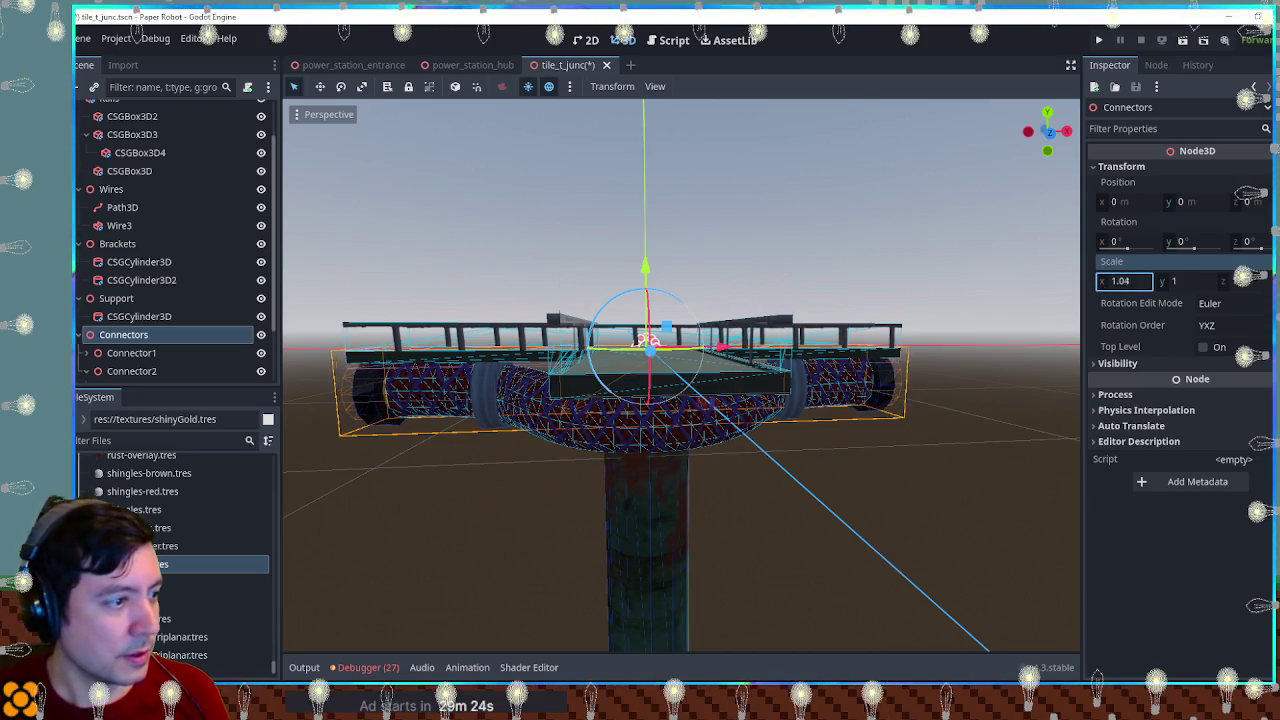
pyautogui.hotkey('ctrl', 'z')
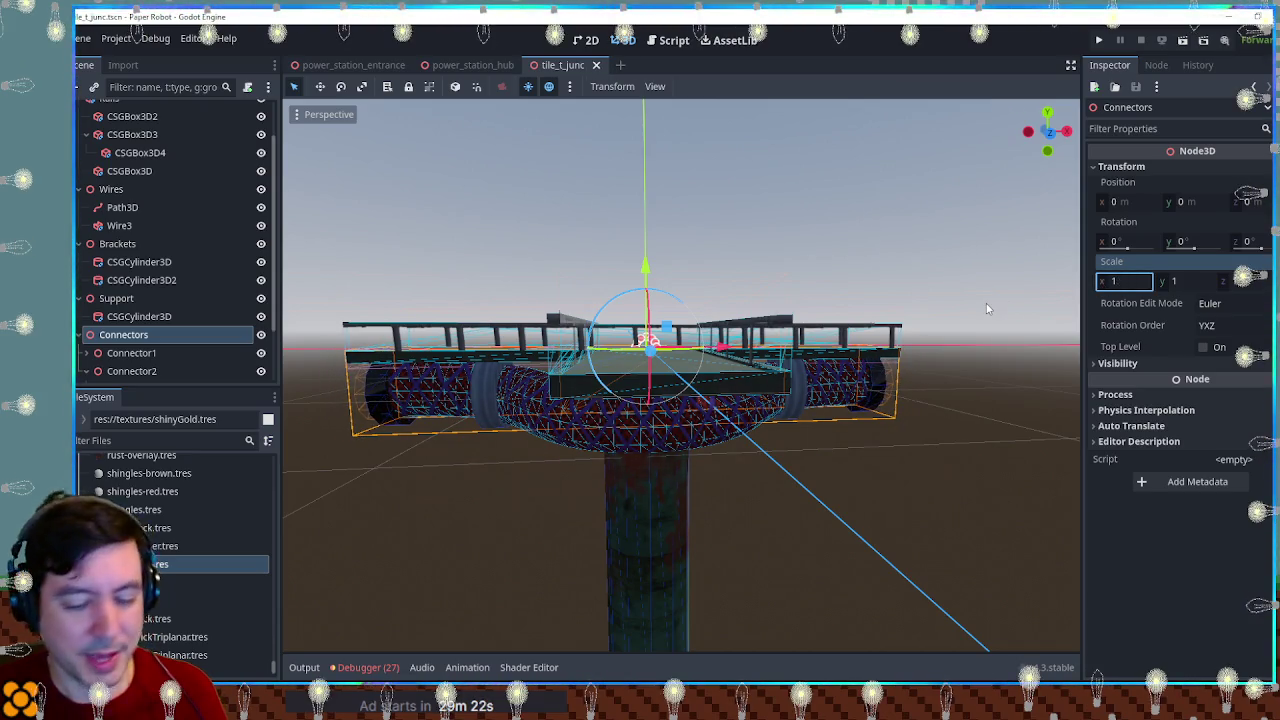
pyautogui.click(986, 306)
pyautogui.press('KP_1')
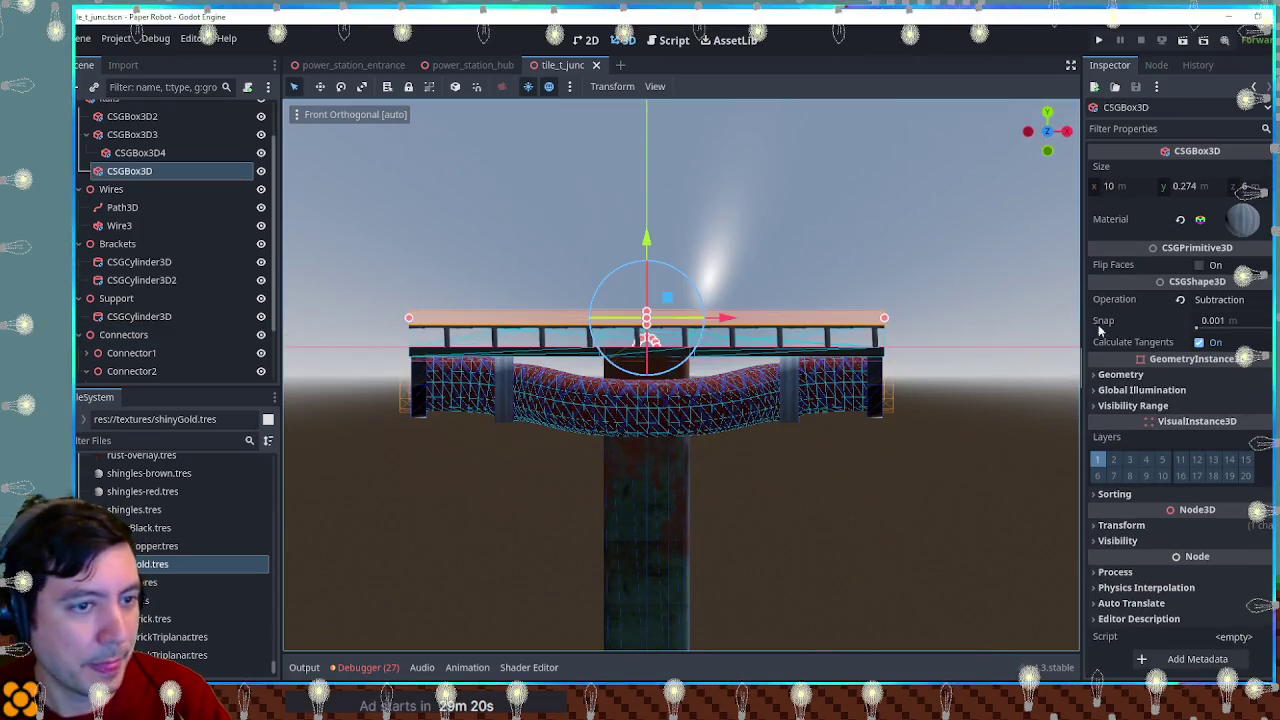
pyautogui.click(128, 335)
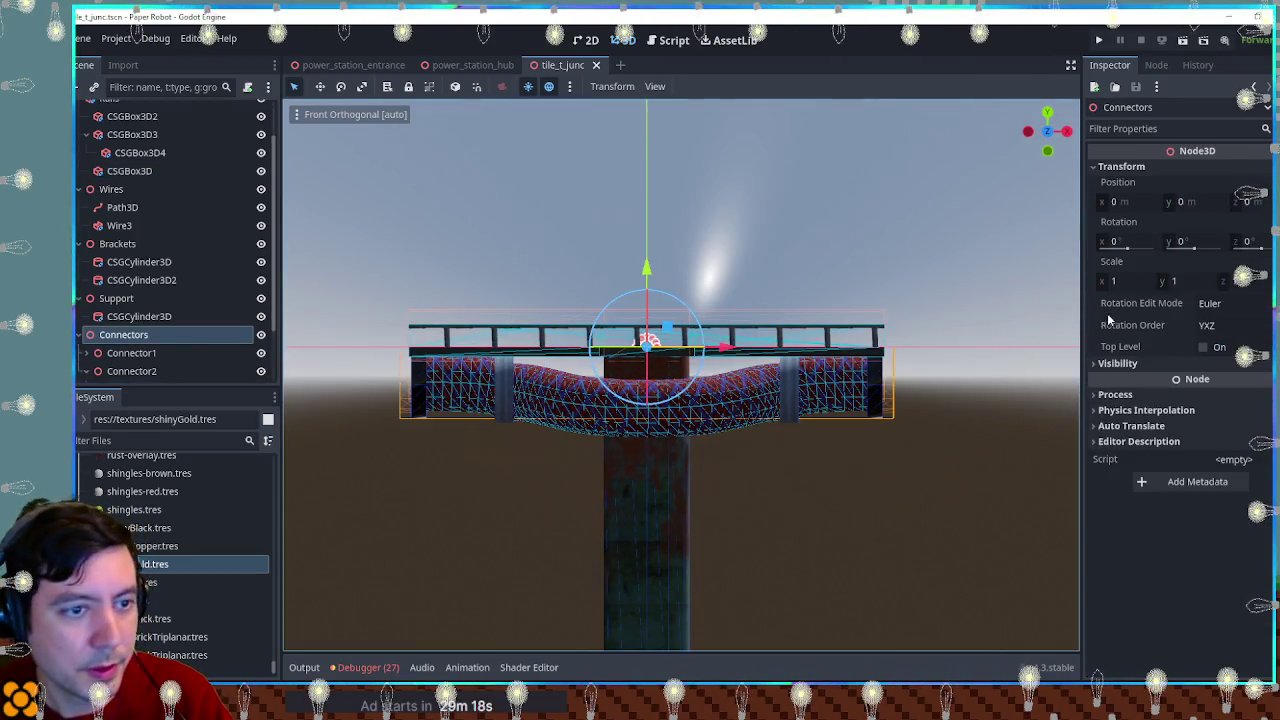
pyautogui.click(1125, 283)
pyautogui.write('02')
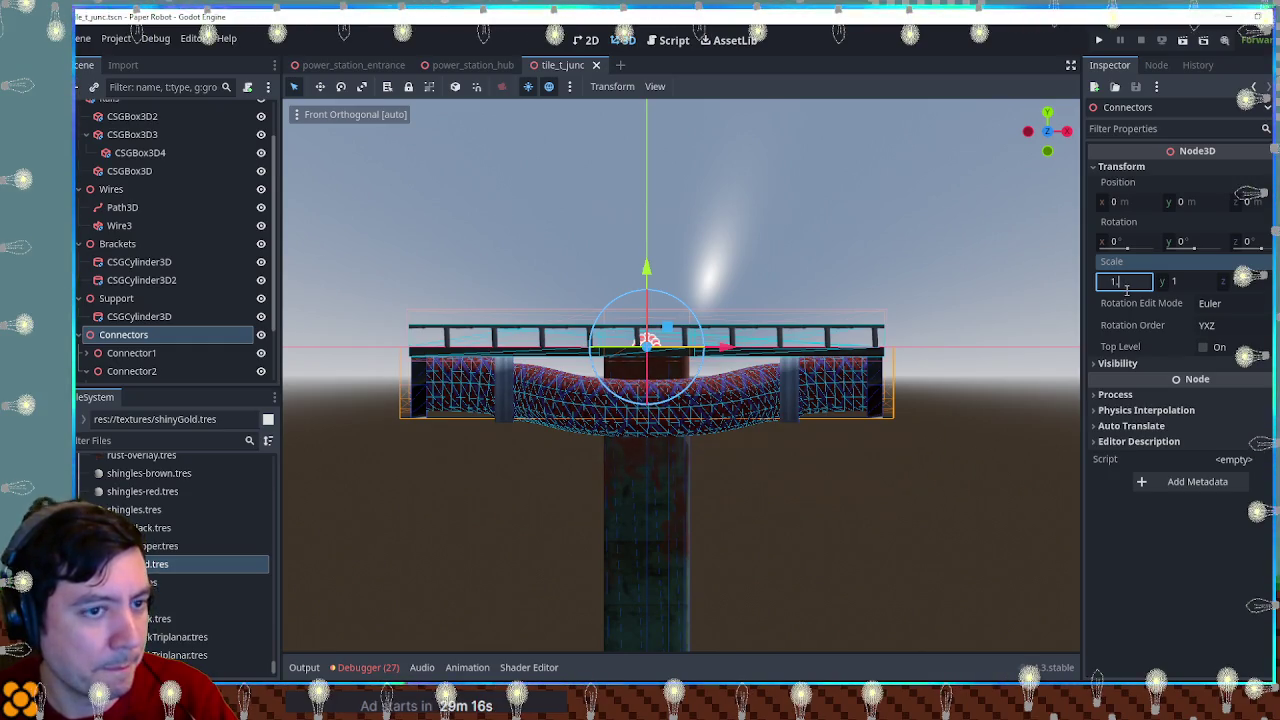
pyautogui.press('Return')
pyautogui.click(958, 388)
pyautogui.hotkey('ctrl', 's')
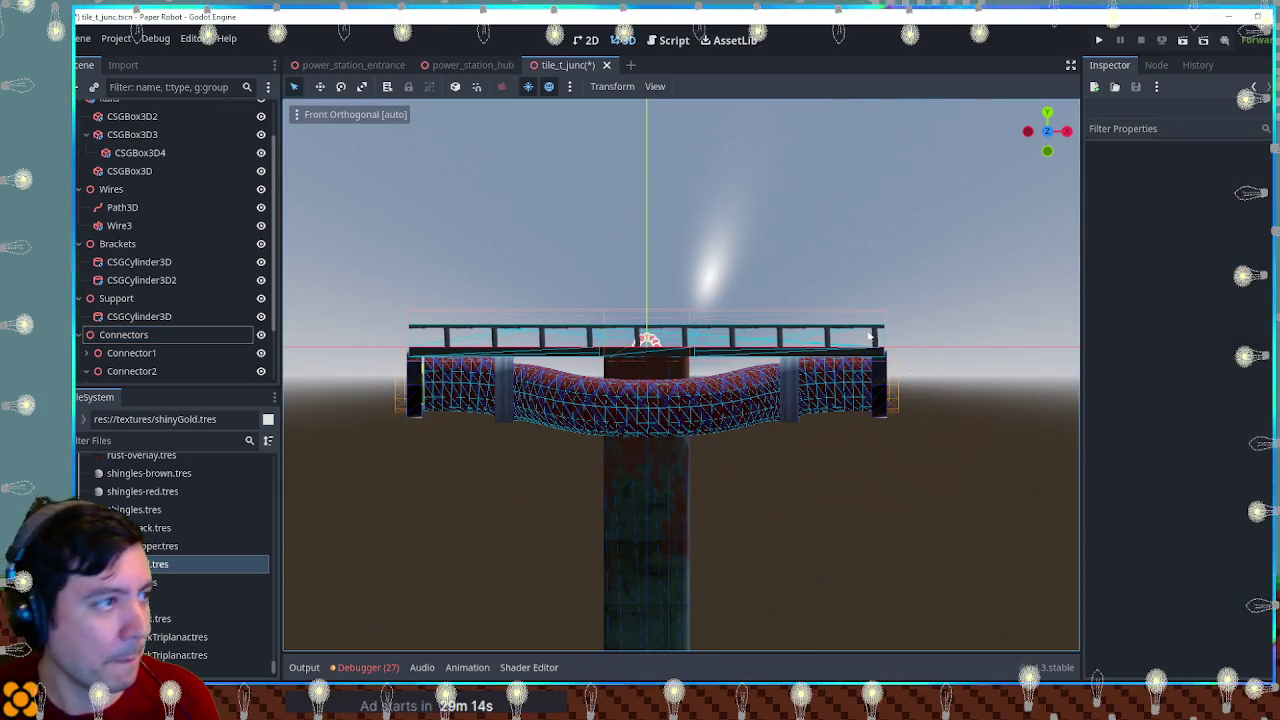
pyautogui.click(478, 67)
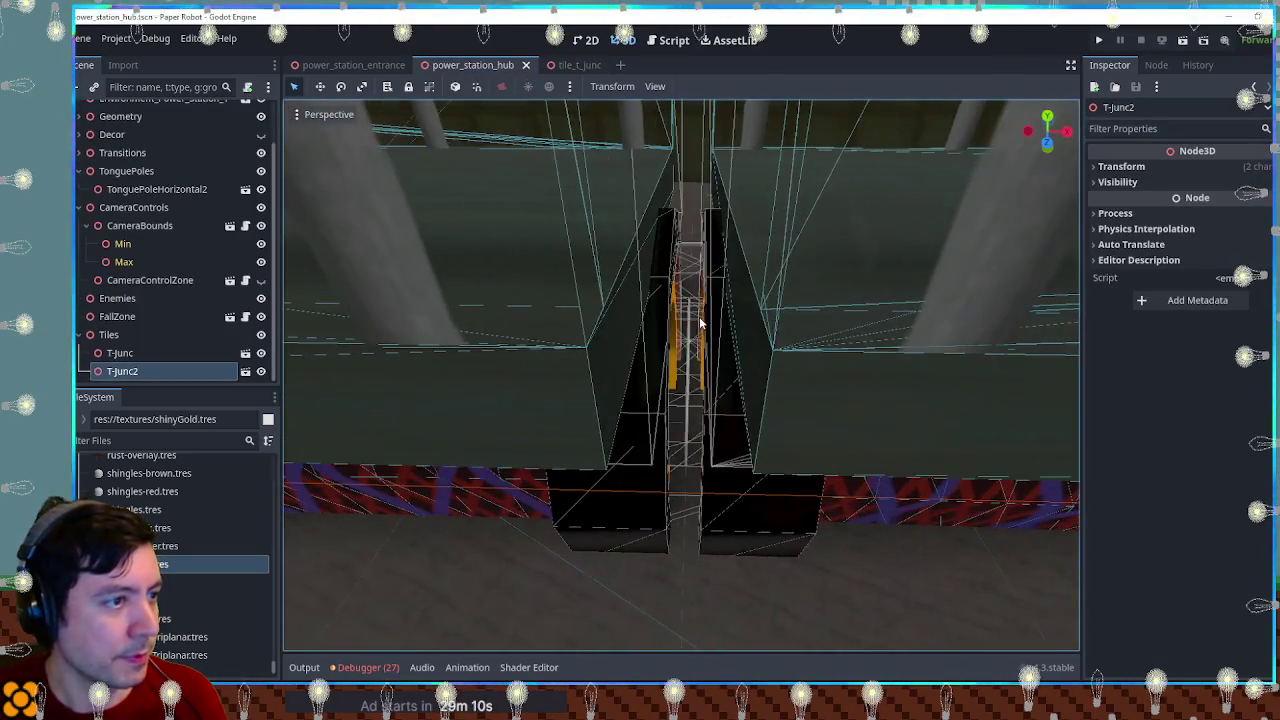
pyautogui.click(572, 66)
pyautogui.click(1125, 281)
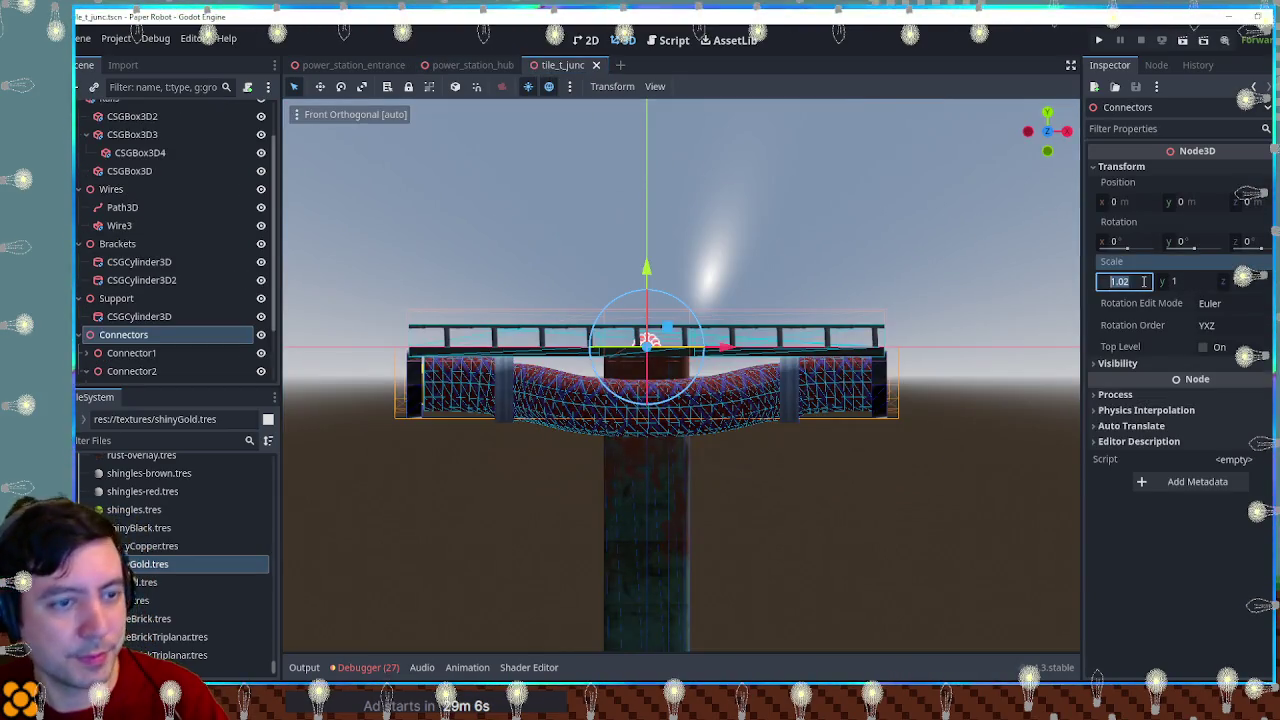
pyautogui.write('1.04')
pyautogui.press('Return')
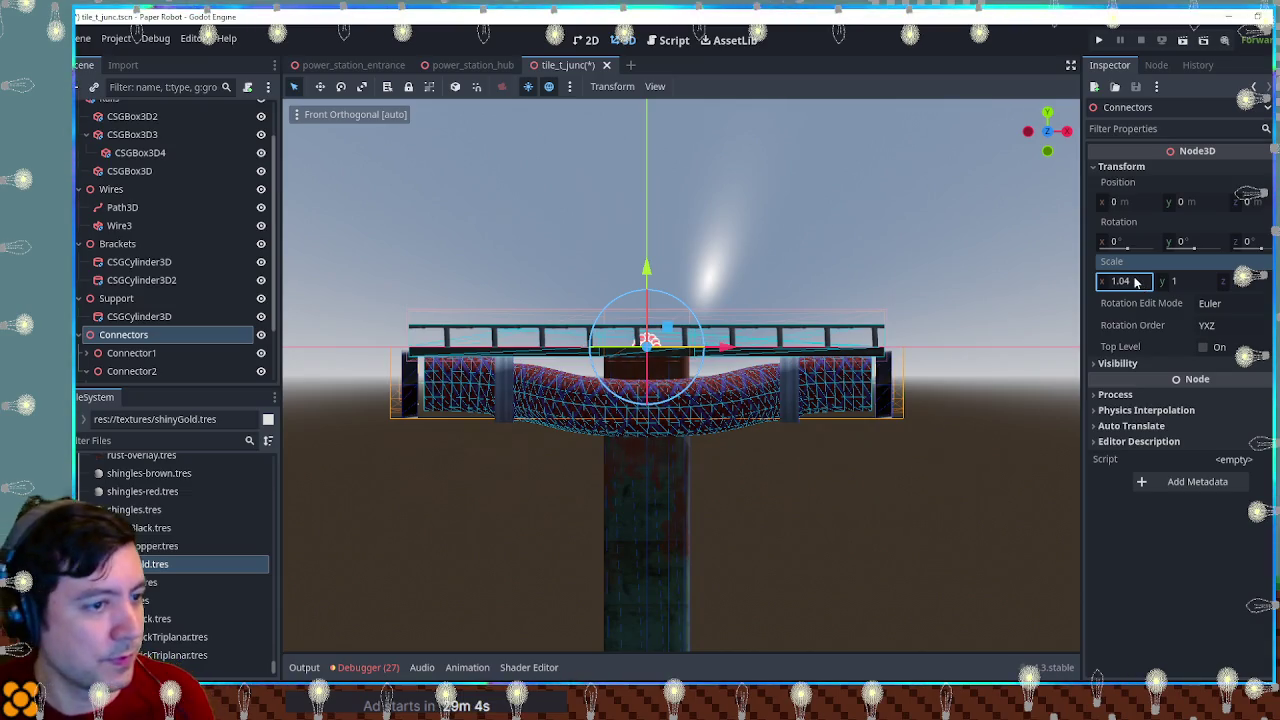
pyautogui.hotkey('ctrl', 's')
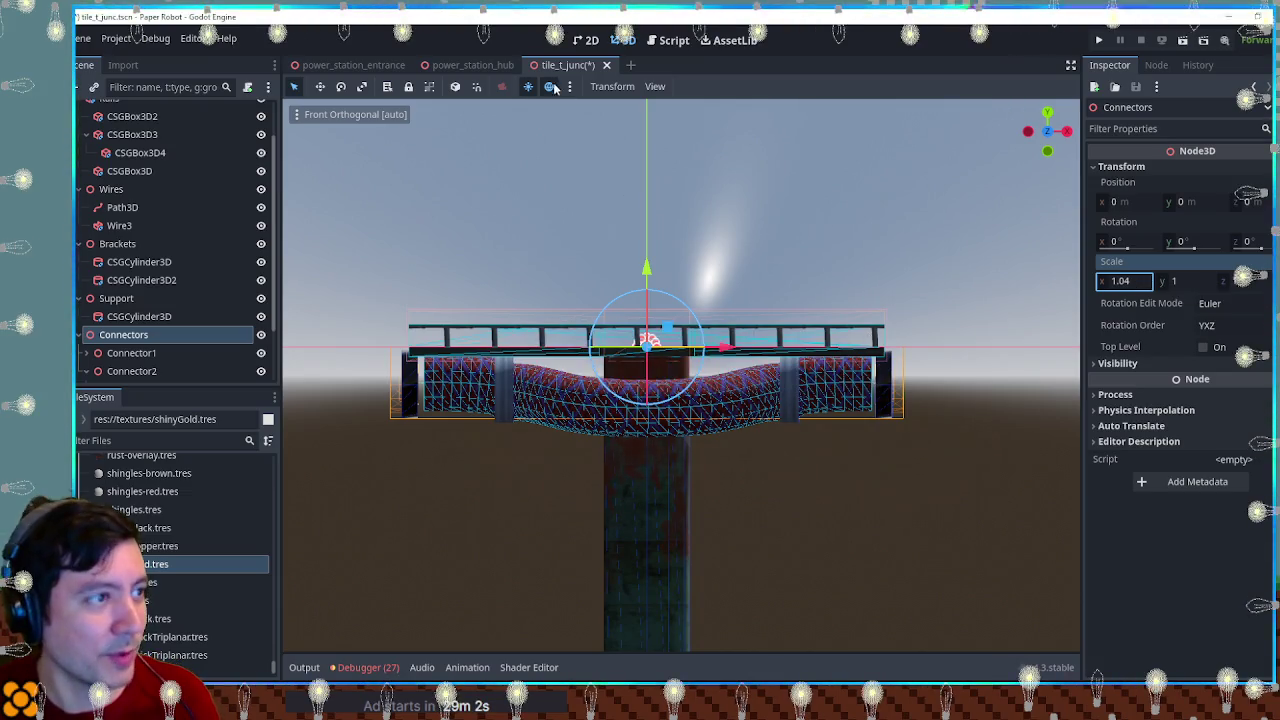
pyautogui.click(470, 65)
pyautogui.scroll(5, 756, 336)
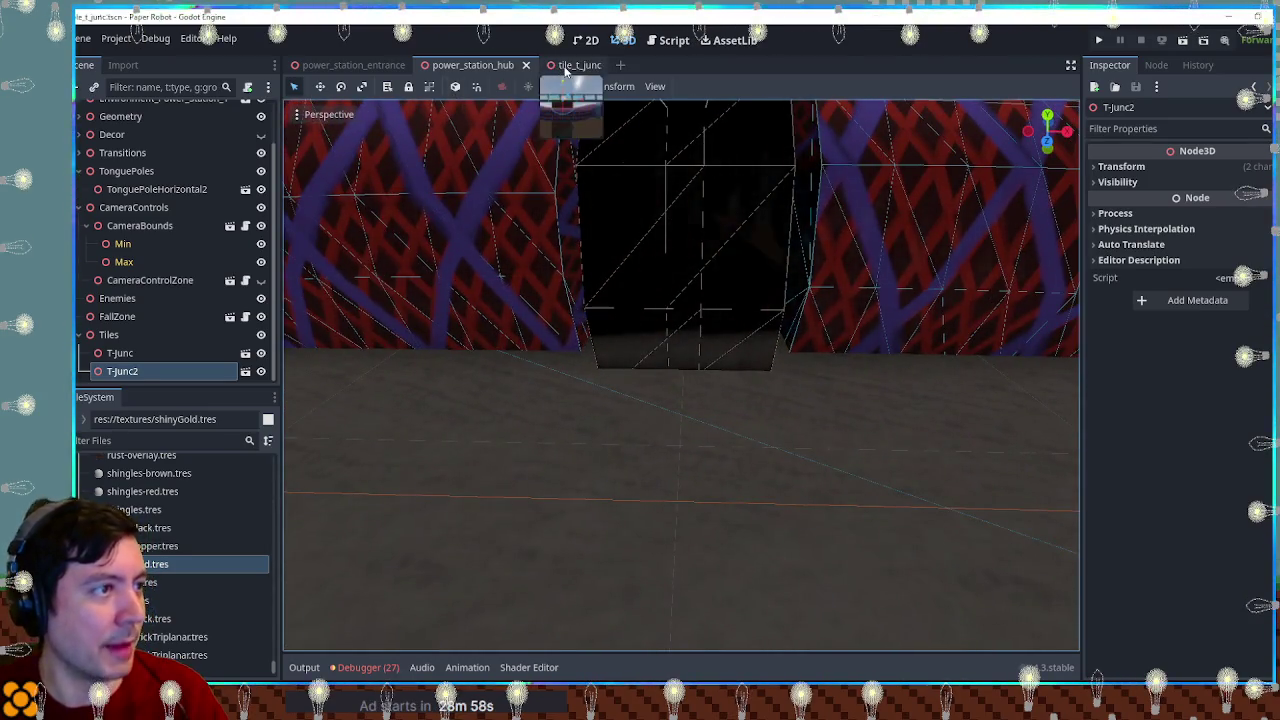
pyautogui.click(570, 65)
pyautogui.click(1140, 283)
pyautogui.write('3')
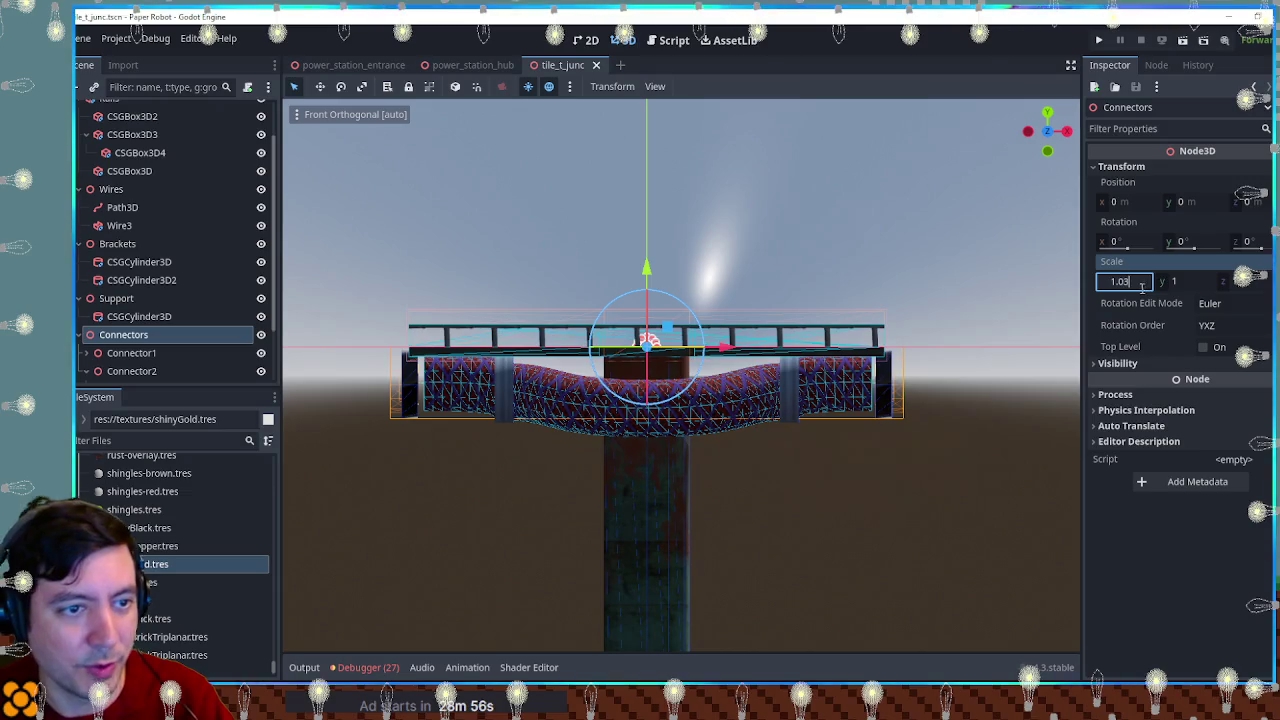
pyautogui.press('Return')
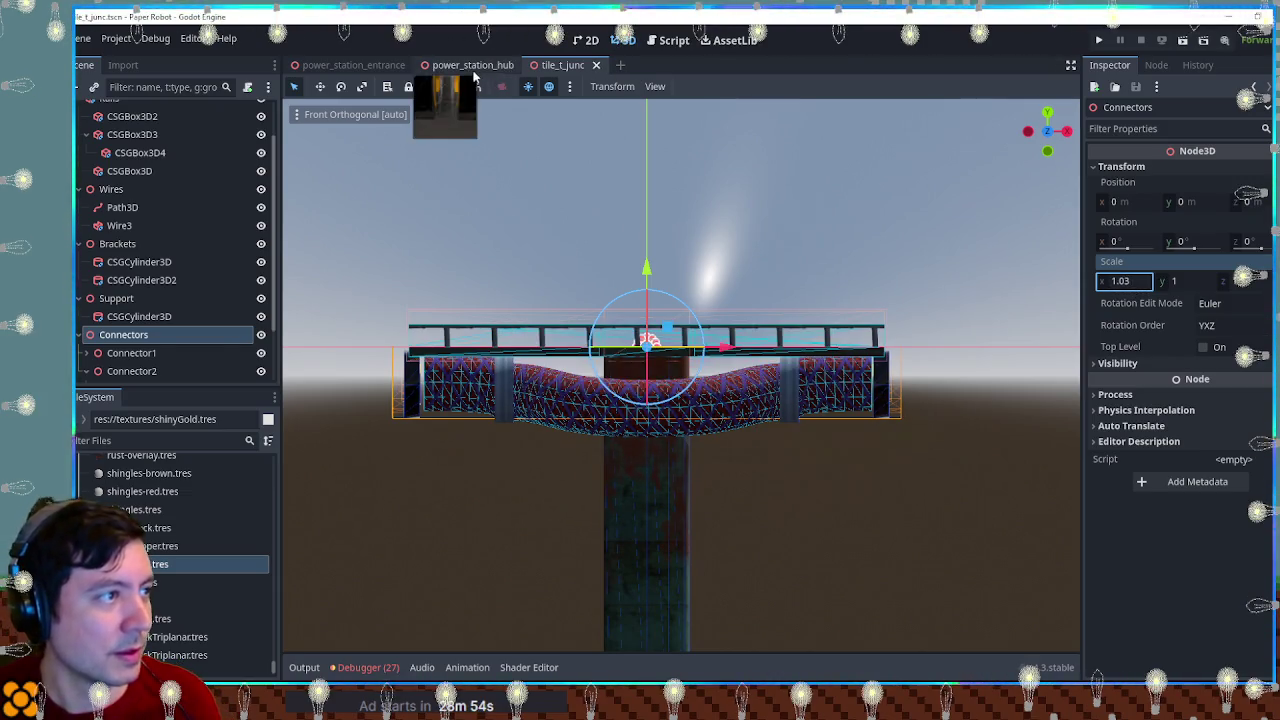
pyautogui.click(472, 65)
pyautogui.press('f')
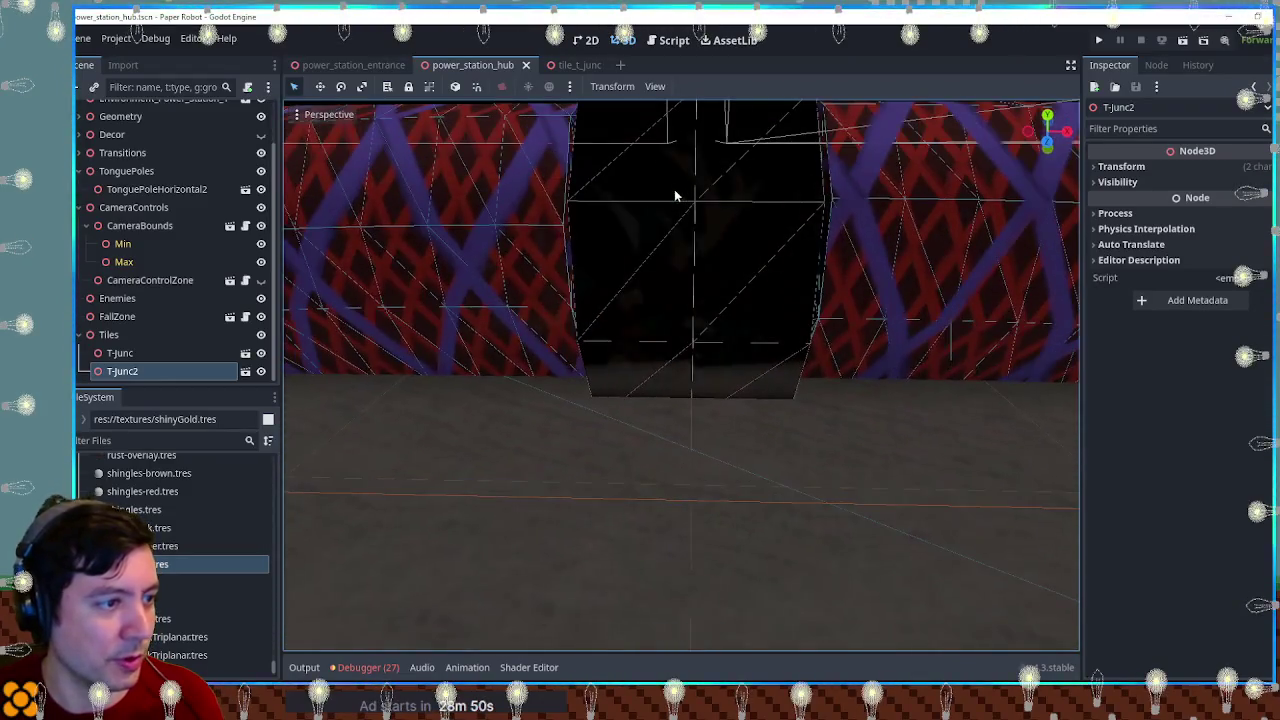
pyautogui.click(572, 65)
pyautogui.scroll(5, 868, 355)
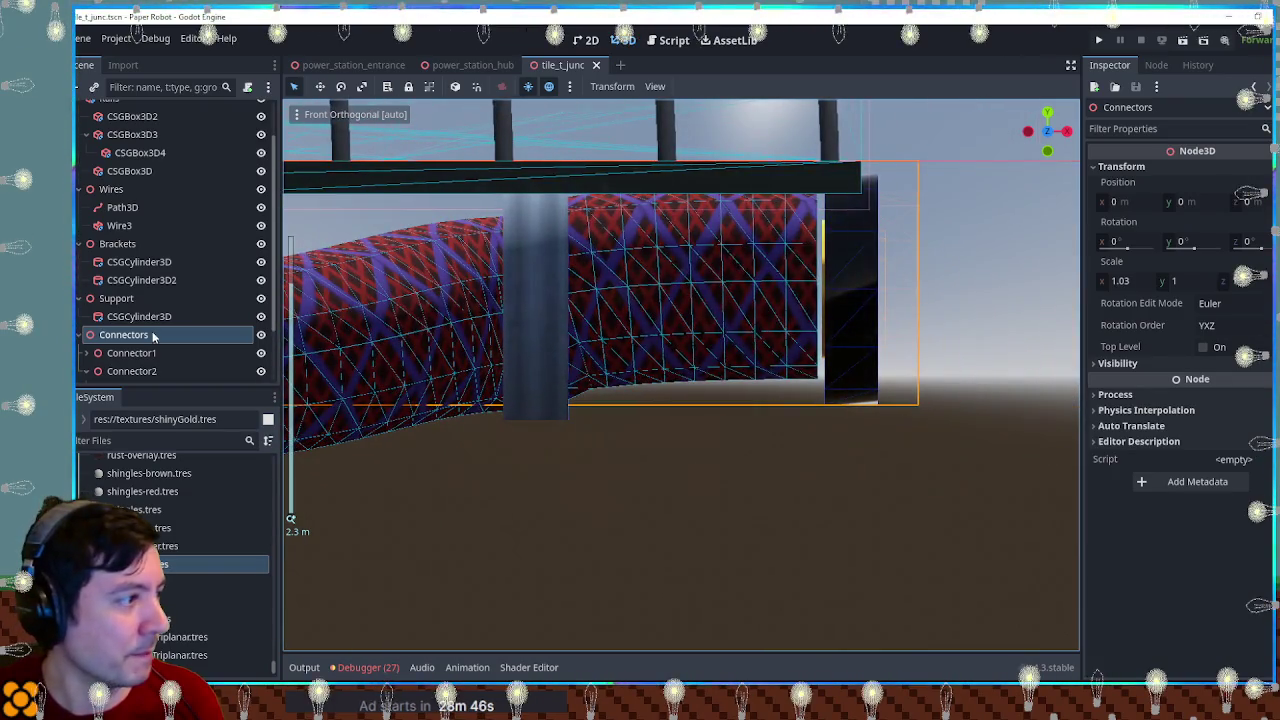
# Step: Shift two wire Path3D curve points along X so the cable sags lower under the T-junction
pyautogui.click(832, 291)
pyautogui.click(833, 290)
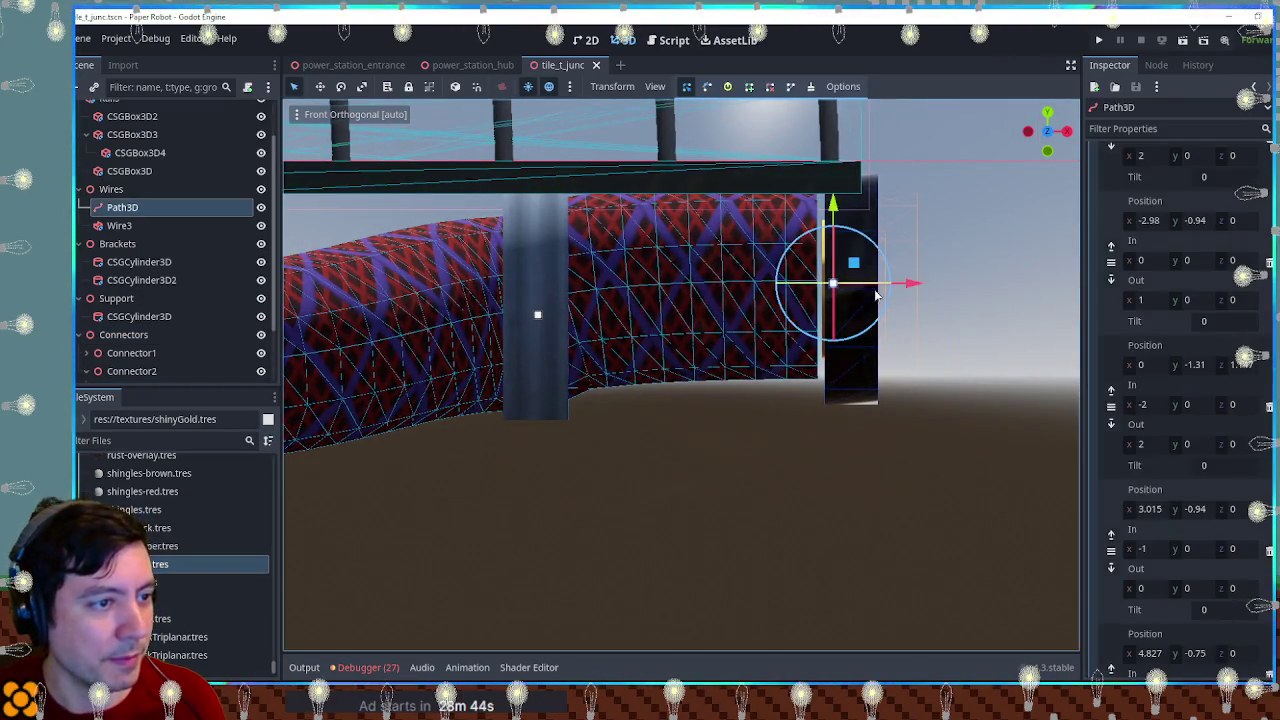
pyautogui.moveTo(905, 285); pyautogui.dragTo(922, 284)
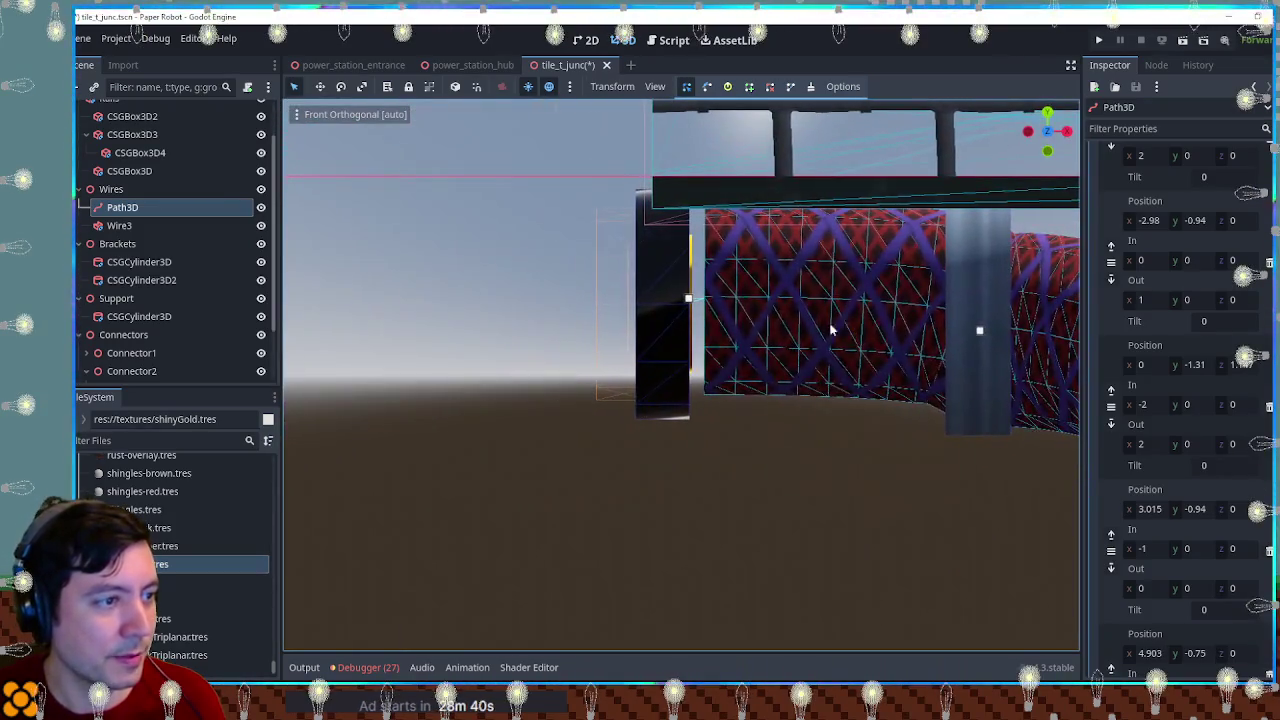
pyautogui.click(678, 298)
pyautogui.moveTo(762, 298); pyautogui.dragTo(740, 300)
pyautogui.moveTo(709, 463)
pyautogui.mouseDown()
pyautogui.moveTo(594, 437)
pyautogui.moveTo(869, 457)
pyautogui.moveTo(660, 462)
pyautogui.moveTo(740, 405)
pyautogui.moveTo(694, 400)
pyautogui.moveTo(759, 408)
pyautogui.moveTo(773, 329)
pyautogui.moveTo(765, 353)
pyautogui.moveTo(615, 348)
pyautogui.moveTo(658, 491)
pyautogui.mouseUp()
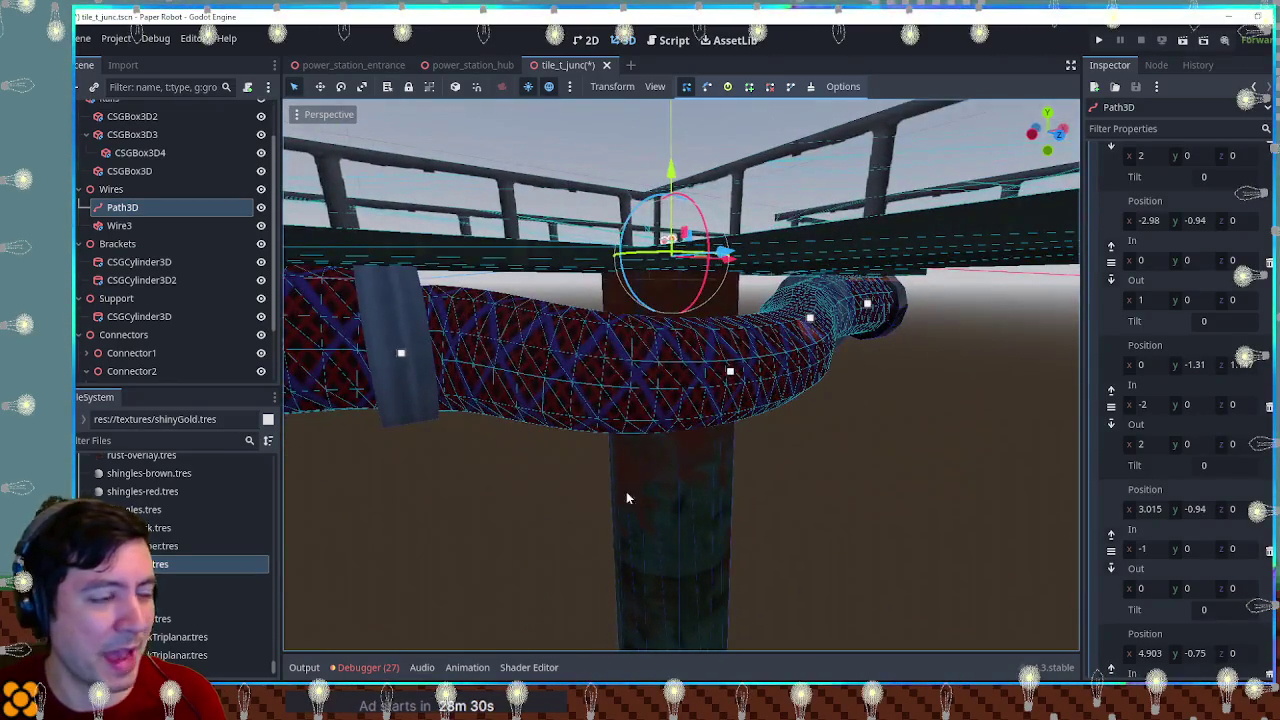
pyautogui.click(521, 492)
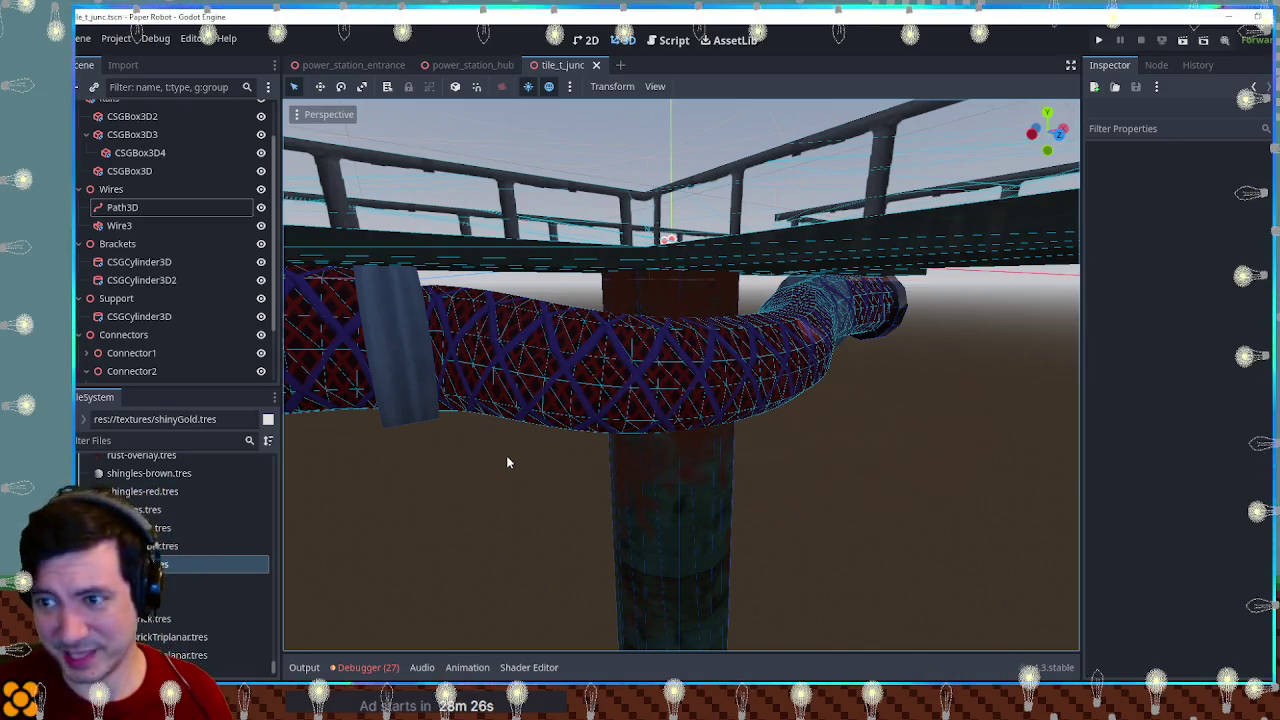
pyautogui.moveTo(508, 463)
pyautogui.mouseDown()
pyautogui.moveTo(663, 374)
pyautogui.moveTo(797, 366)
pyautogui.moveTo(703, 345)
pyautogui.moveTo(690, 380)
pyautogui.moveTo(796, 387)
pyautogui.moveTo(728, 312)
pyautogui.moveTo(724, 330)
pyautogui.moveTo(804, 390)
pyautogui.moveTo(934, 418)
pyautogui.moveTo(684, 367)
pyautogui.mouseUp()
pyautogui.click(688, 382)
# Step: Save the tile_t_junc scene and view the T-junction from a high angle
pyautogui.hotkey('ctrl', 's')
pyautogui.scroll(2, 827, 395)
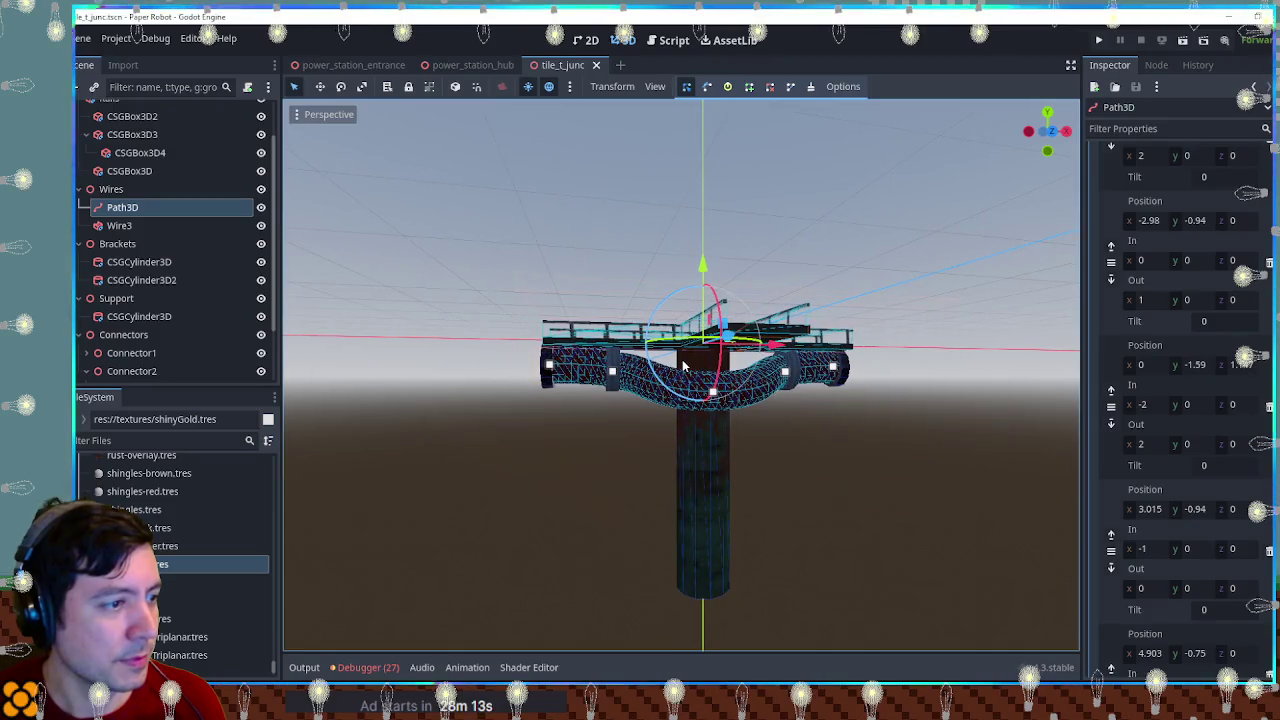
pyautogui.click(843, 424)
pyautogui.moveTo(885, 420)
pyautogui.mouseDown()
pyautogui.moveTo(648, 443)
pyautogui.moveTo(614, 487)
pyautogui.moveTo(484, 432)
pyautogui.moveTo(879, 438)
pyautogui.moveTo(687, 438)
pyautogui.moveTo(794, 497)
pyautogui.moveTo(966, 508)
pyautogui.moveTo(1027, 446)
pyautogui.moveTo(750, 478)
pyautogui.moveTo(466, 476)
pyautogui.moveTo(660, 471)
pyautogui.moveTo(531, 441)
pyautogui.moveTo(430, 438)
pyautogui.moveTo(343, 464)
pyautogui.moveTo(417, 497)
pyautogui.moveTo(716, 539)
pyautogui.moveTo(563, 448)
pyautogui.moveTo(415, 441)
pyautogui.moveTo(470, 478)
pyautogui.moveTo(484, 596)
pyautogui.moveTo(500, 600)
pyautogui.mouseUp()
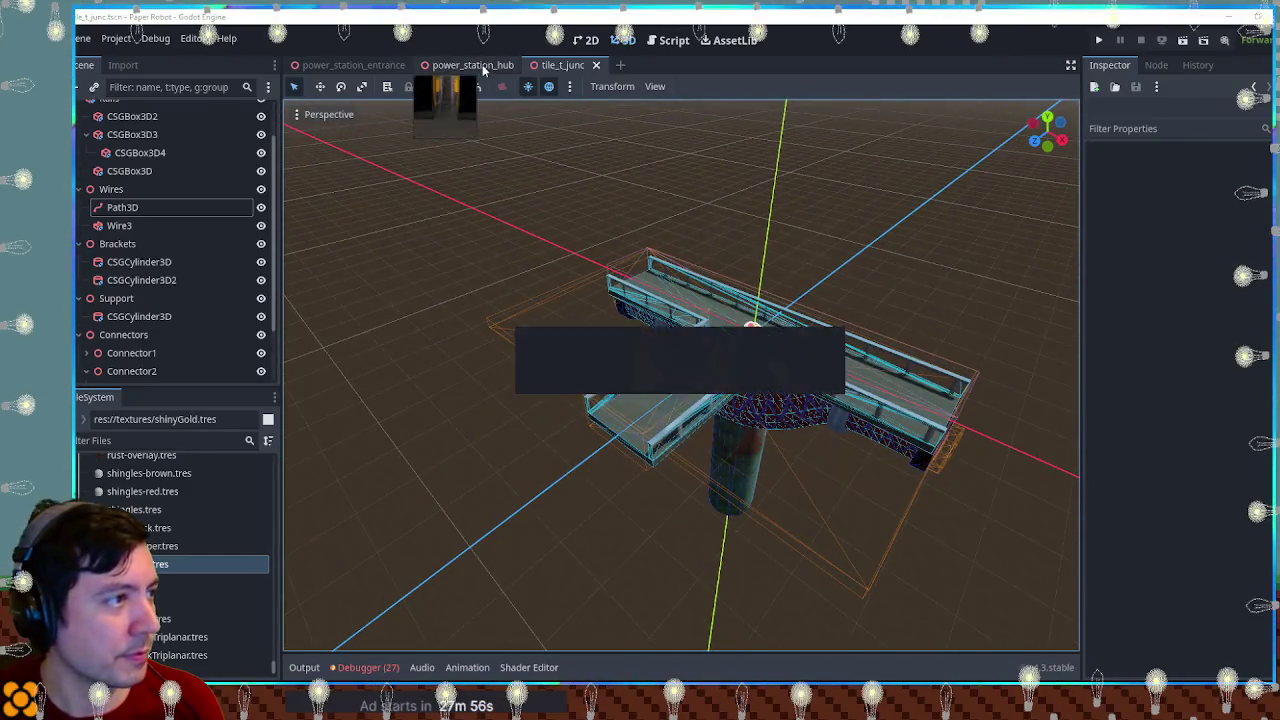
# Step: Frame T-Junc2 in the power_station_hub level, then bring up the dungeon sketch in Krita
pyautogui.click(472, 64)
pyautogui.press('f')
pyautogui.moveTo(780, 320); pyautogui.dragTo(803, 470)
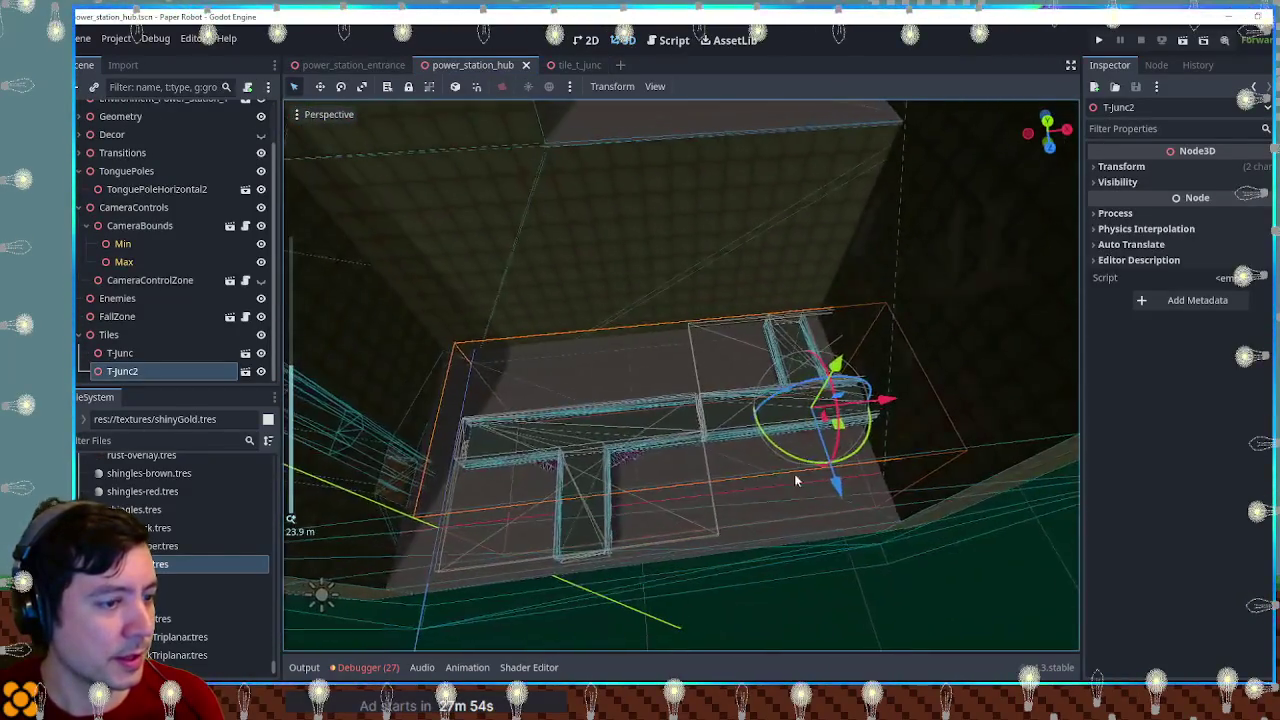
pyautogui.hotkey('alt', 'Tab')
pyautogui.scroll(-1, 766, 470)
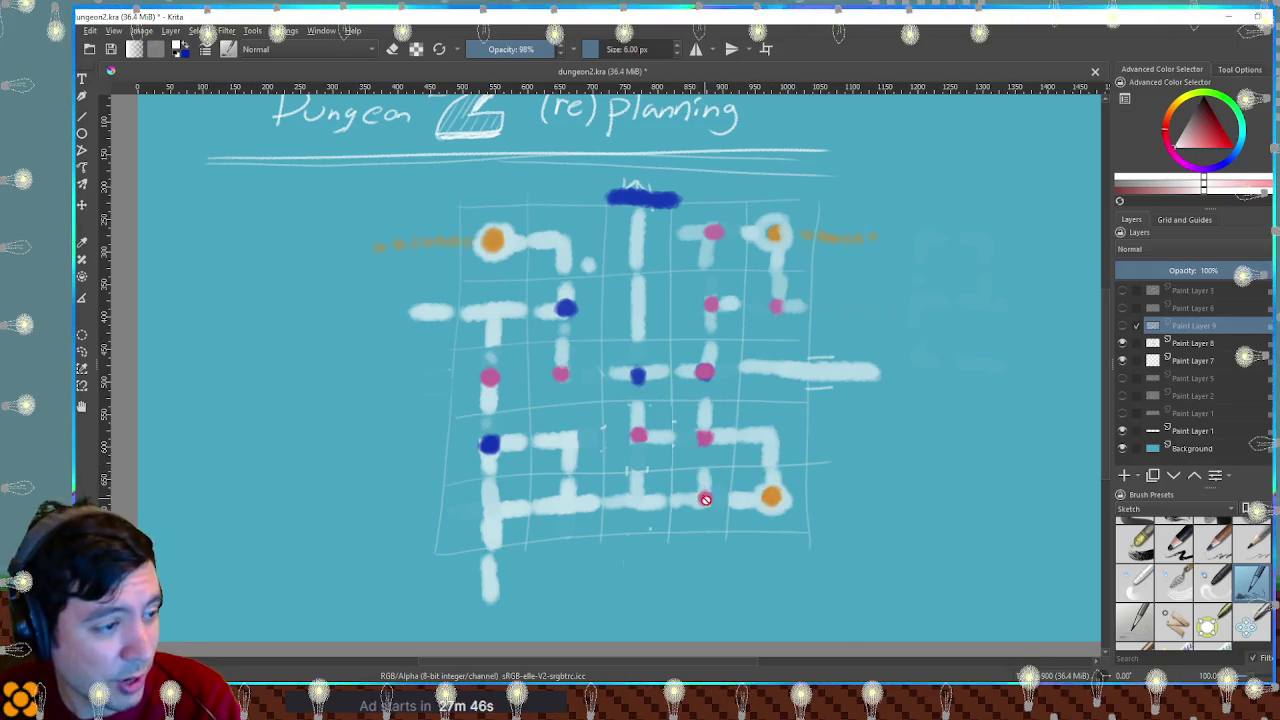
pyautogui.scroll(1, 705, 499)
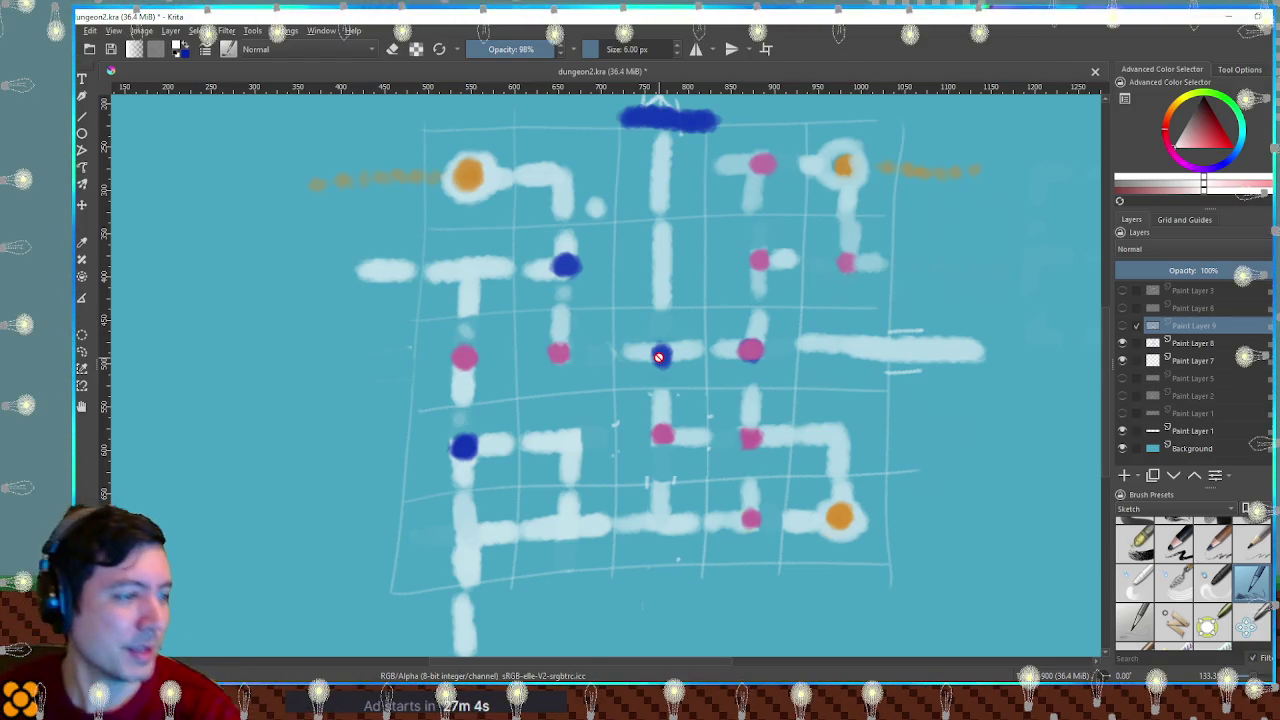
pyautogui.scroll(2, 659, 357)
pyautogui.scroll(-2, 655, 420)
pyautogui.scroll(-2, 659, 433)
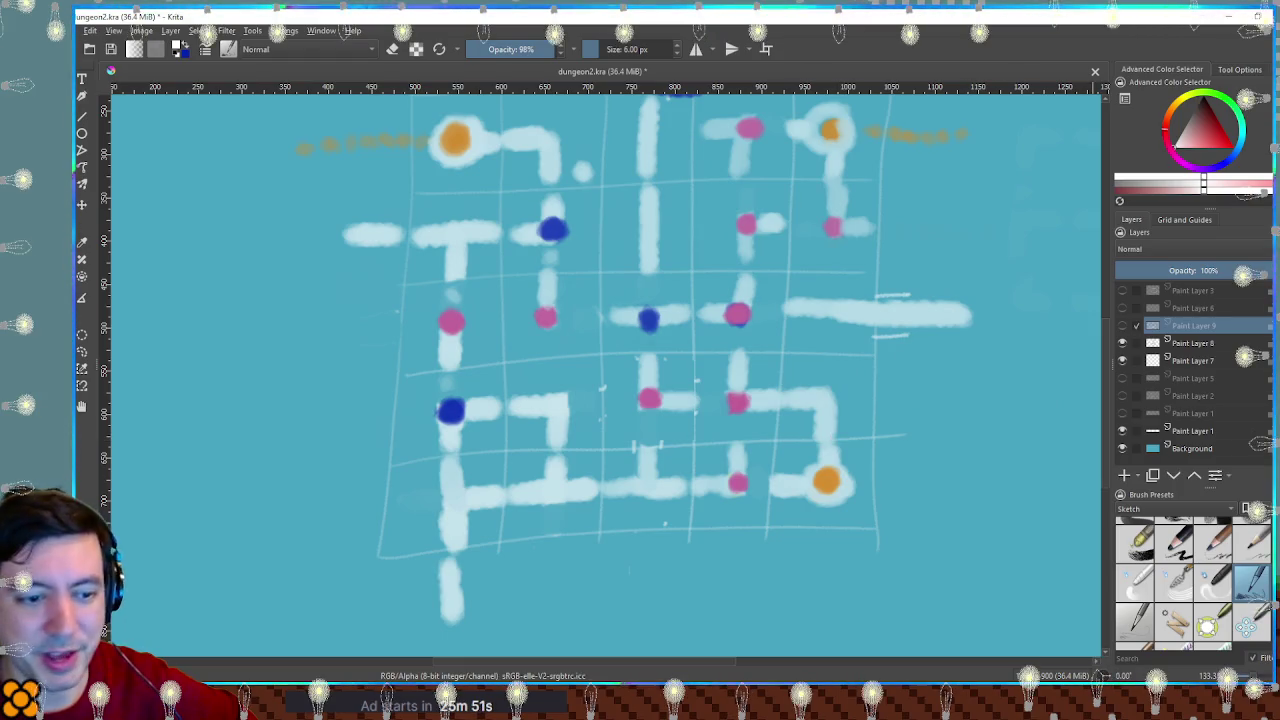
pyautogui.moveTo(1140, 700)
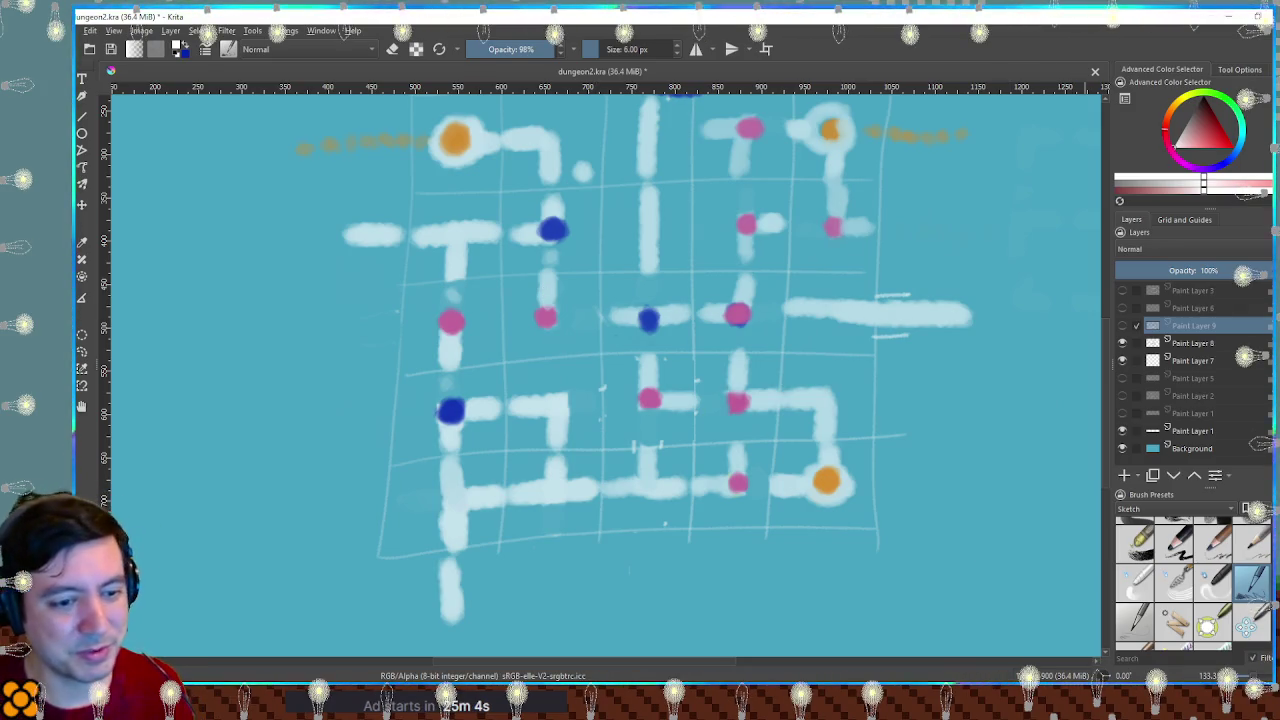
pyautogui.hotkey('alt', 'Tab')
pyautogui.click(575, 64)
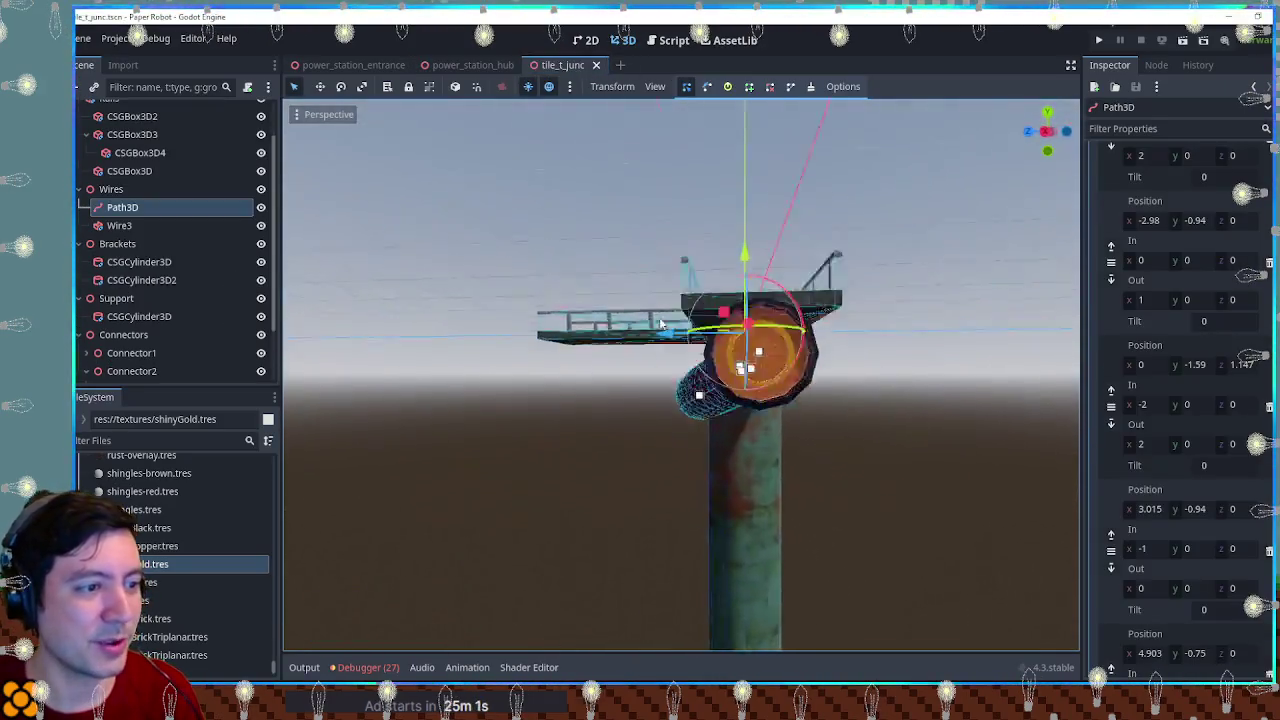
pyautogui.moveTo(660, 323); pyautogui.dragTo(722, 398)
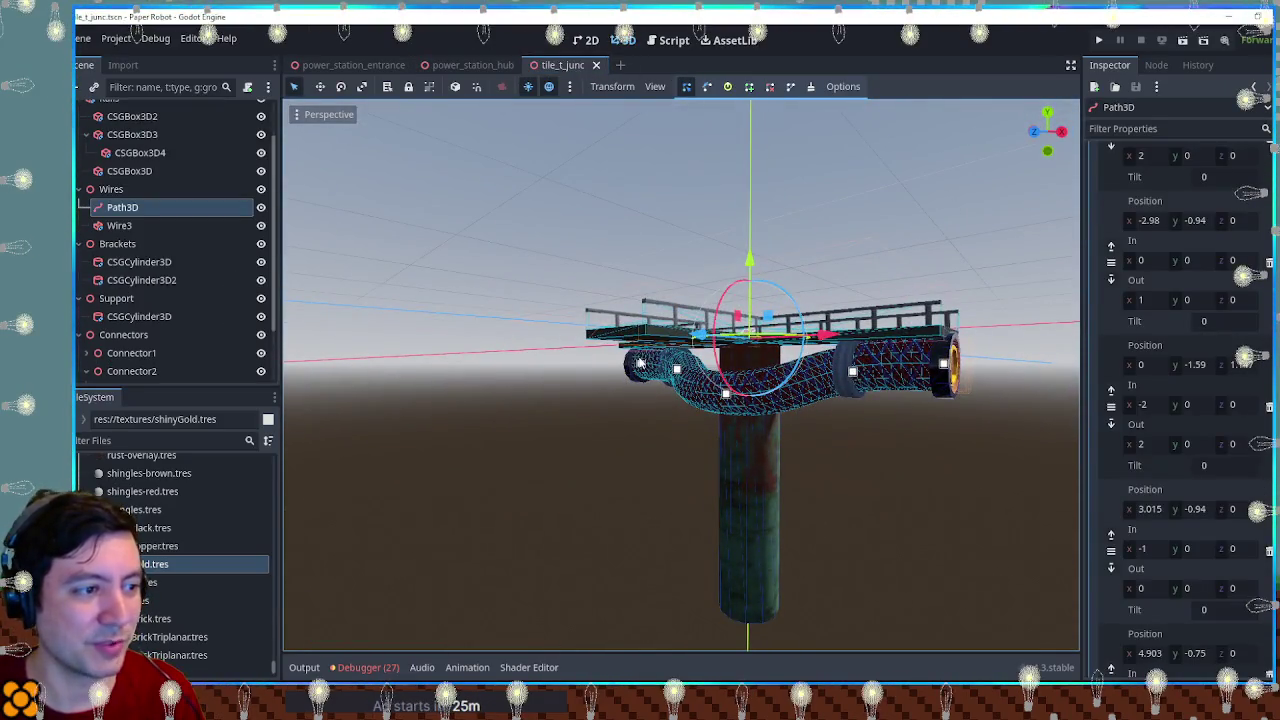
pyautogui.scroll(5, 722, 398)
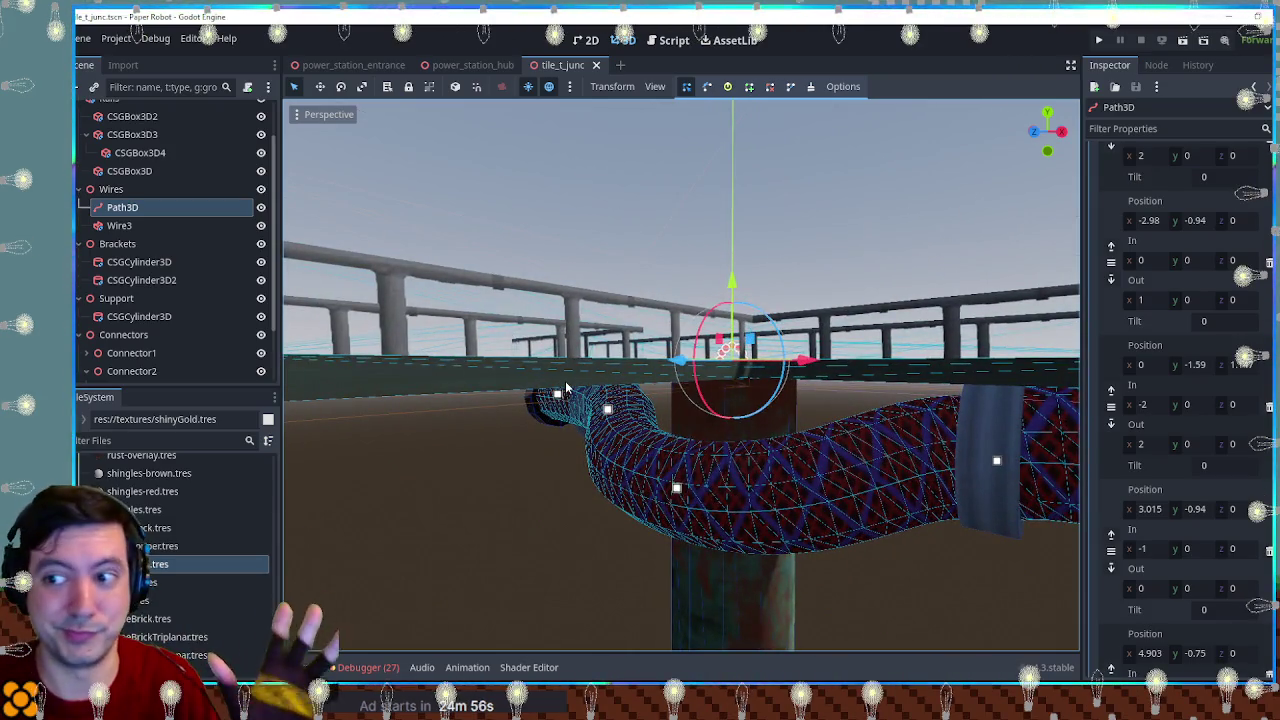
pyautogui.moveTo(565, 381)
pyautogui.mouseDown()
pyautogui.moveTo(600, 390)
pyautogui.moveTo(578, 393)
pyautogui.moveTo(610, 455)
pyautogui.moveTo(648, 480)
pyautogui.mouseUp()
pyautogui.scroll(5, 578, 393)
pyautogui.scroll(-4, 543, 410)
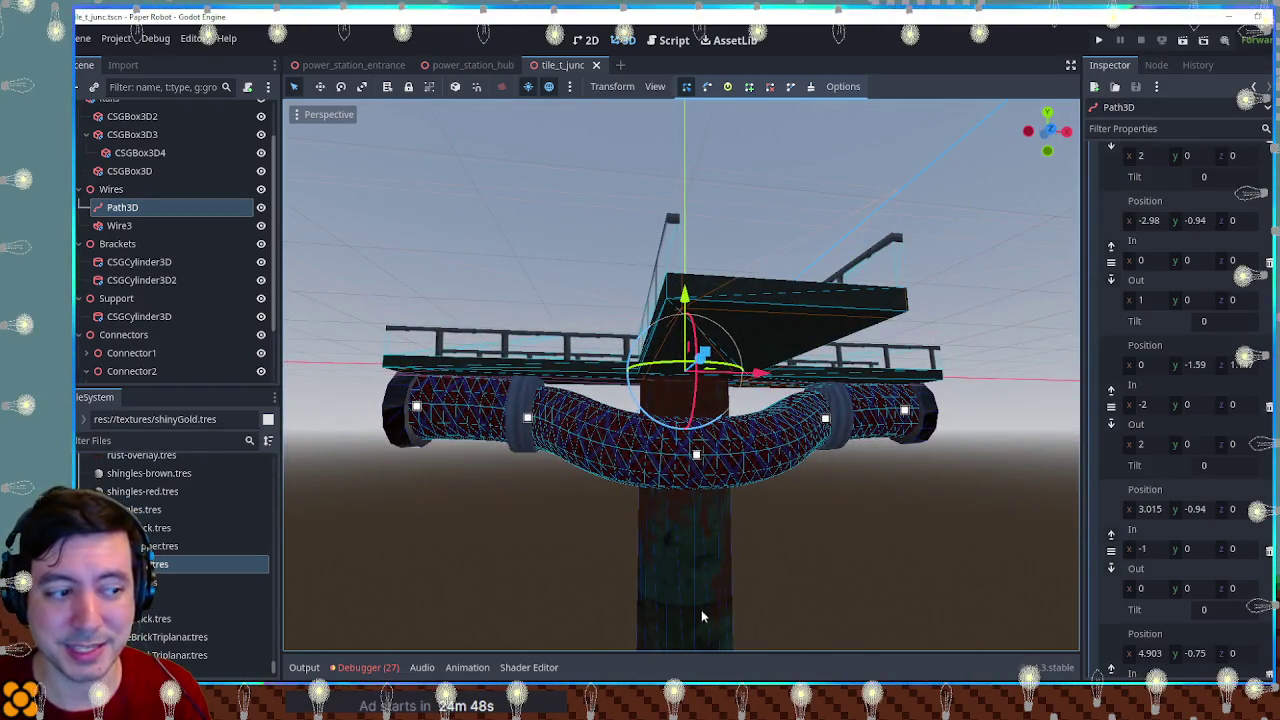
pyautogui.scroll(-5, 693, 611)
pyautogui.scroll(3, 752, 602)
pyautogui.moveTo(724, 463); pyautogui.dragTo(652, 480)
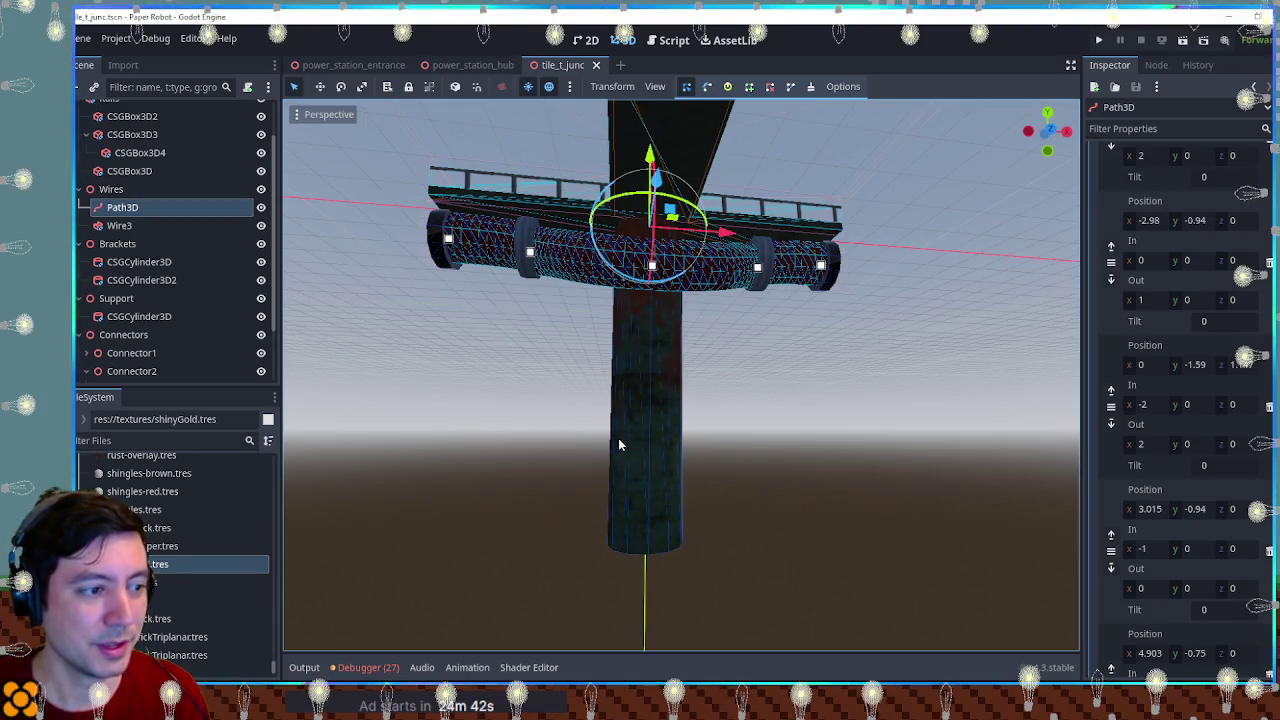
pyautogui.moveTo(621, 444)
pyautogui.mouseDown()
pyautogui.moveTo(746, 473)
pyautogui.moveTo(1016, 490)
pyautogui.moveTo(664, 446)
pyautogui.moveTo(586, 463)
pyautogui.moveTo(881, 536)
pyautogui.moveTo(1058, 516)
pyautogui.moveTo(824, 500)
pyautogui.moveTo(626, 416)
pyautogui.mouseUp()
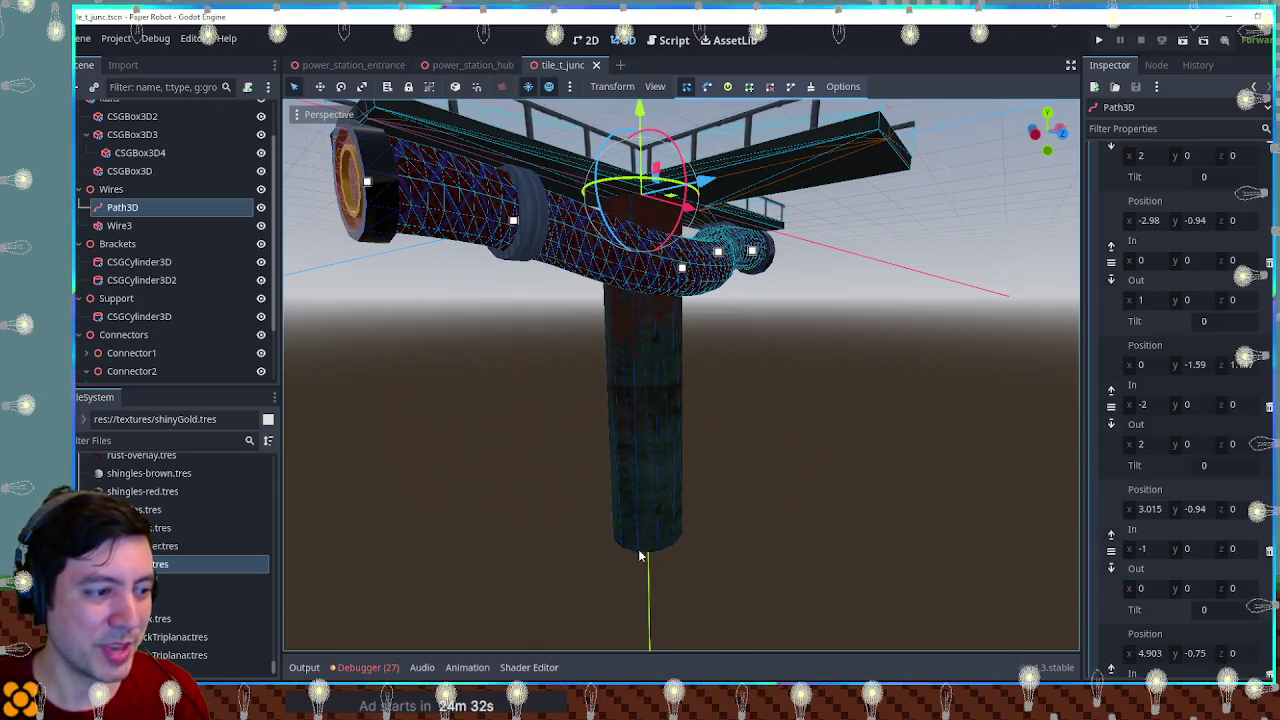
pyautogui.click(674, 41)
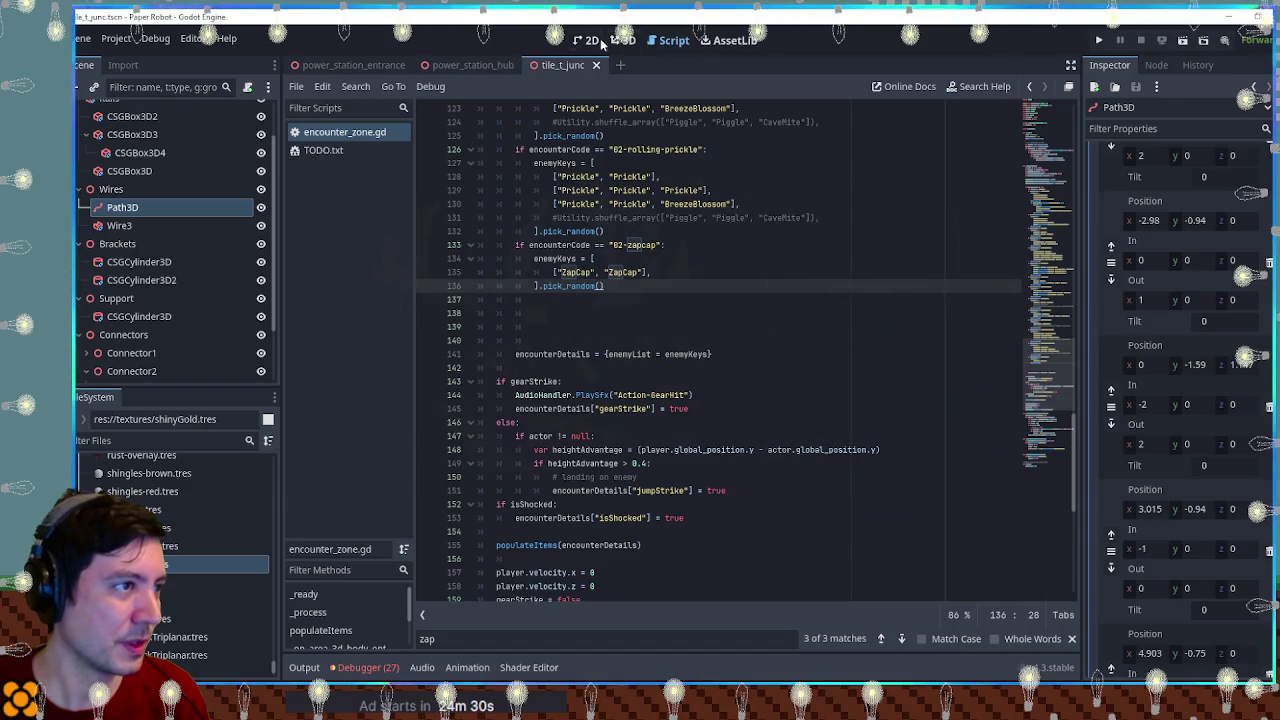
pyautogui.click(620, 41)
pyautogui.hotkey('alt', 'Tab')
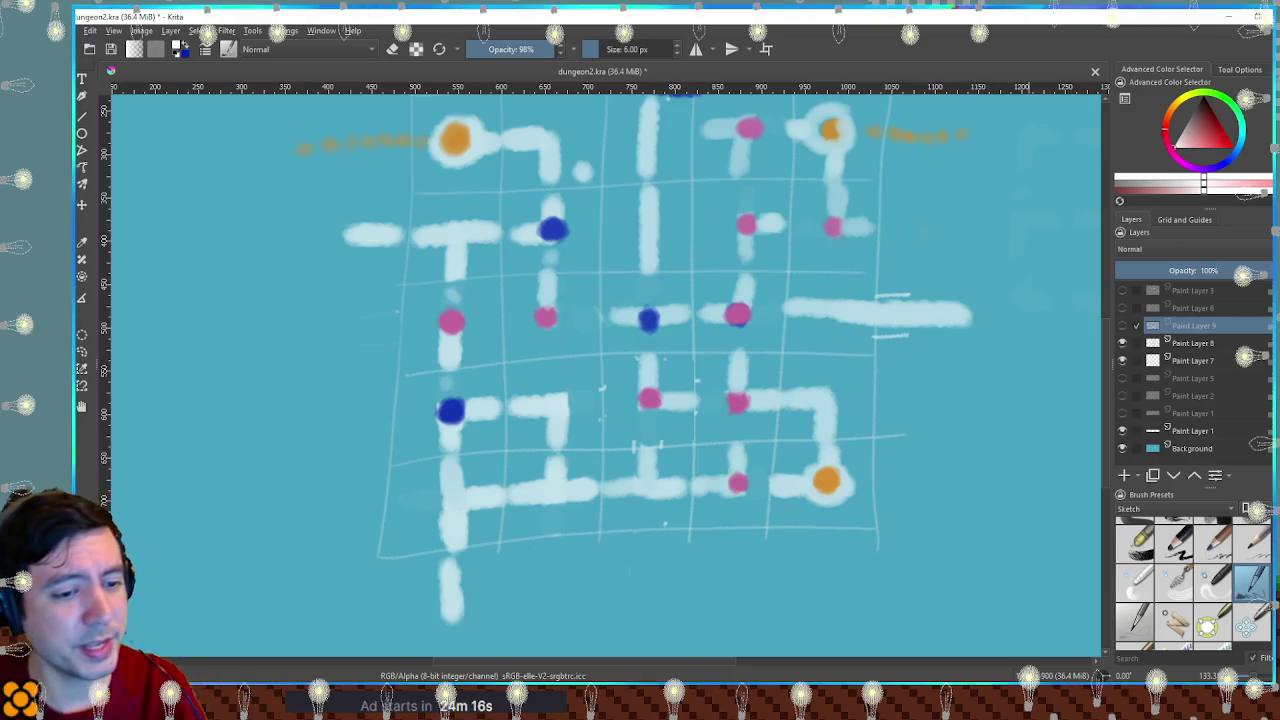
# Step: Return from Krita to Godot and show the power_station_hub level scene
pyautogui.hotkey('alt', 'Tab')
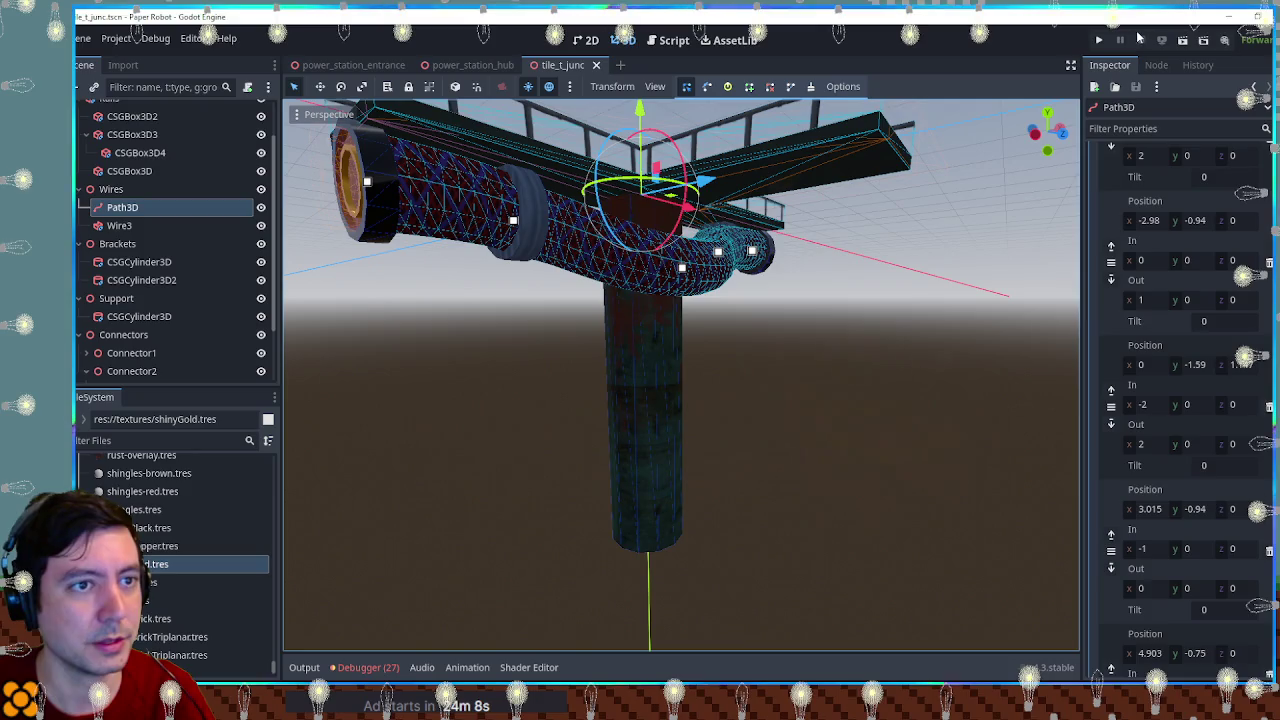
pyautogui.click(473, 65)
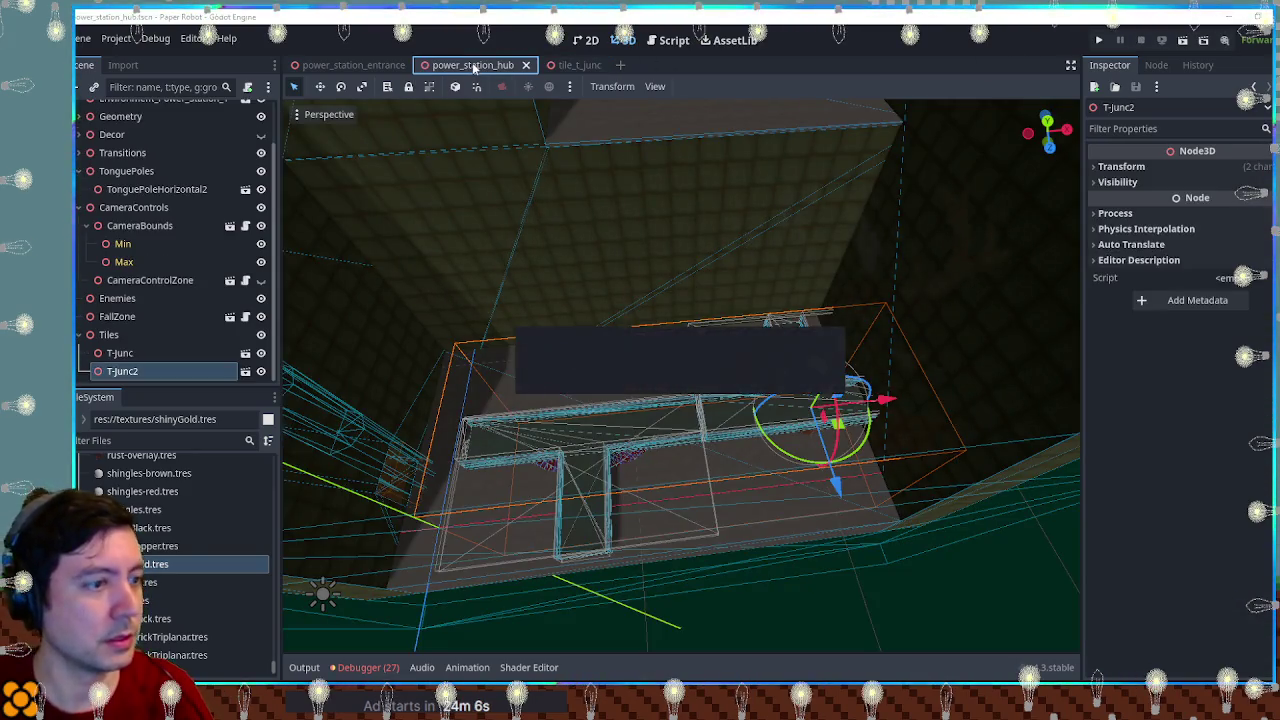
# Step: Run the game with F6 and warp the player to the tutorial1 room's start
pyautogui.press('F6')
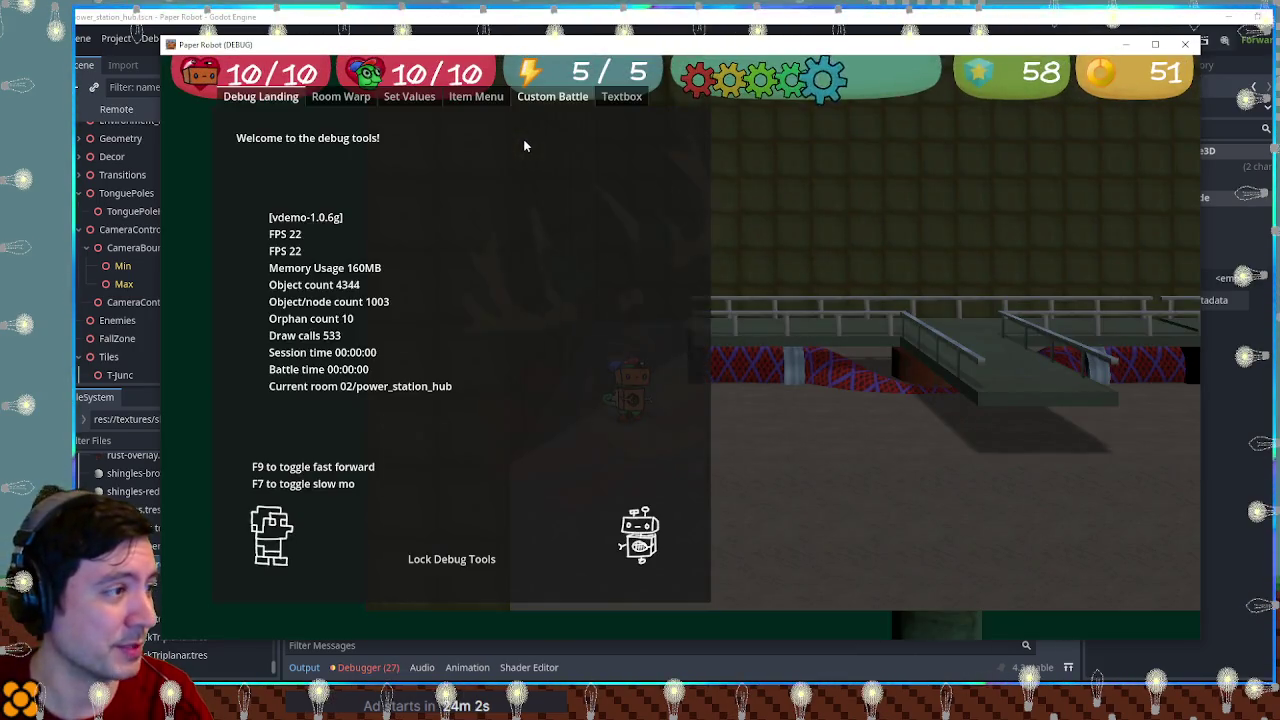
pyautogui.click(340, 97)
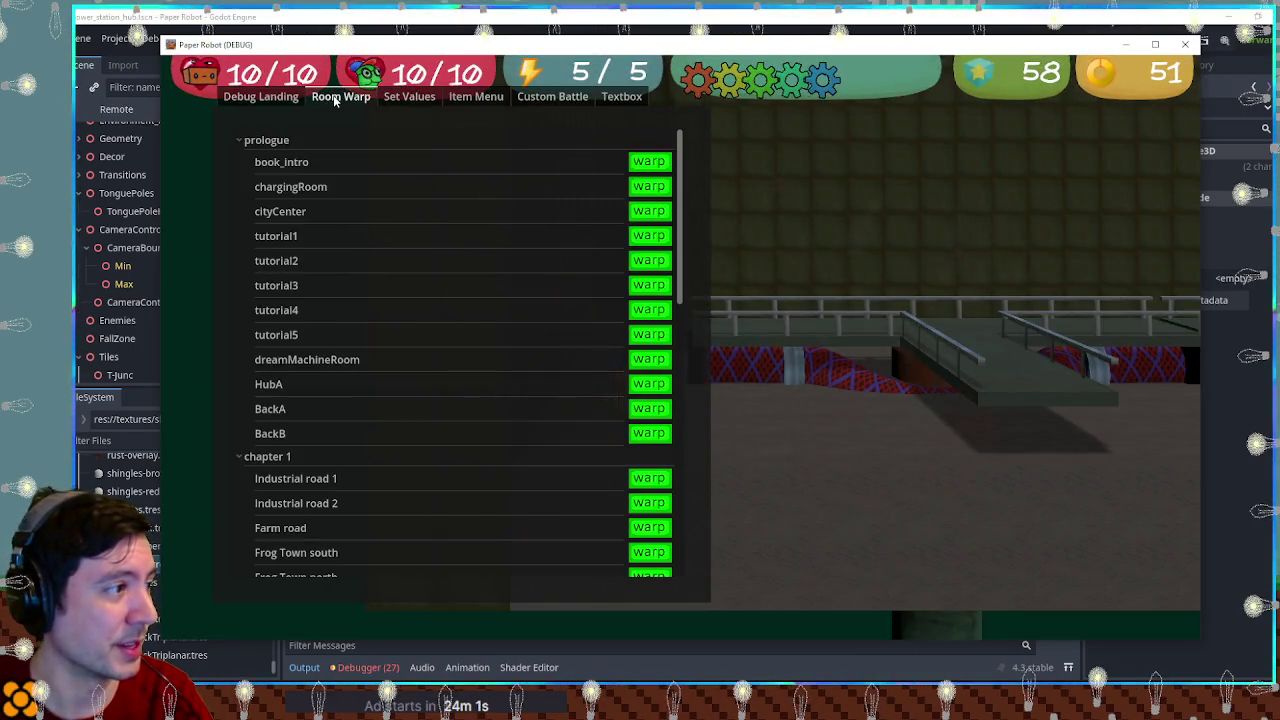
pyautogui.click(650, 240)
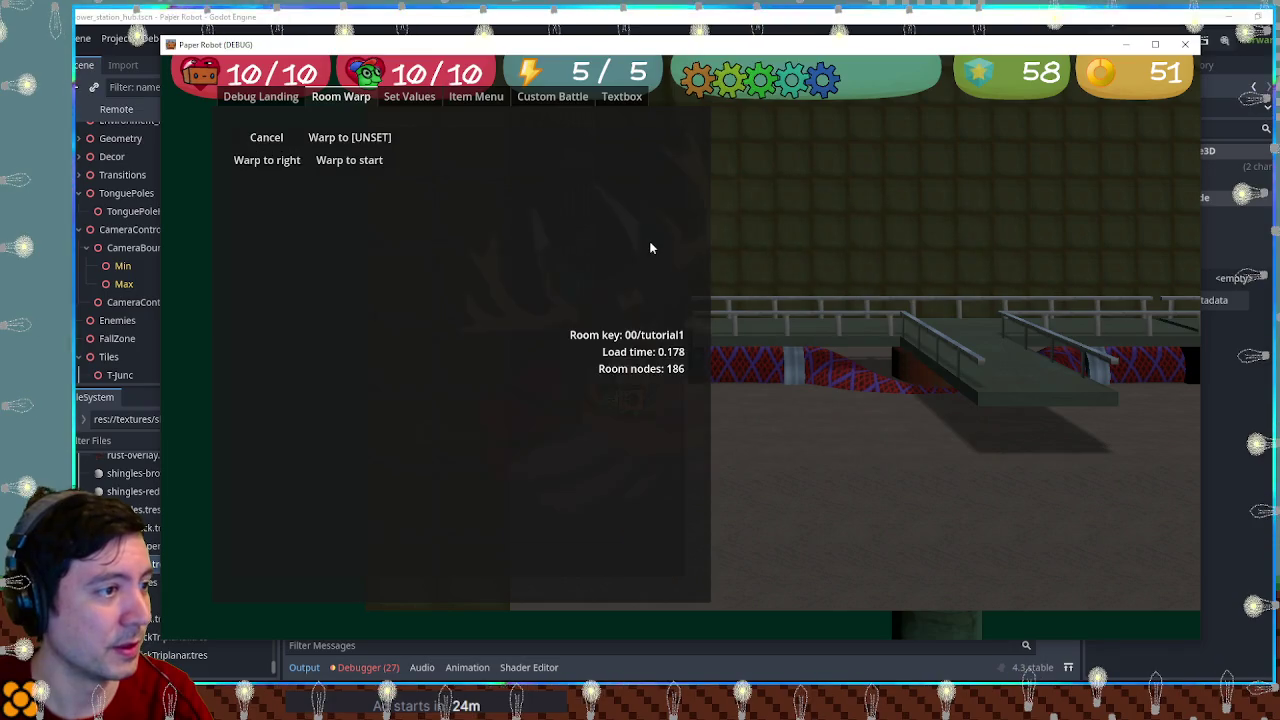
pyautogui.click(357, 159)
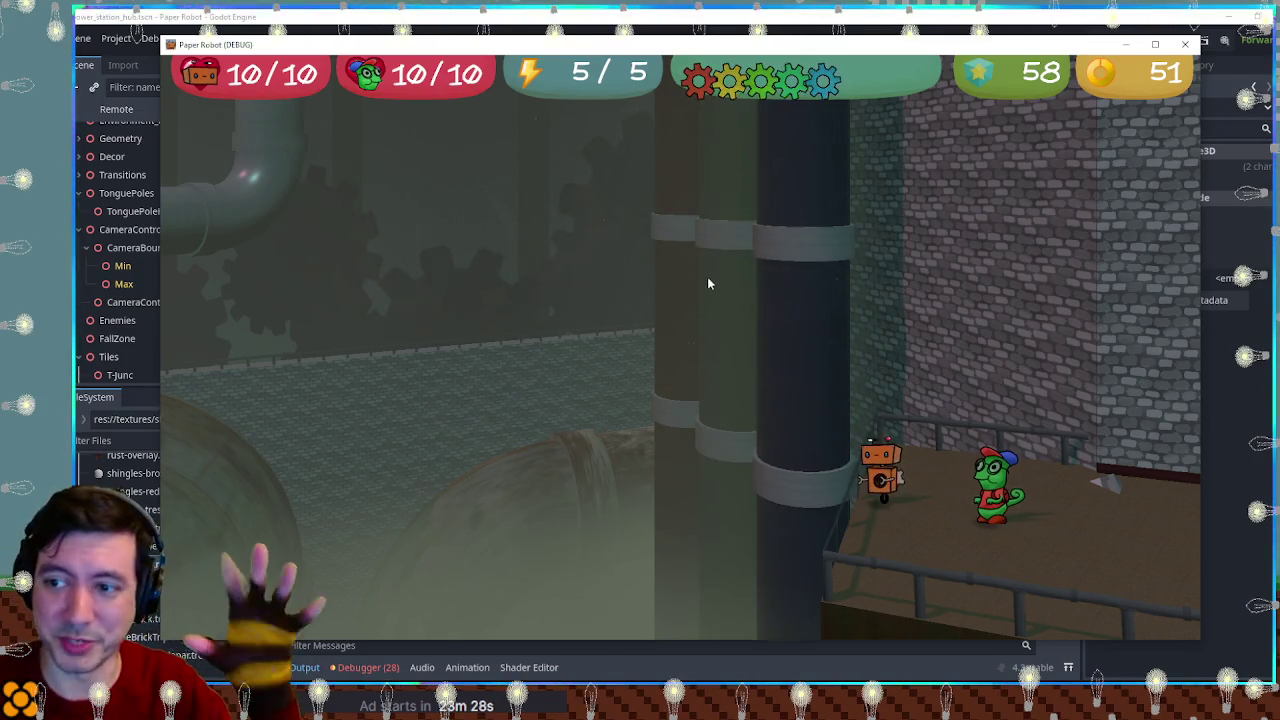
# Step: Walk the robot and chameleon along the ledges, jump the rubble, then close the game
pyautogui.press('Right')
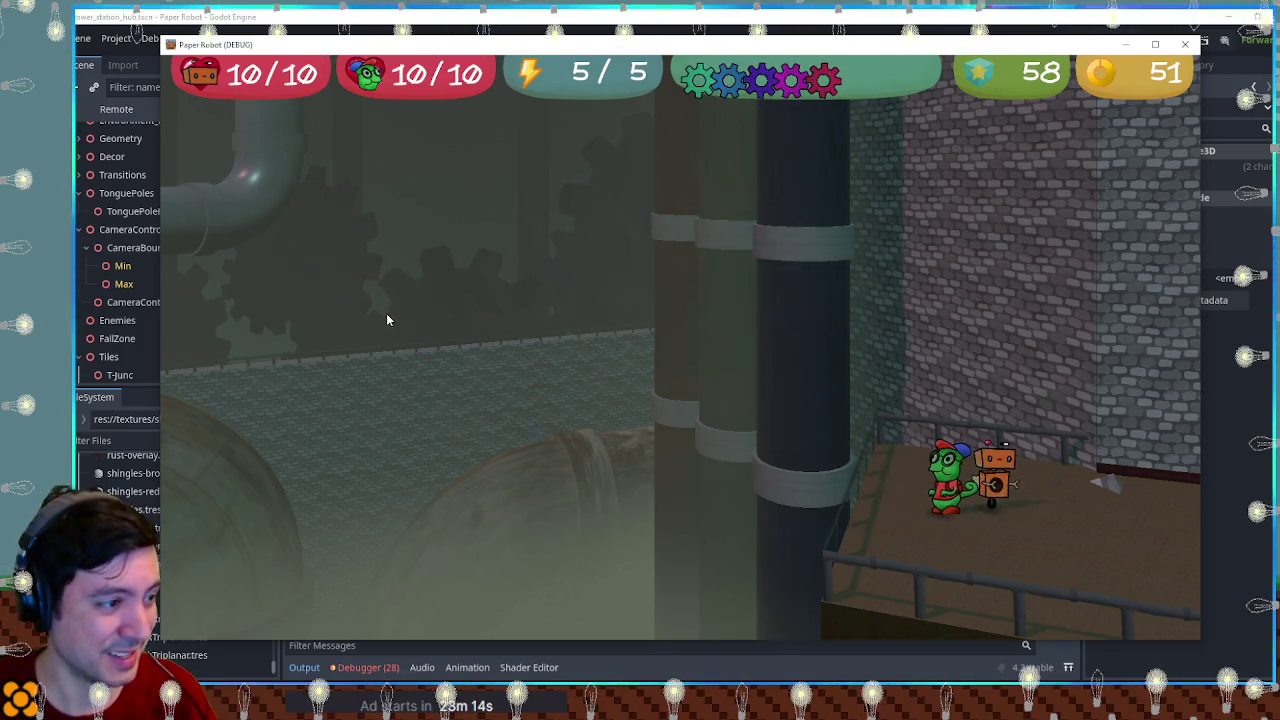
pyautogui.press('a')
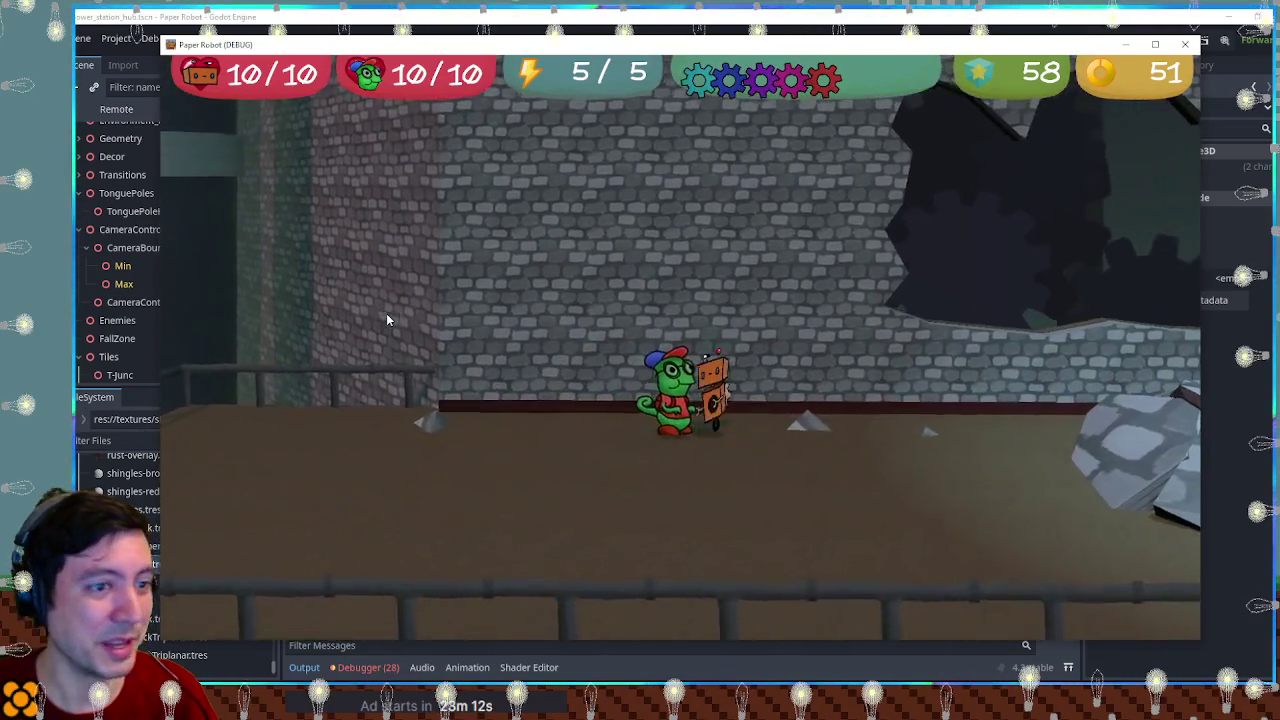
pyautogui.press('d')
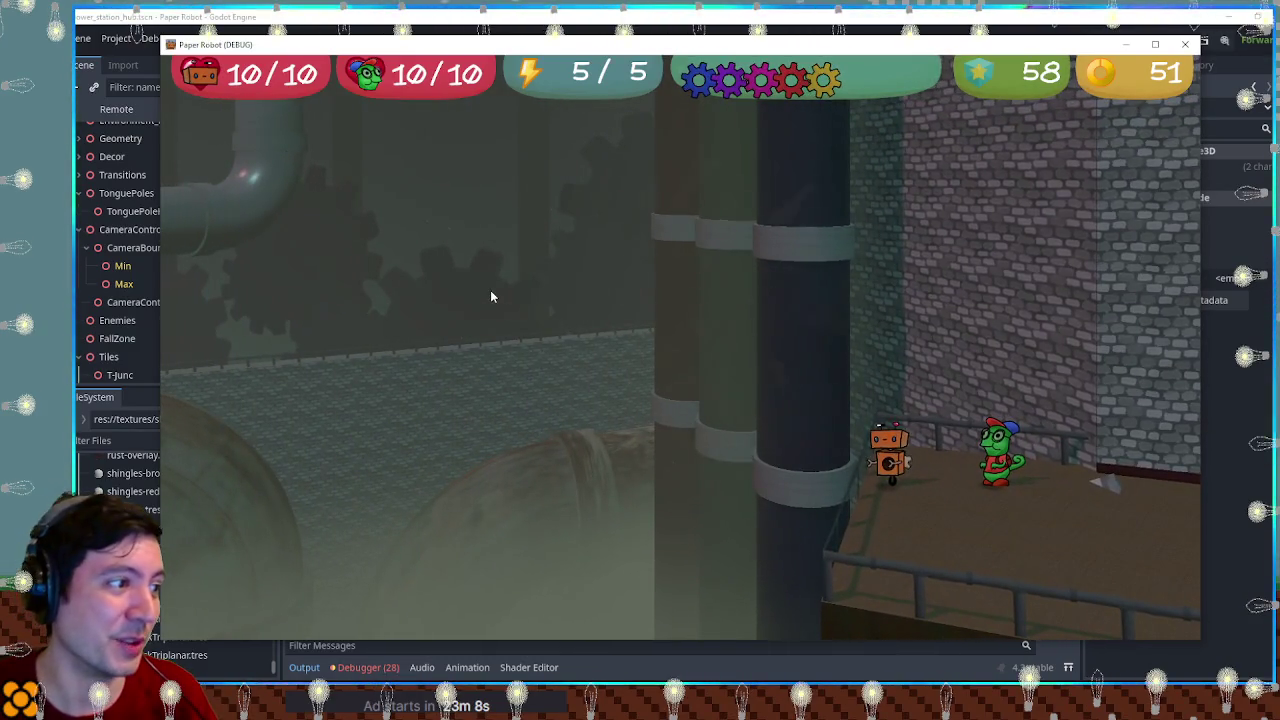
pyautogui.press('a')
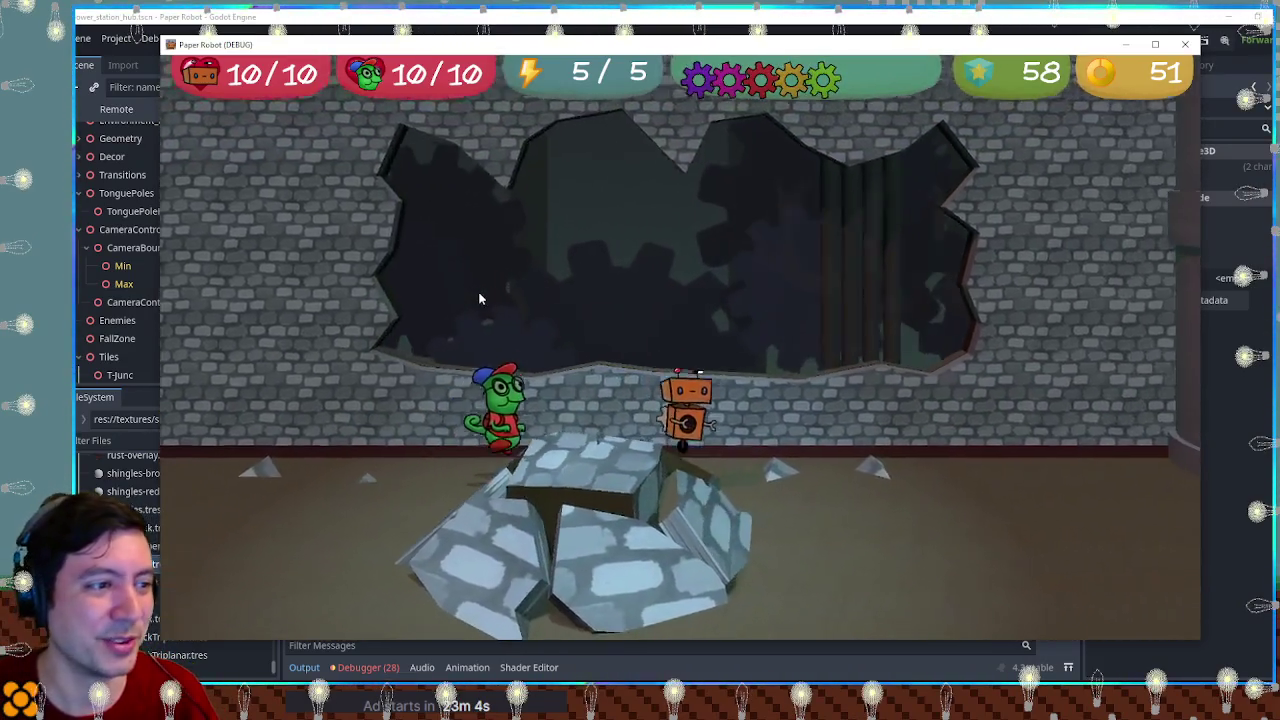
pyautogui.press('space')
pyautogui.press('d')
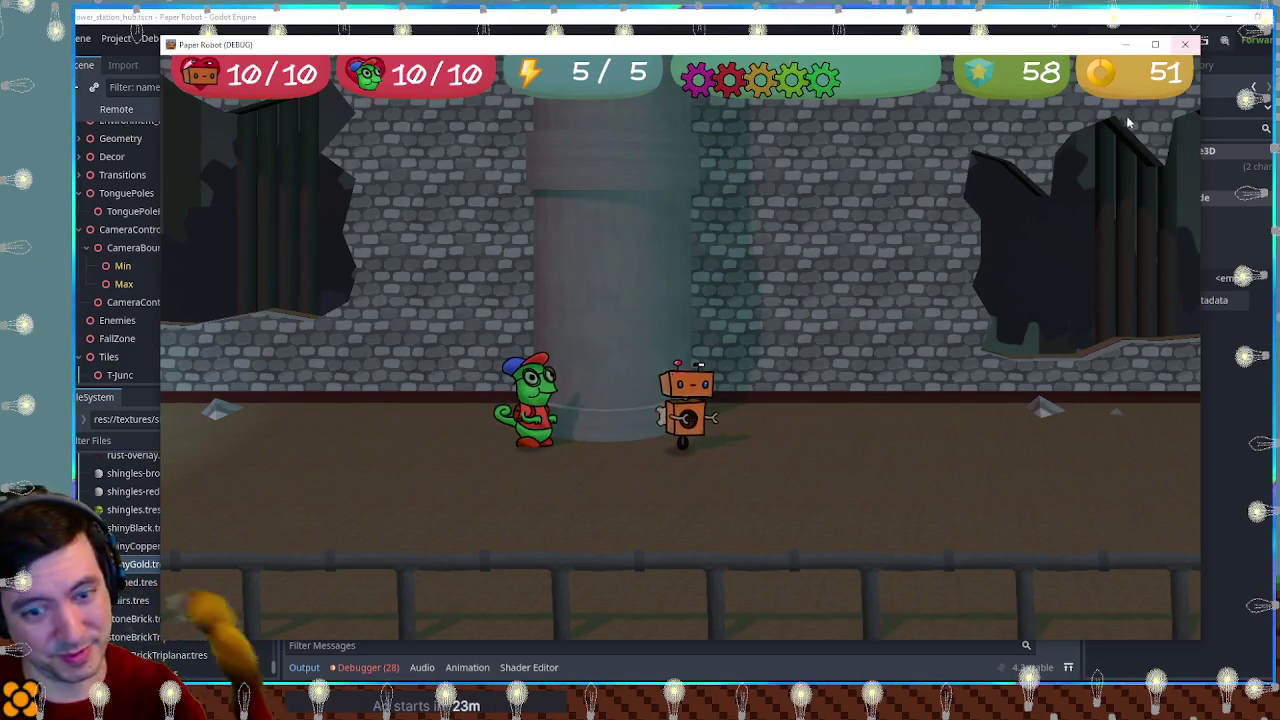
pyautogui.press('a')
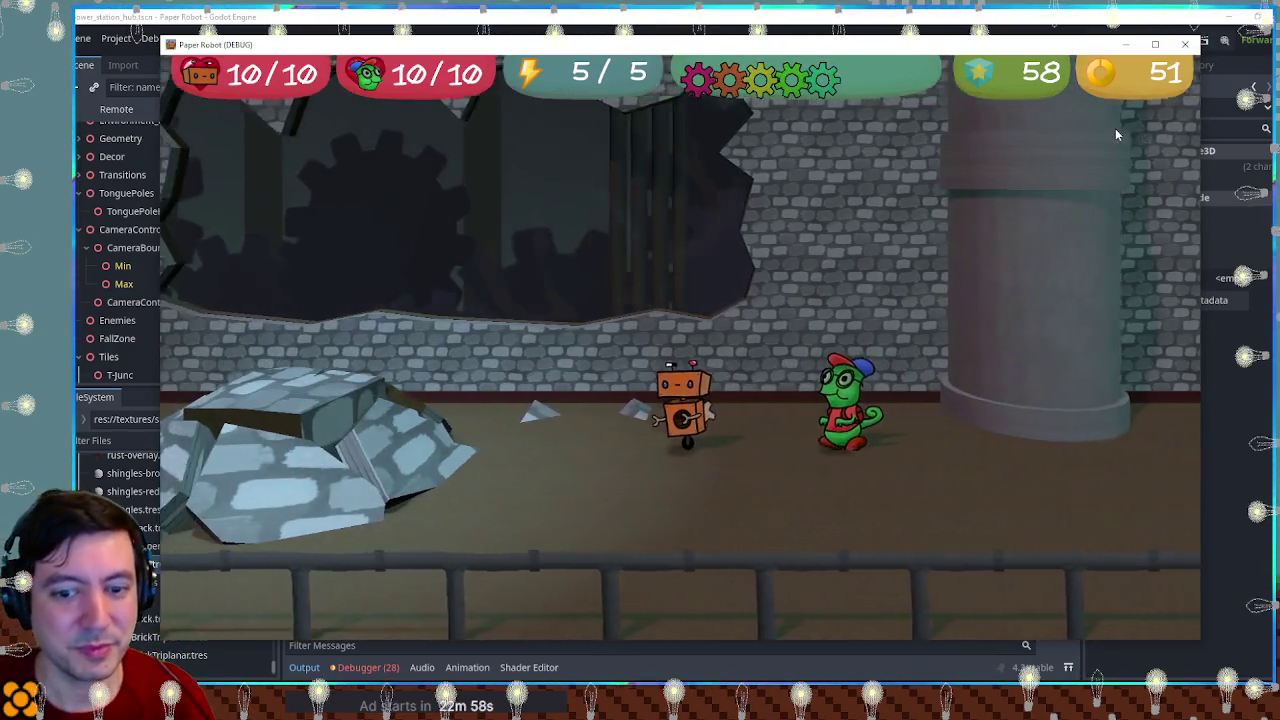
pyautogui.press('a')
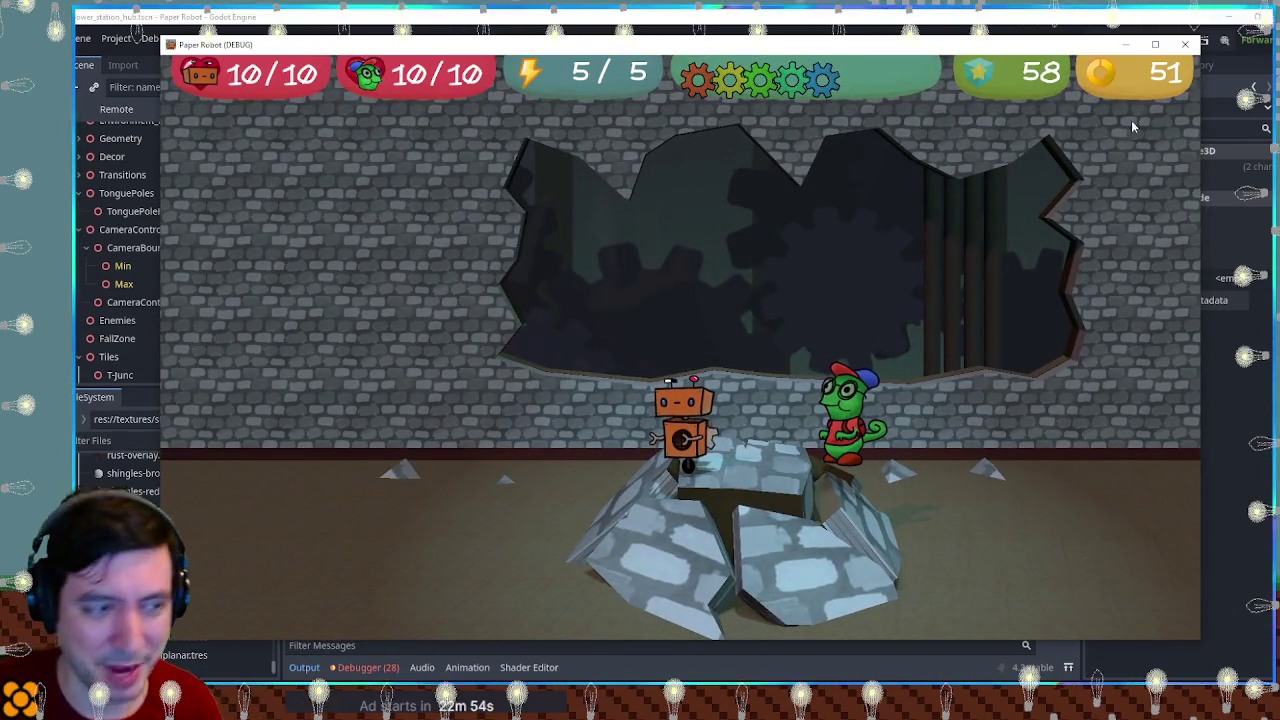
pyautogui.click(1186, 44)
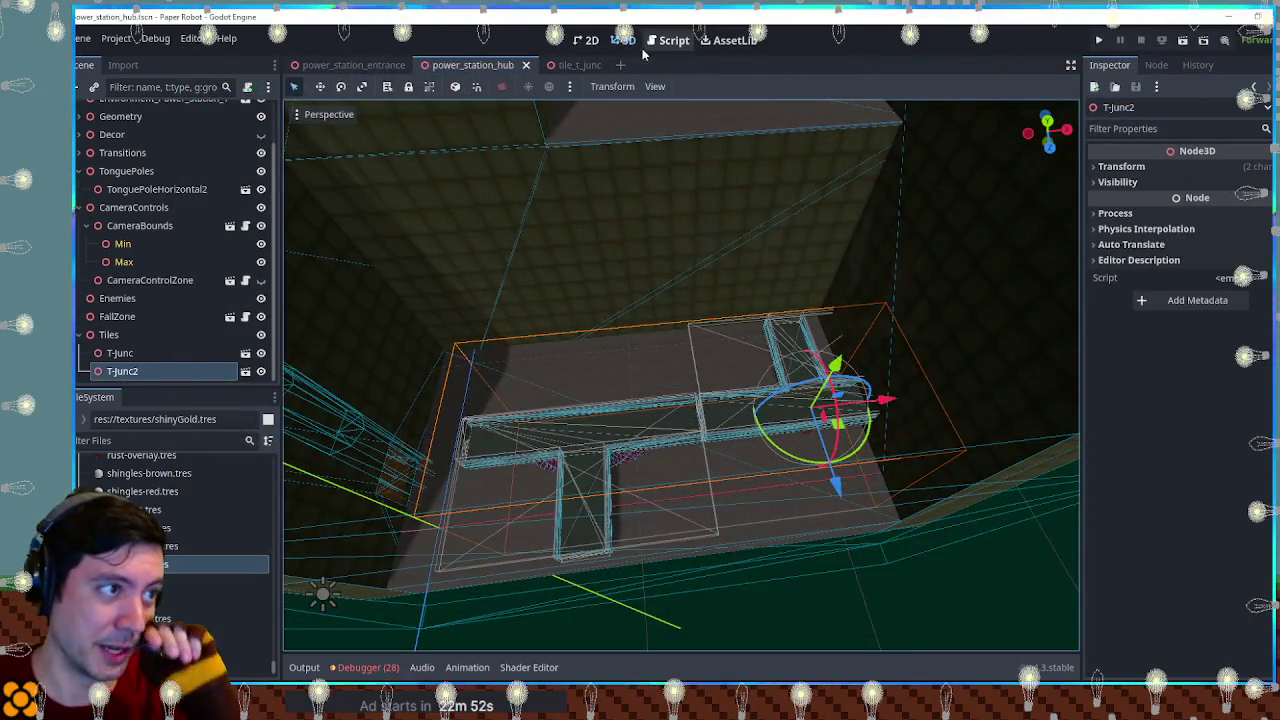
# Step: Deselect the T-Junc2 tile in power_station_hub and bring the tile_t_junc scene to the front
pyautogui.click(572, 66)
pyautogui.click(499, 67)
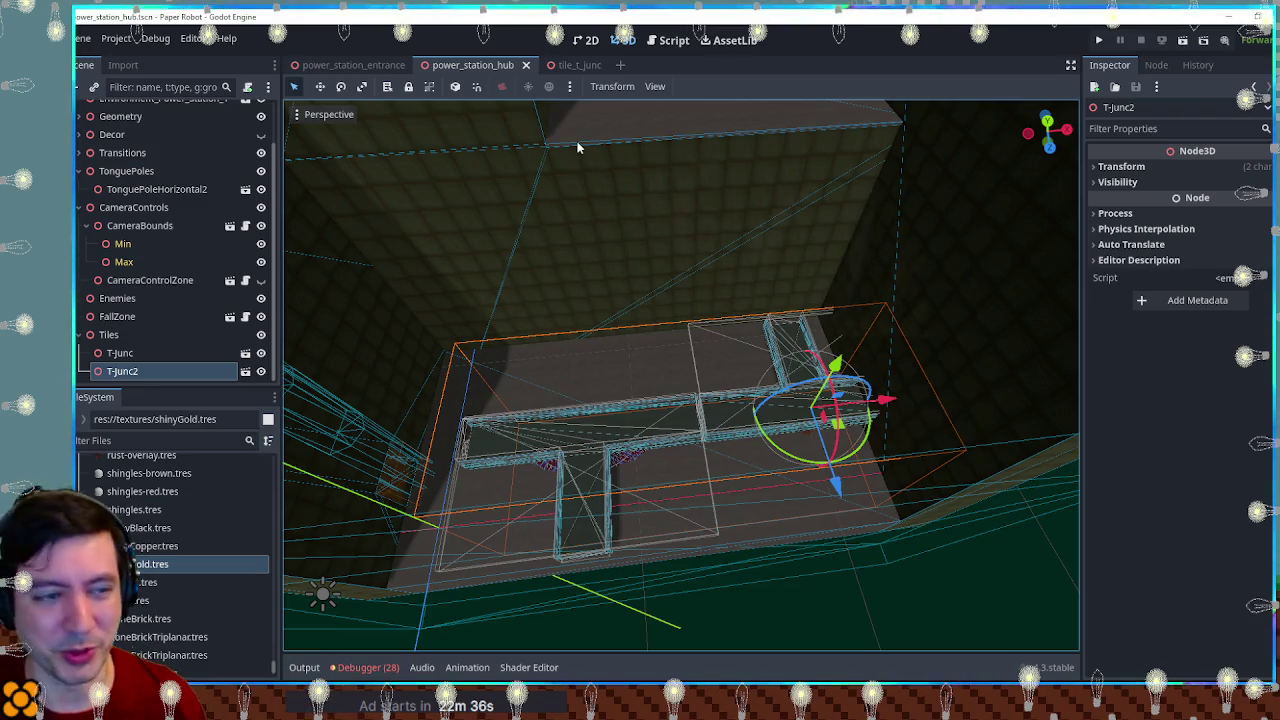
pyautogui.click(857, 543)
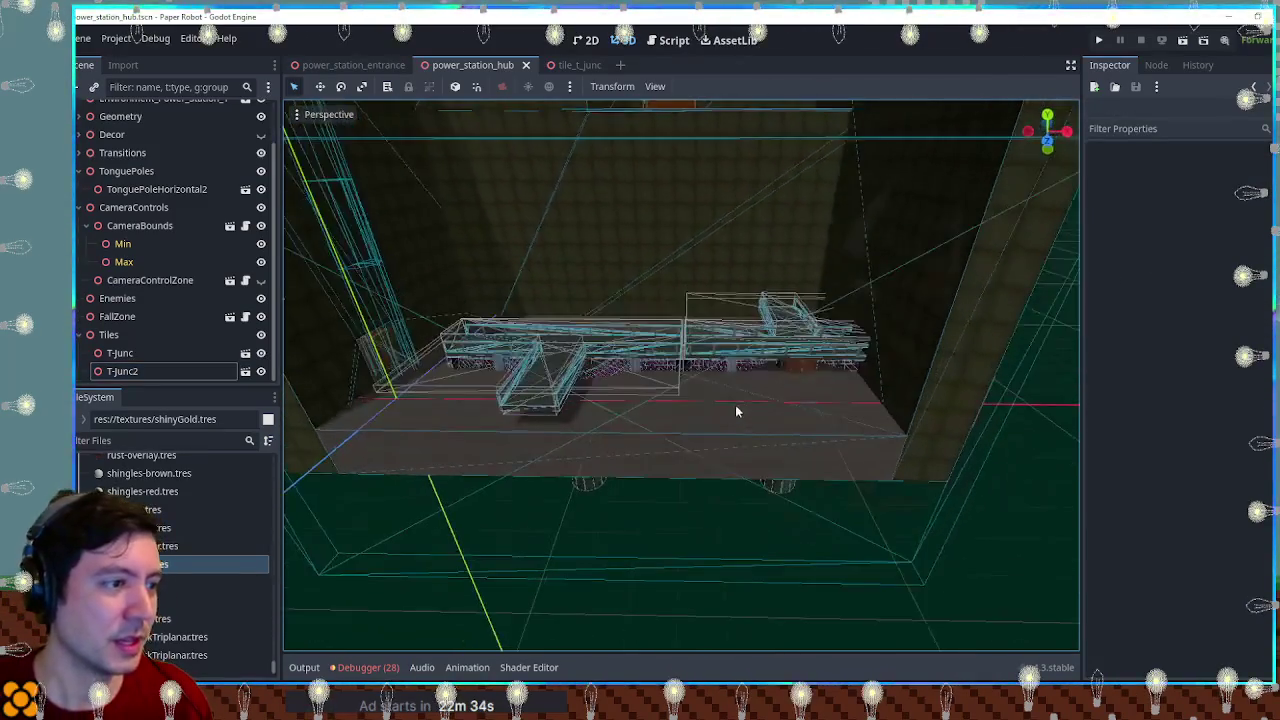
pyautogui.click(563, 64)
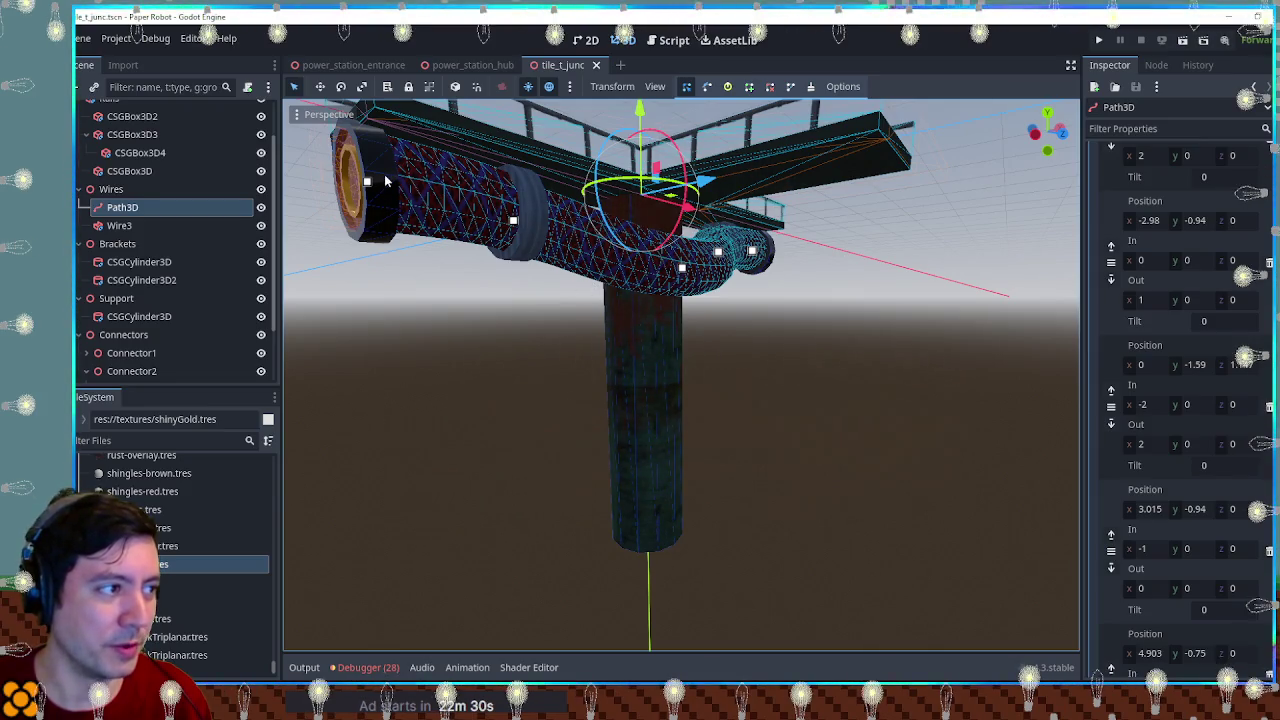
# Step: Zoom the T-junction tile view in and out, then pan the dungeon2.kra sketch in Krita
pyautogui.scroll(1, 661, 311)
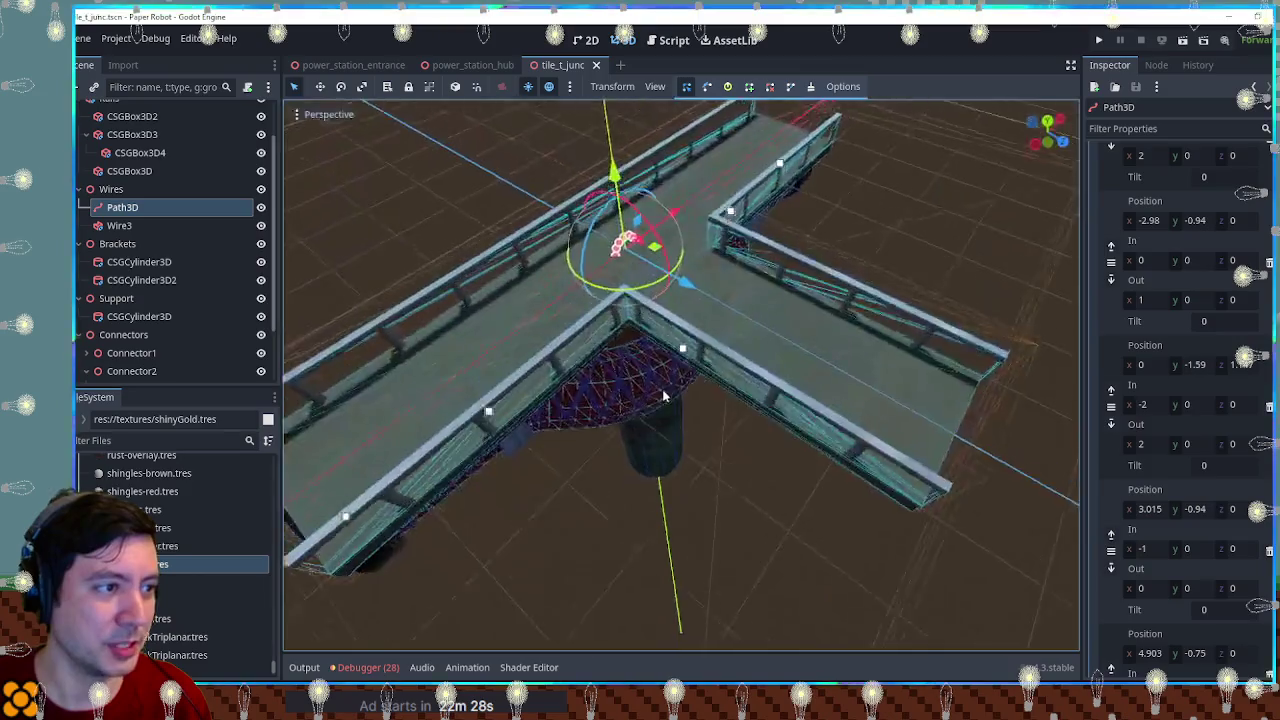
pyautogui.scroll(-5, 670, 283)
pyautogui.scroll(2, 670, 283)
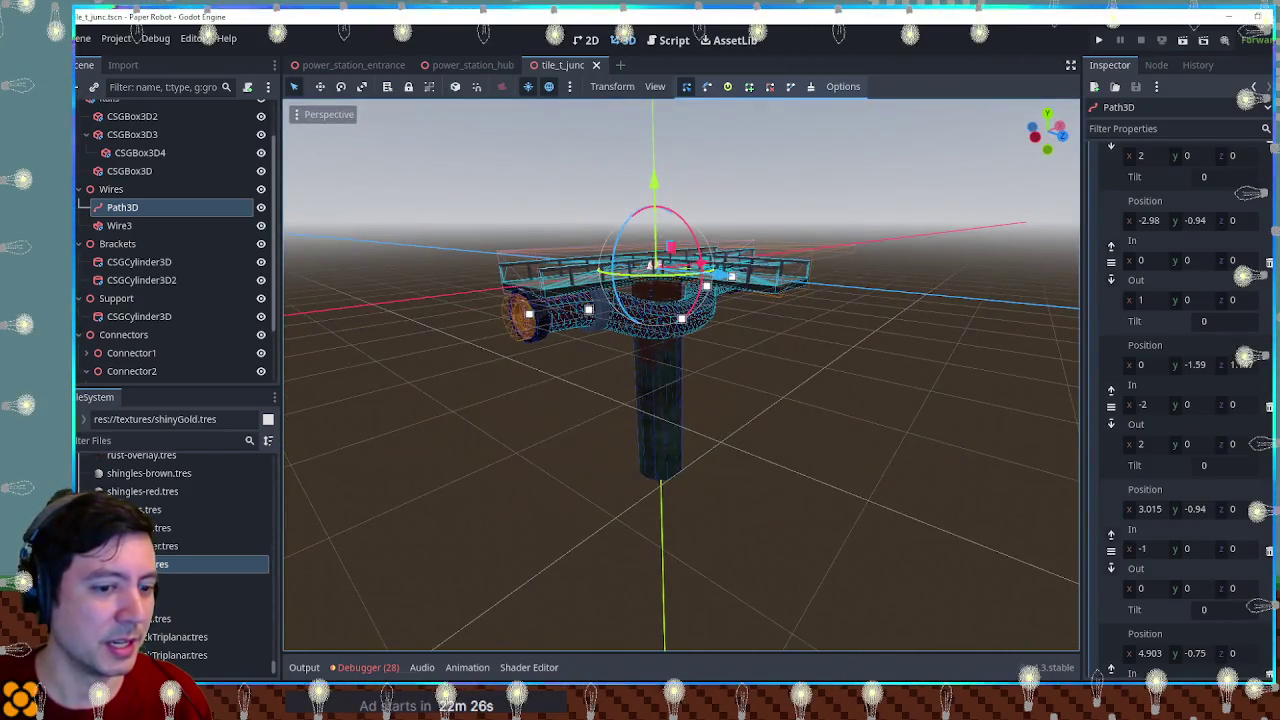
pyautogui.hotkey('alt', 'Tab')
pyautogui.moveTo(825, 273)
pyautogui.mouseDown()
pyautogui.moveTo(814, 337)
pyautogui.moveTo(1000, 300)
pyautogui.moveTo(814, 286)
pyautogui.moveTo(857, 243)
pyautogui.moveTo(795, 245)
pyautogui.moveTo(785, 317)
pyautogui.moveTo(783, 299)
pyautogui.mouseUp()
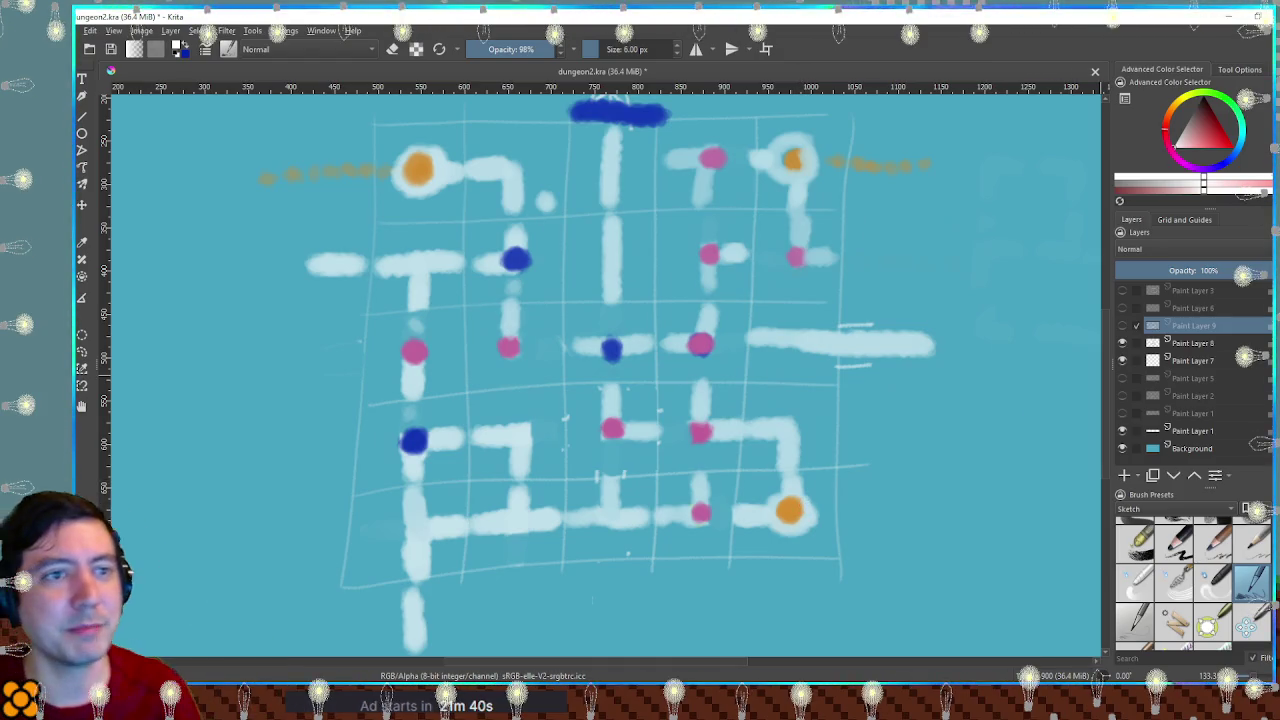
# Step: Back in Godot, orbit and zoom around the tile_t_junc T-junction from angled views
pyautogui.click(1228, 14)
pyautogui.scroll(5, 774, 380)
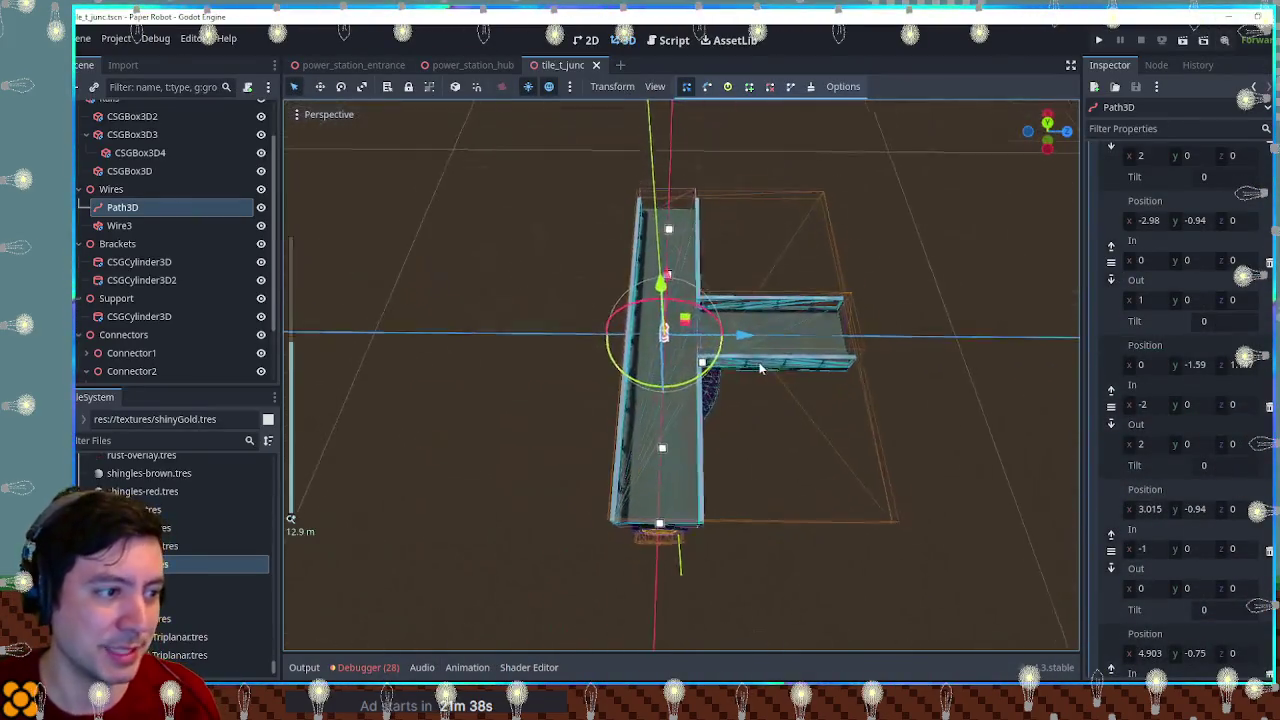
pyautogui.moveTo(774, 380); pyautogui.dragTo(690, 366)
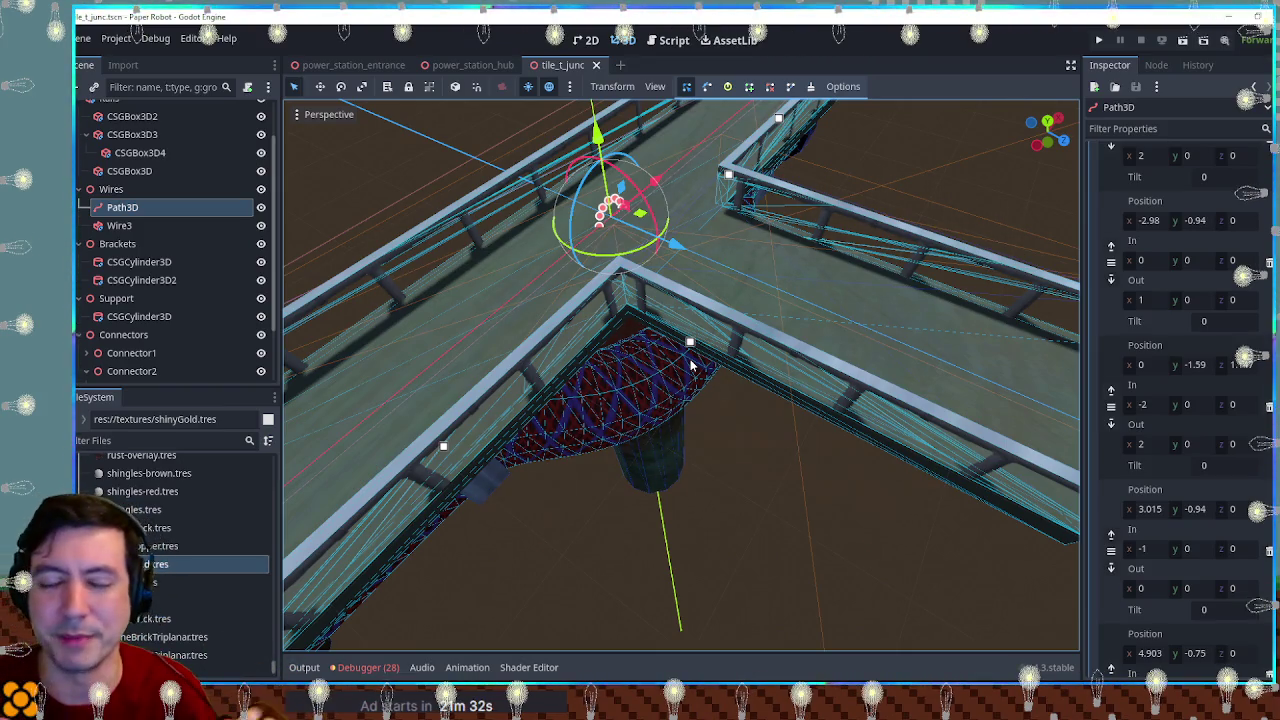
pyautogui.moveTo(834, 392)
pyautogui.mouseDown()
pyautogui.moveTo(791, 395)
pyautogui.moveTo(609, 349)
pyautogui.mouseUp()
pyautogui.scroll(-5, 609, 349)
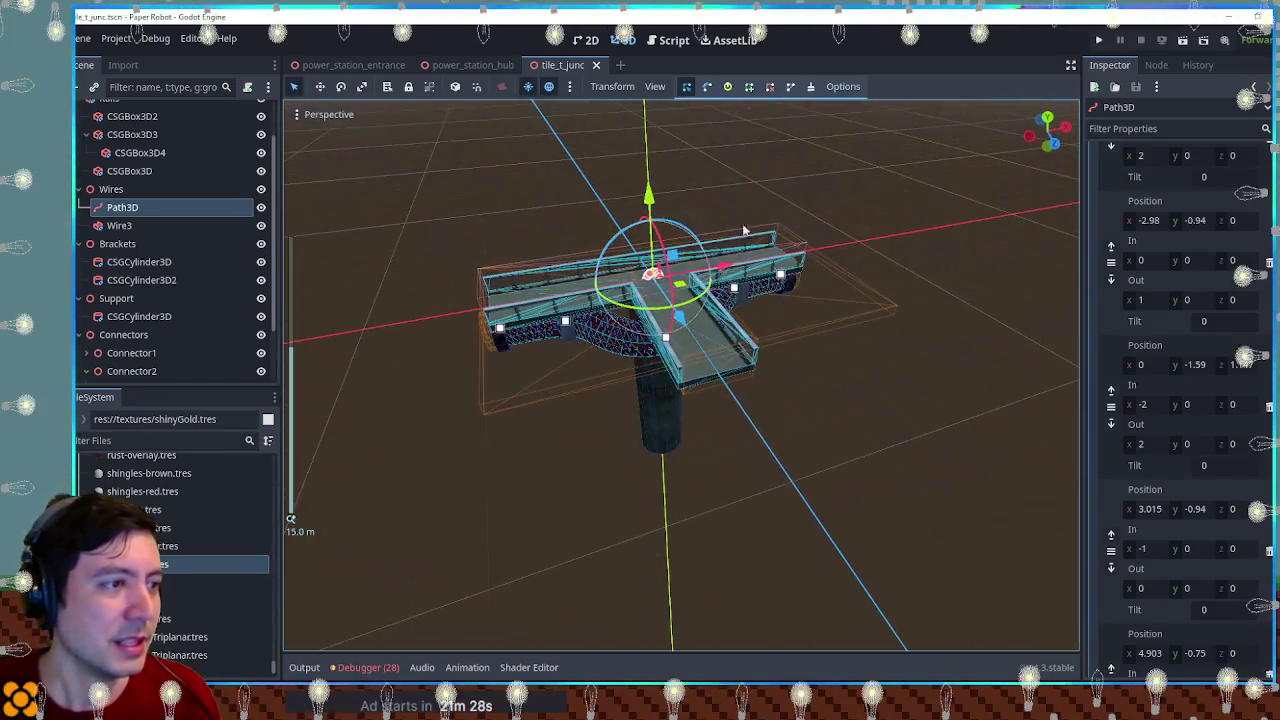
# Step: Glance at the script editor, then orbit around T-Junc2 in the power_station_hub scene
pyautogui.click(665, 40)
pyautogui.click(620, 41)
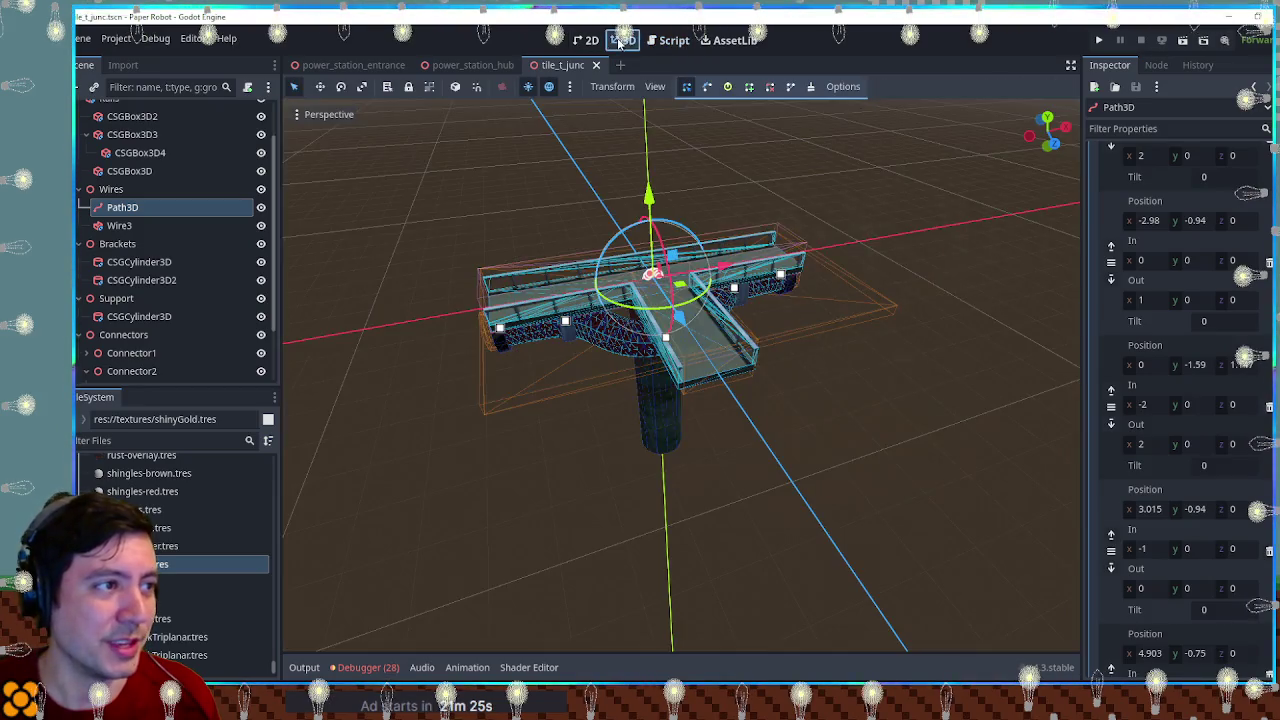
pyautogui.click(466, 65)
pyautogui.moveTo(663, 267)
pyautogui.mouseDown()
pyautogui.moveTo(605, 257)
pyautogui.moveTo(613, 266)
pyautogui.moveTo(684, 236)
pyautogui.moveTo(672, 198)
pyautogui.moveTo(494, 208)
pyautogui.moveTo(640, 217)
pyautogui.moveTo(583, 220)
pyautogui.moveTo(603, 240)
pyautogui.mouseUp()
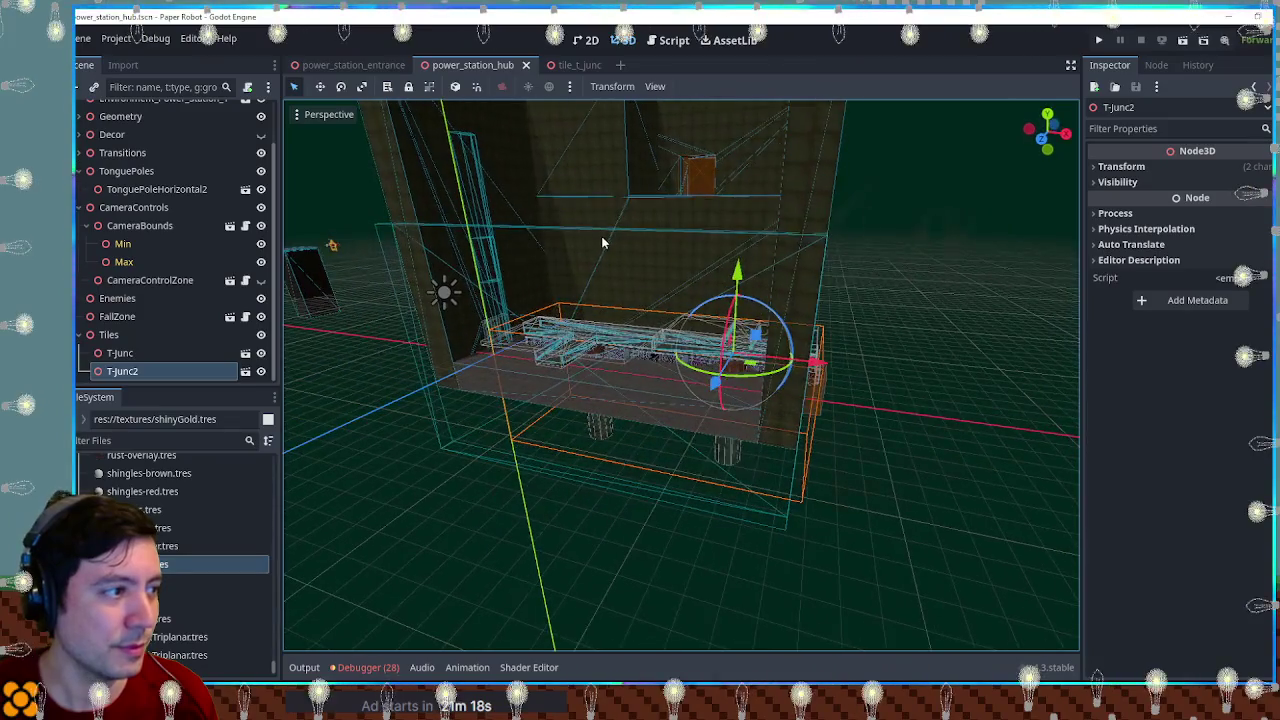
# Step: Delete the TonguePoles group from the Scene dock, confirm, and save power_station_hub
pyautogui.click(331, 246)
pyautogui.click(158, 172)
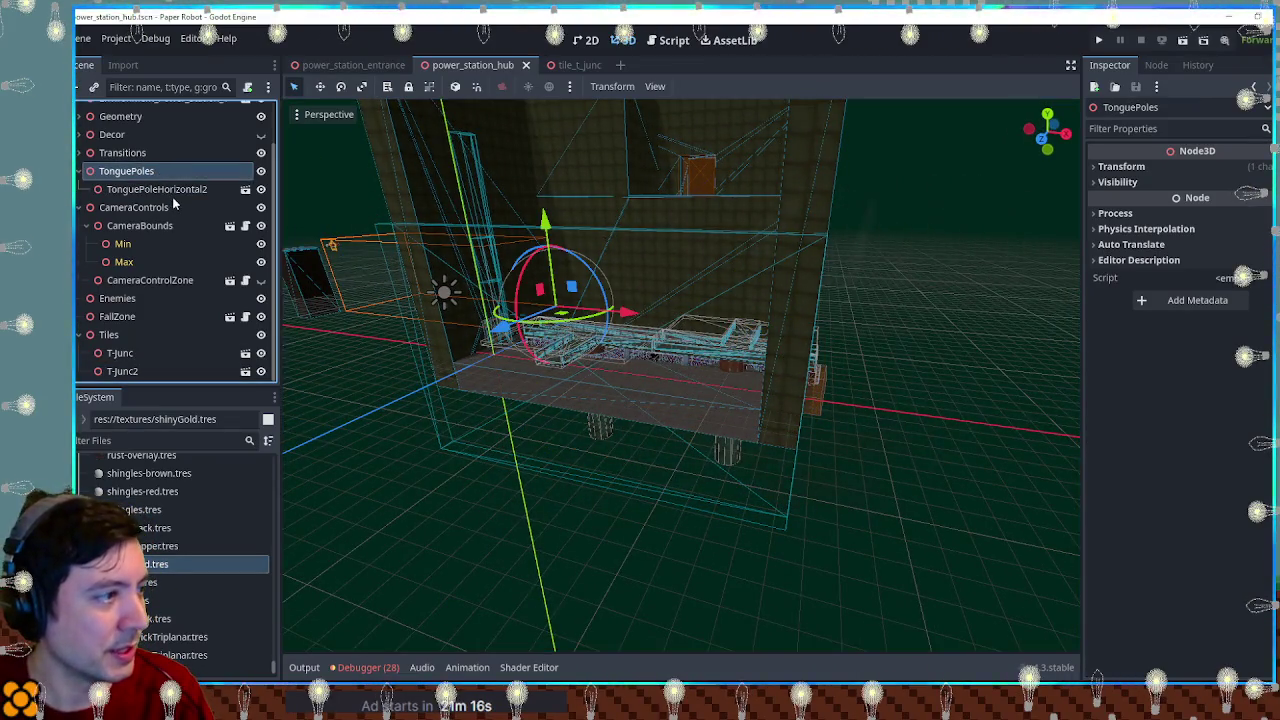
pyautogui.press('Delete')
pyautogui.press('Return')
pyautogui.moveTo(601, 282)
pyautogui.mouseDown()
pyautogui.moveTo(626, 306)
pyautogui.moveTo(991, 294)
pyautogui.mouseUp()
pyautogui.hotkey('ctrl', 's')
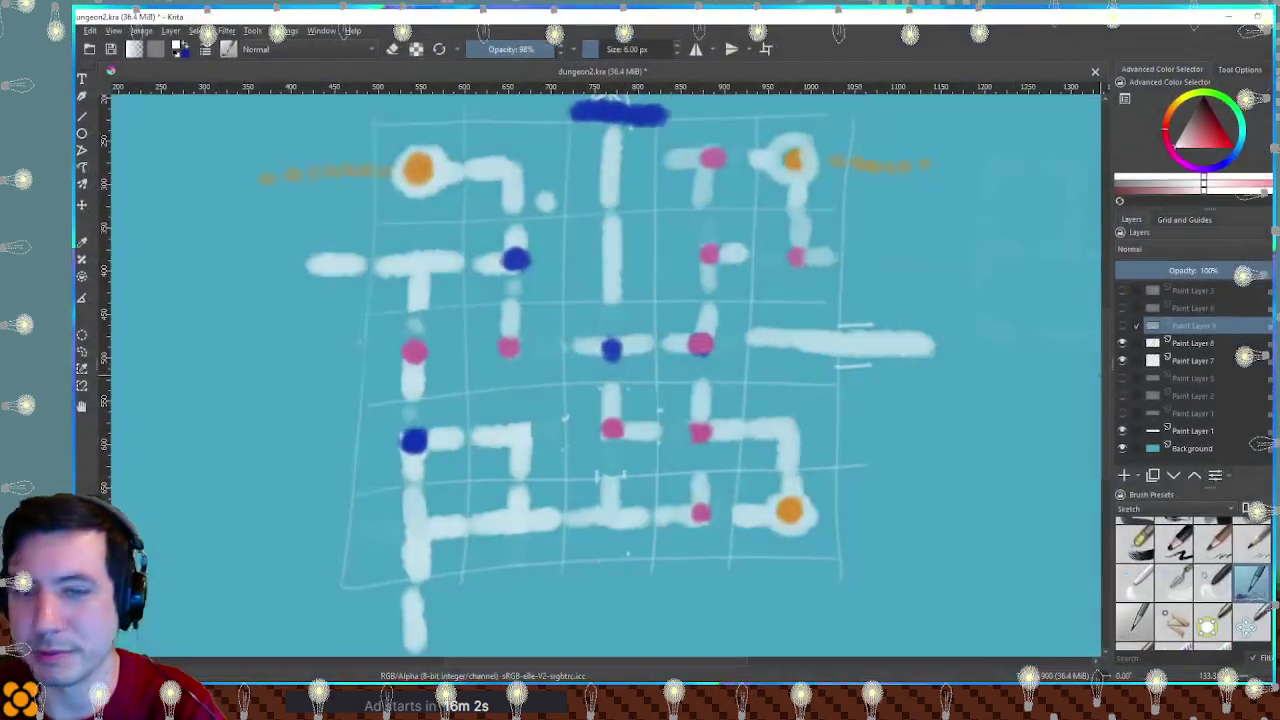
# Step: Zoom out over the full Dungeon 2 sketch, zoom back in, then return to Godot
pyautogui.scroll(-5, 1069, 354)
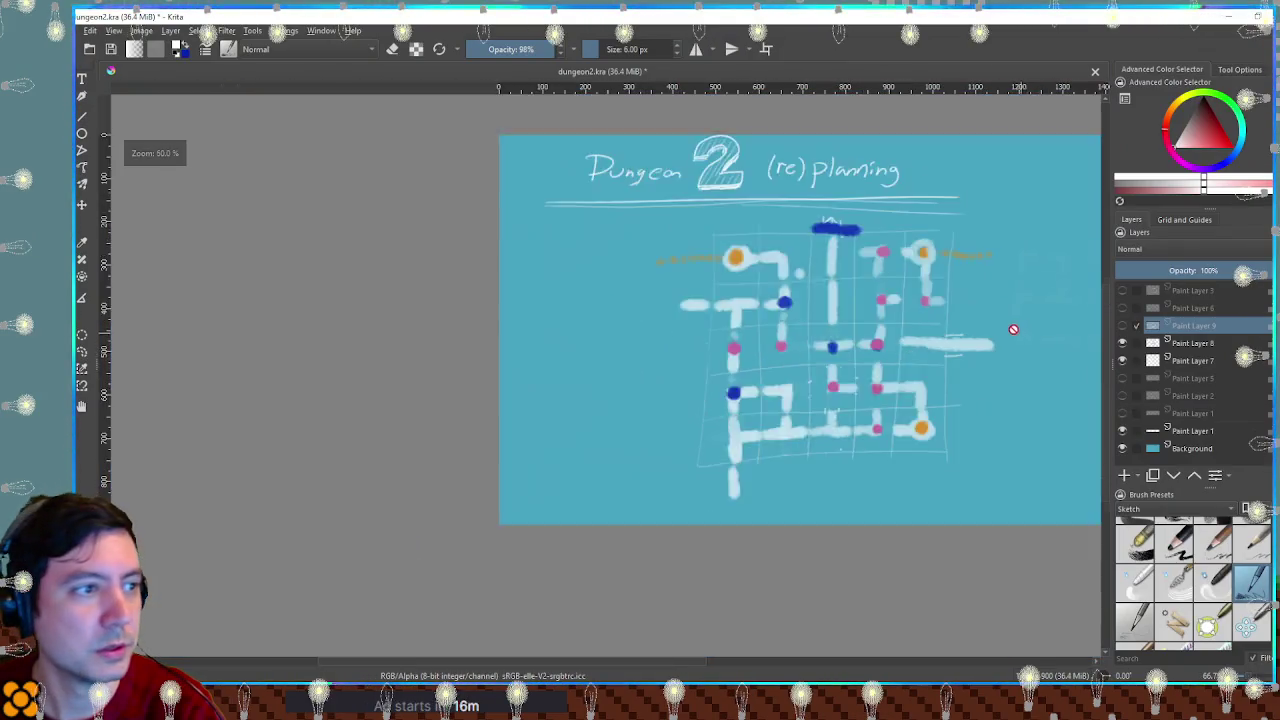
pyautogui.scroll(4, 812, 329)
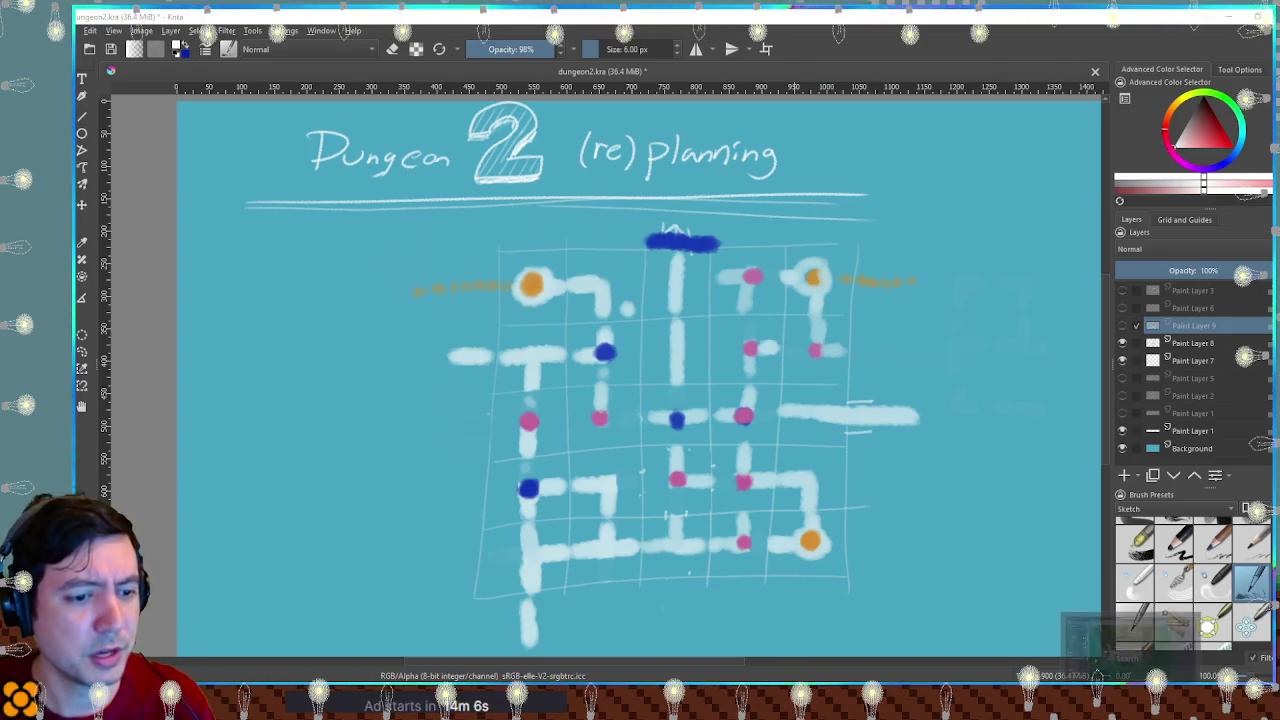
pyautogui.hotkey('alt', 'Tab')
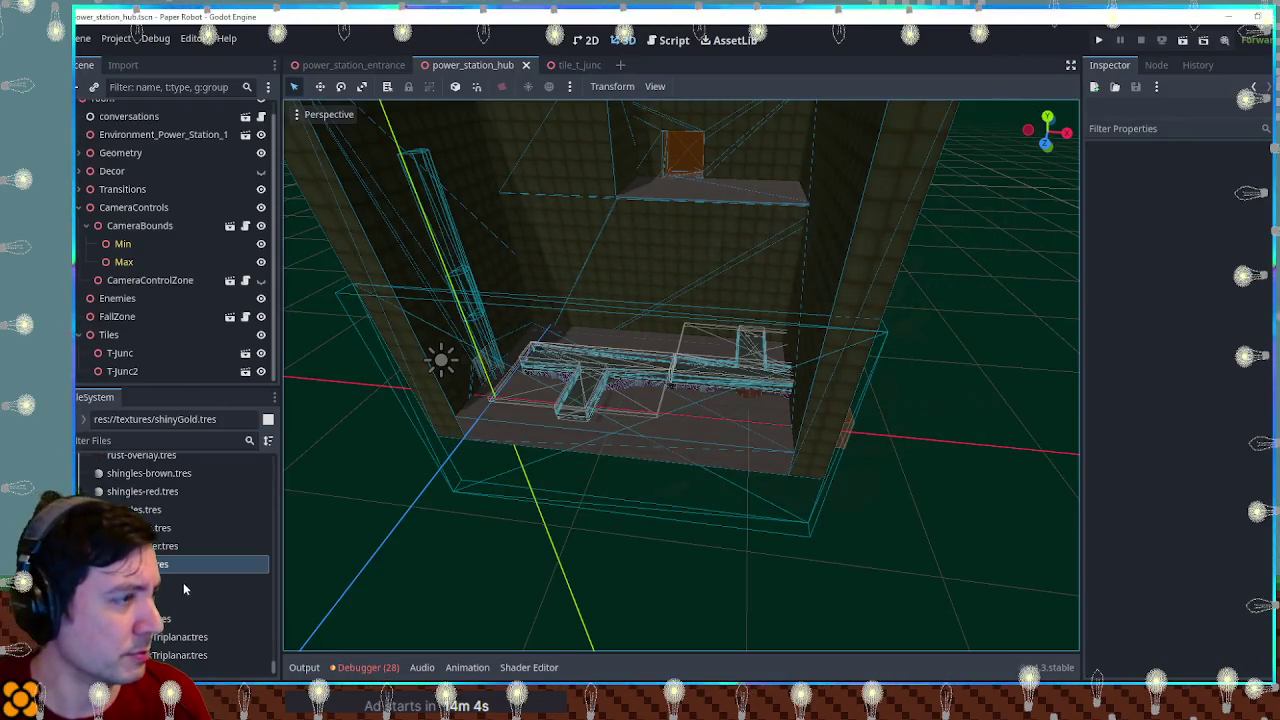